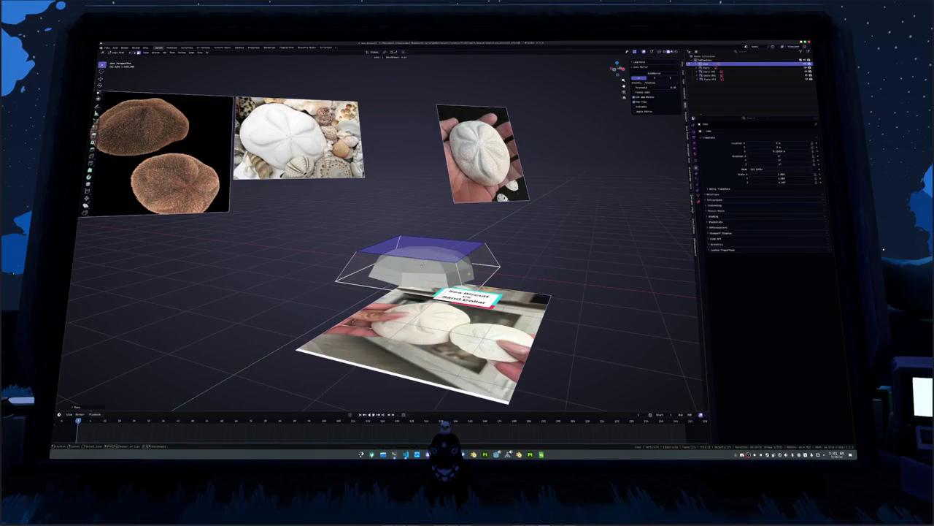
Step: Resize the flat top piece, cancelling the attempted vertical move
key("s")
key("Return")
key("g")
key("z")
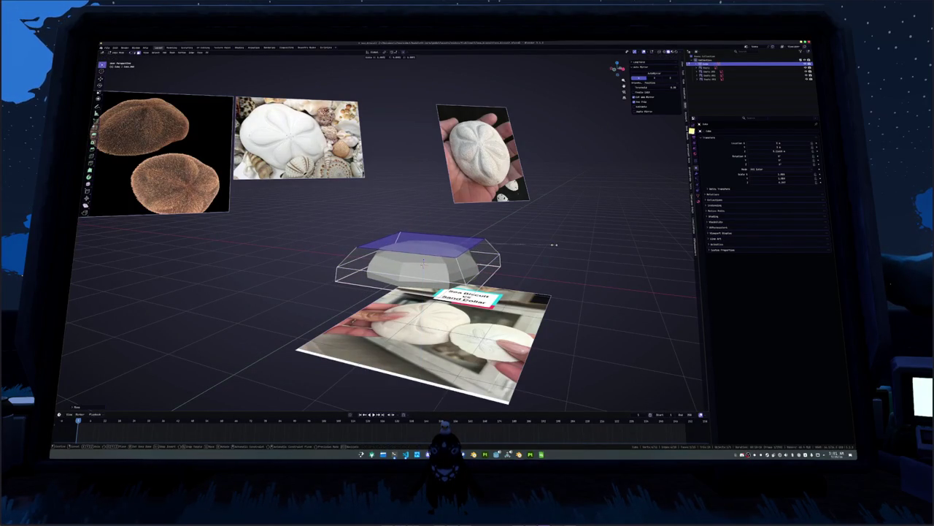
right_click(524, 238)
scroll(523, 243, "down", 2)
Step: Duplicate the sea biscuit shell so the copy stays stacked on the original
key("shift+d")
key("z")
left_click(521, 224)
Step: In top orthographic view, rotate the shell copy and turn off see-through display
key("KP_7")
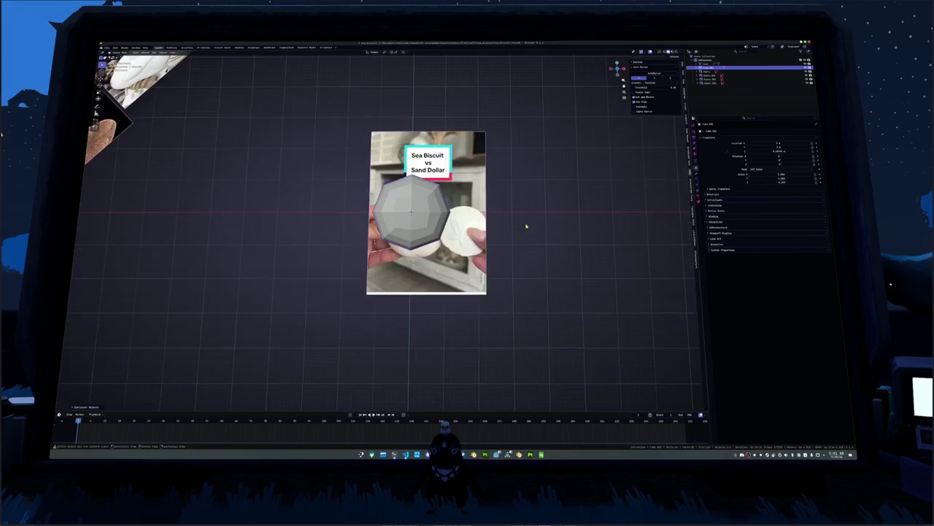
scroll(525, 227, "up", 2)
key("r")
key("y")
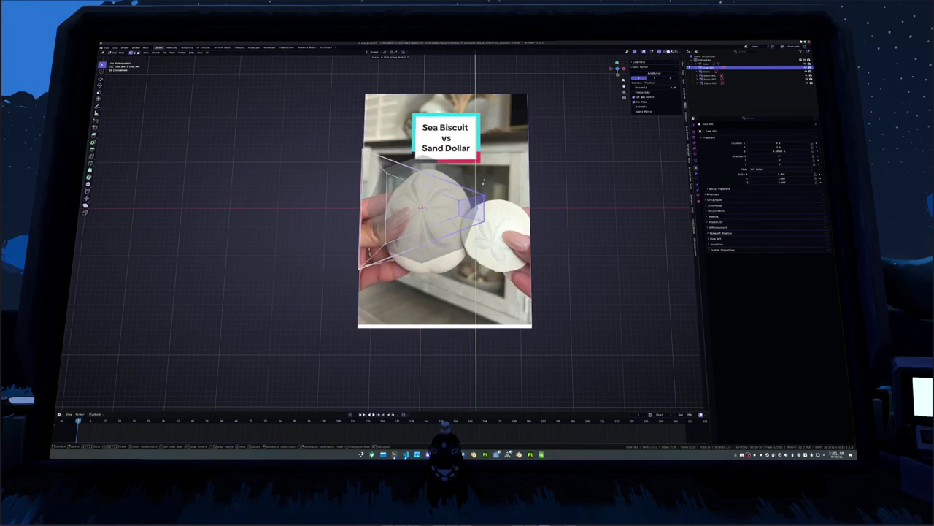
left_click(479, 184)
key("alt+z")
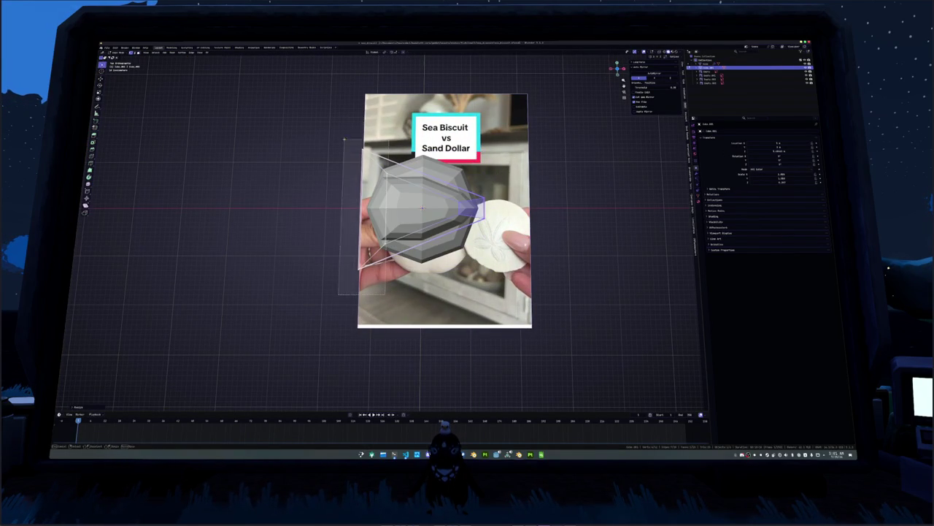
Step: Squash the copy along the Y axis, then check it from the front view
key("s")
key("y")
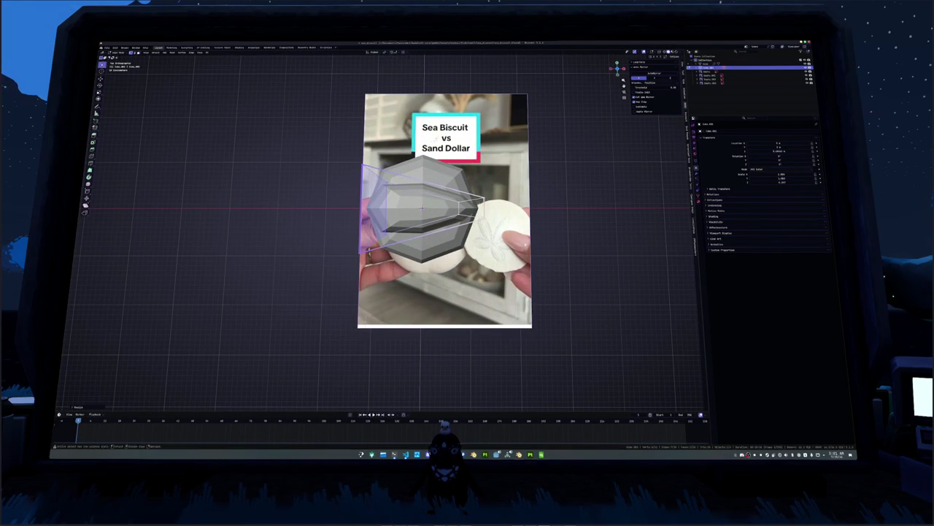
key("KP_2")
key("KP_2")
key("KP_2")
key("KP_4")
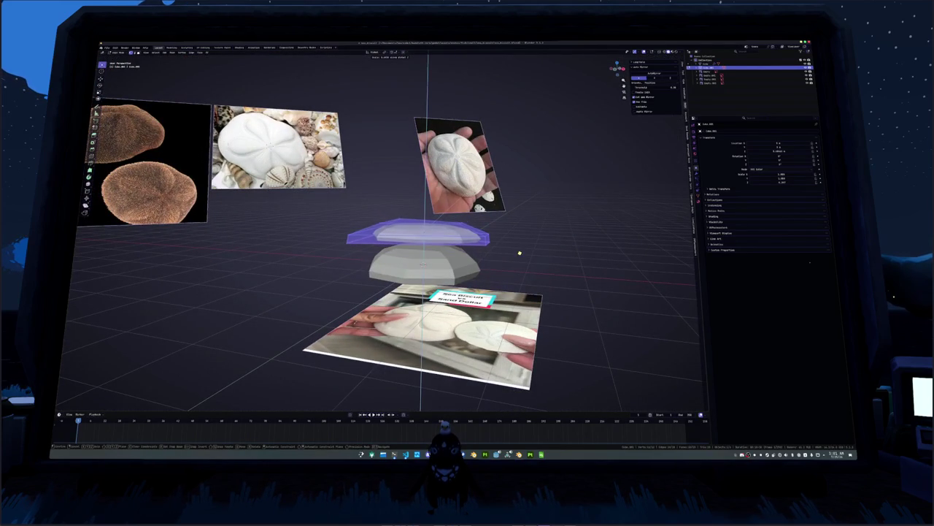
key("Return")
key("KP_2")
key("KP_2")
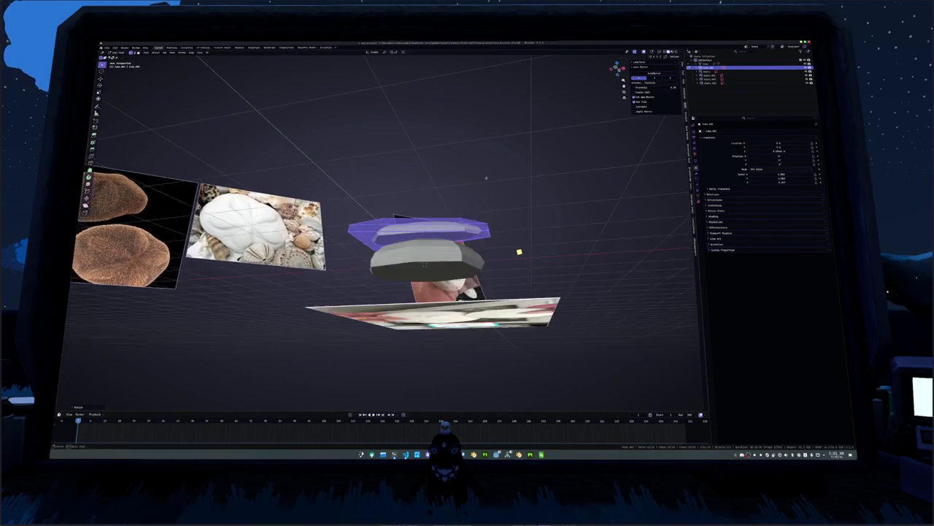
key("KP_8")
key("KP_8")
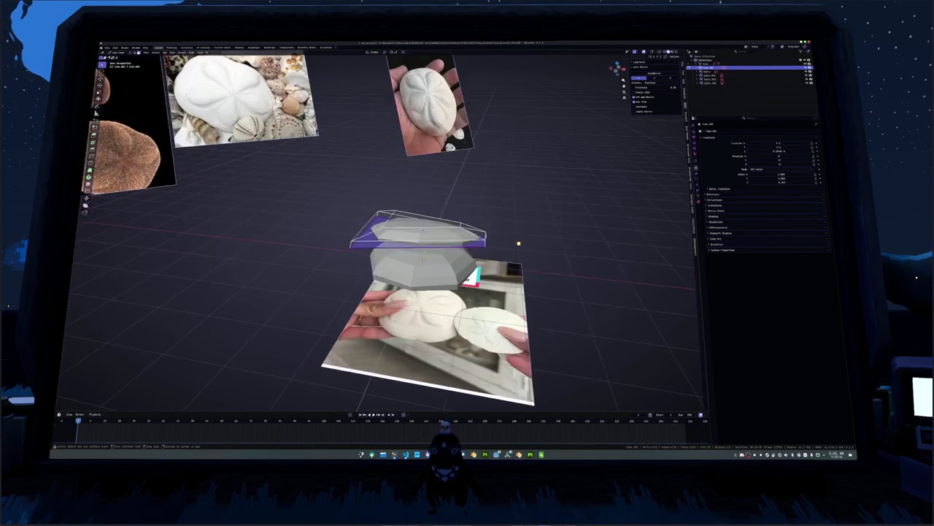
key("Return")
key("KP_1")
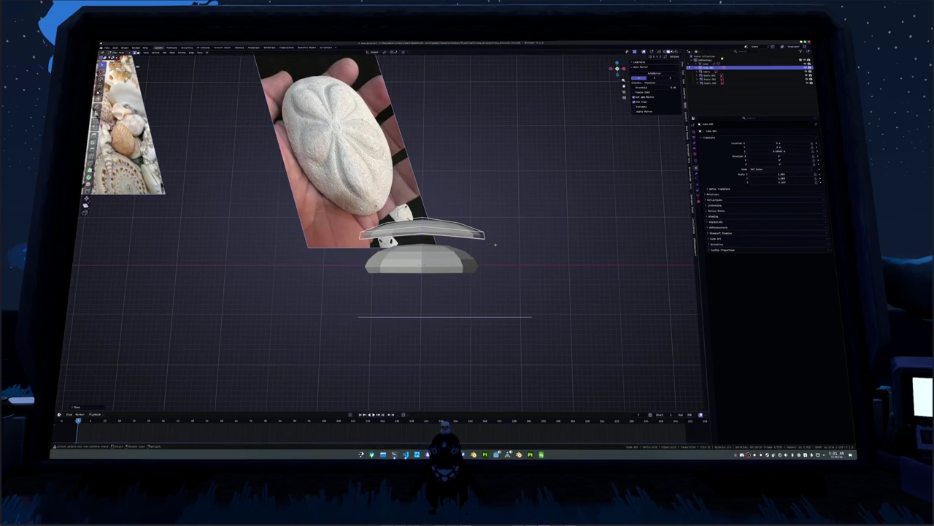
Step: Raise the copy slightly and scale its whole mesh smaller in Edit Mode
key("g")
key("z")
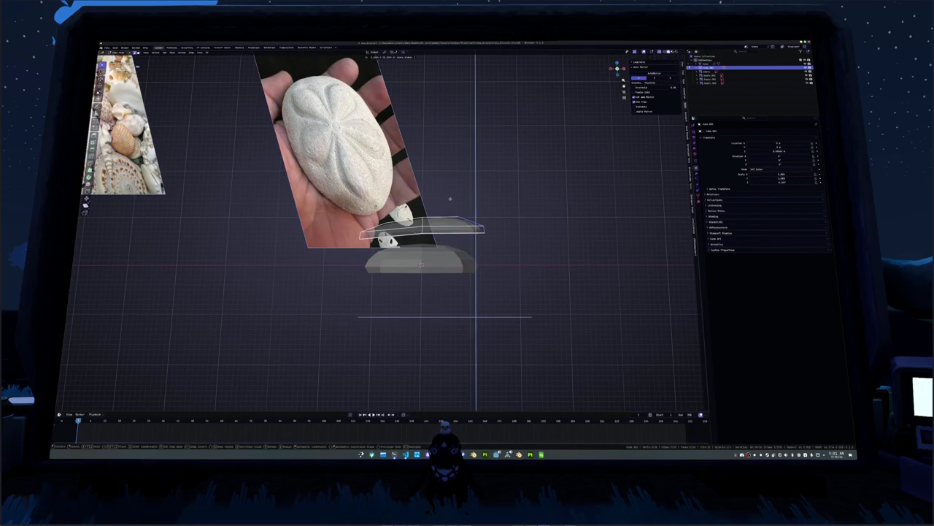
left_click(450, 200)
key("Tab")
key("a")
scroll(514, 234, "up", 3)
key("s")
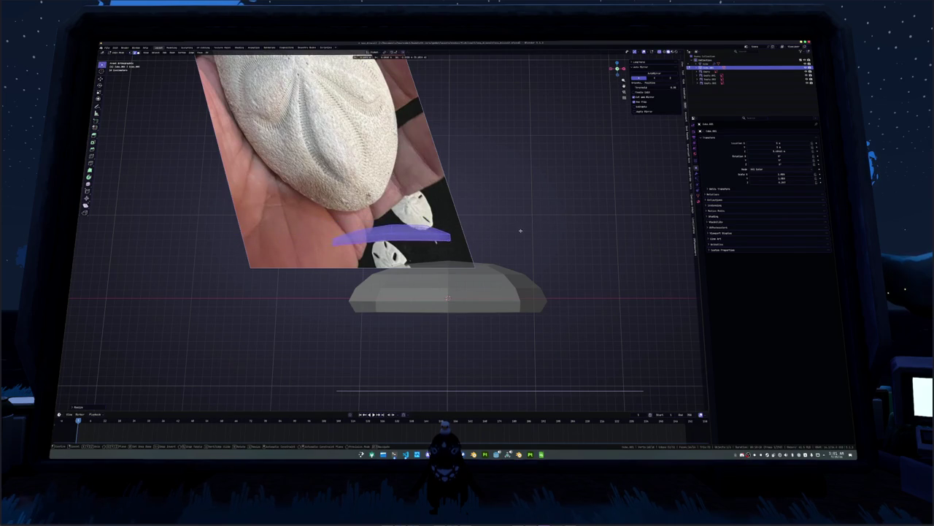
left_click(523, 247)
key("r")
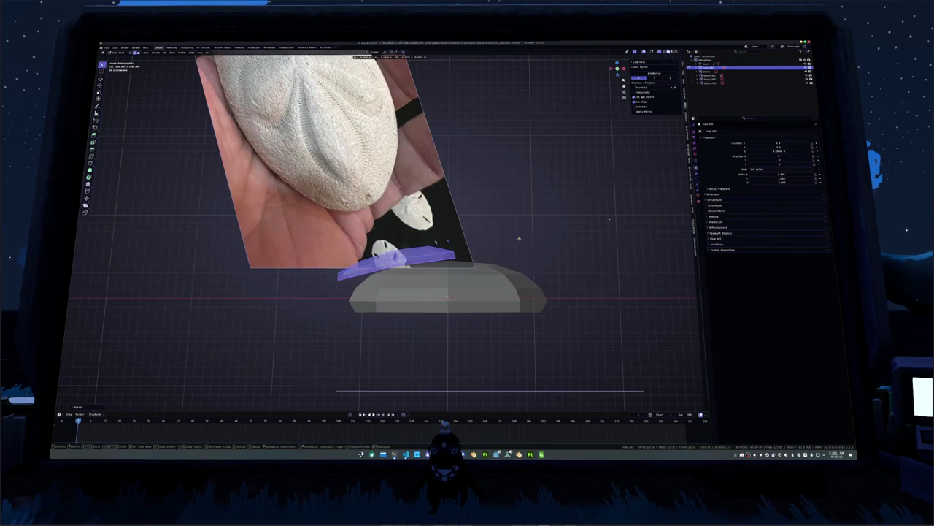
key("s")
key("s")
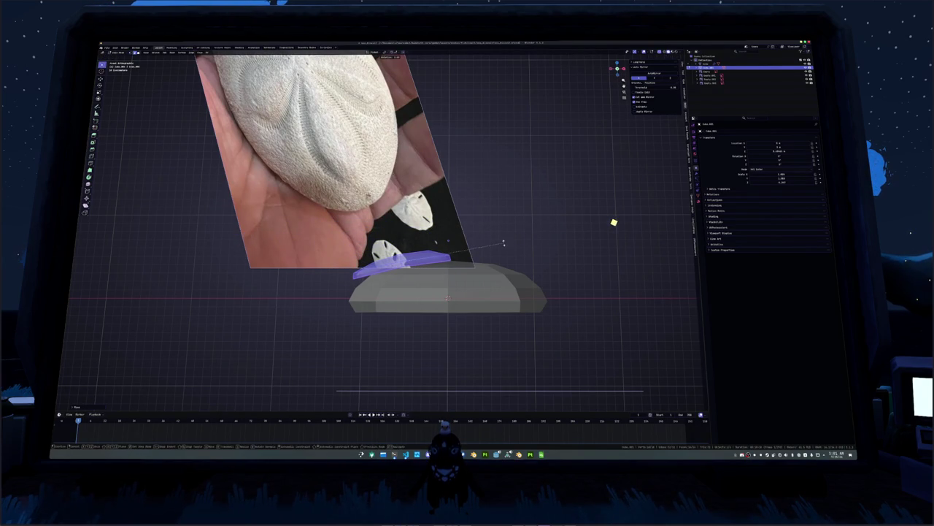
key("Escape")
Step: Reshape a selected part of the copy by scaling it along X and repositioning it
scroll(503, 239, "up", 3)
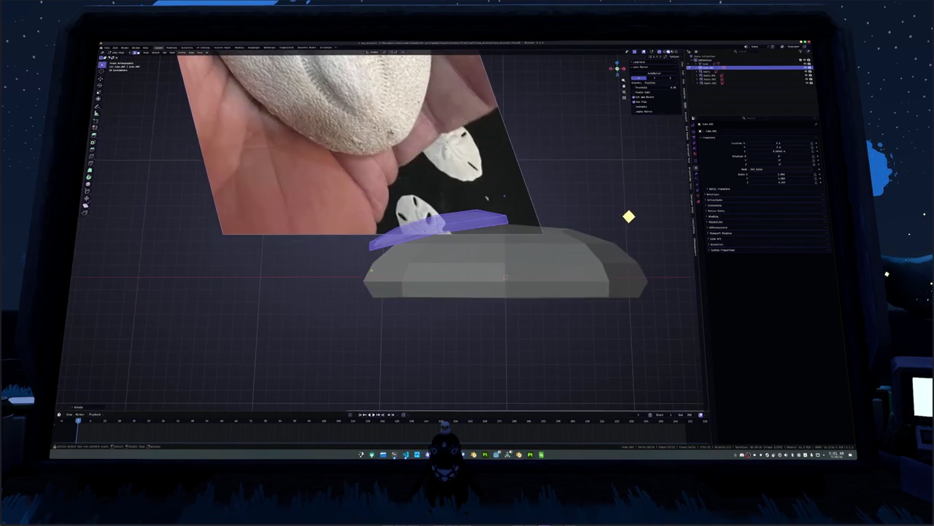
left_click(372, 258)
scroll(365, 247, "up", 2)
key("s")
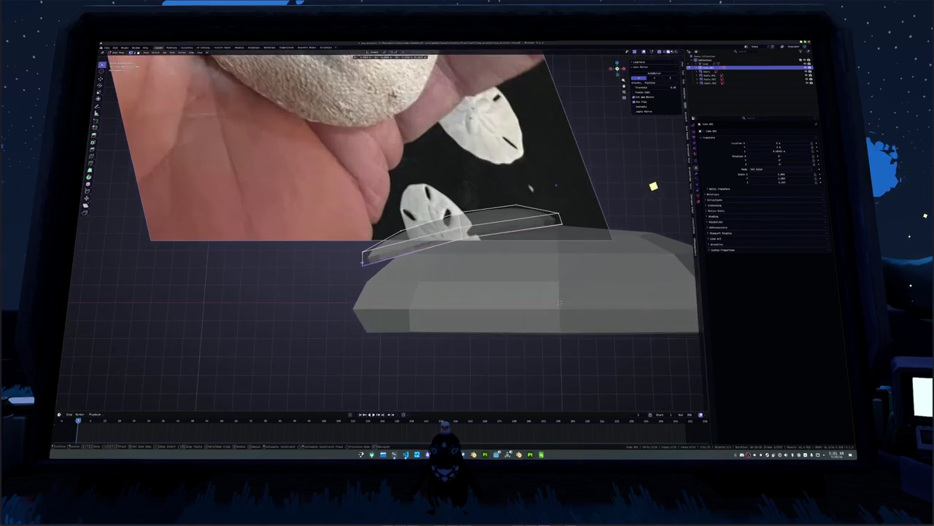
left_click(356, 246)
key("s")
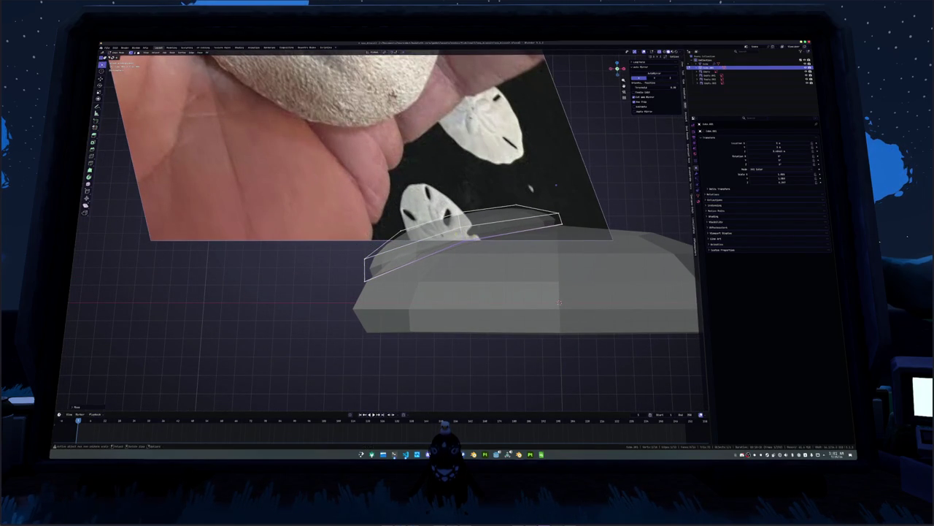
key("x")
key("g")
left_click(565, 204)
Step: Delete two lower face loops from the copy
key("KP_0")
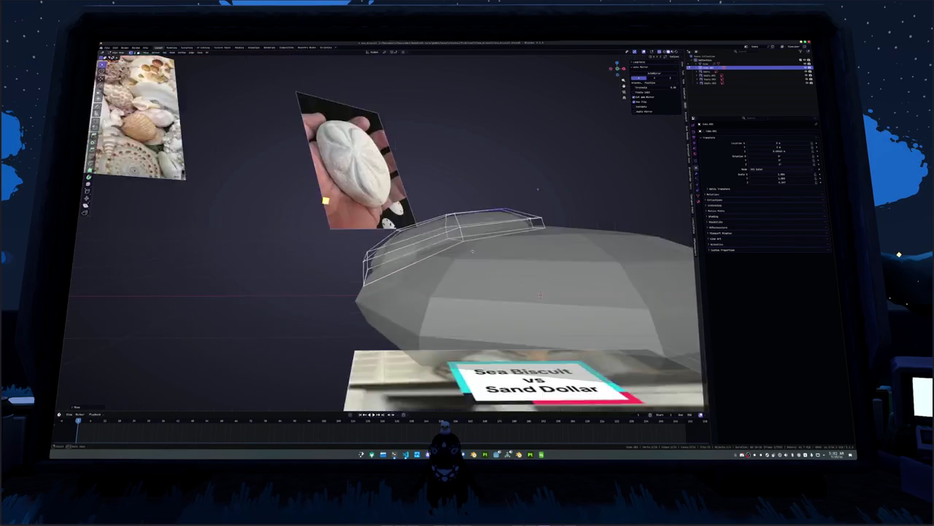
left_click(504, 246)
left_click(504, 244, "alt")
key("x")
left_click(411, 260)
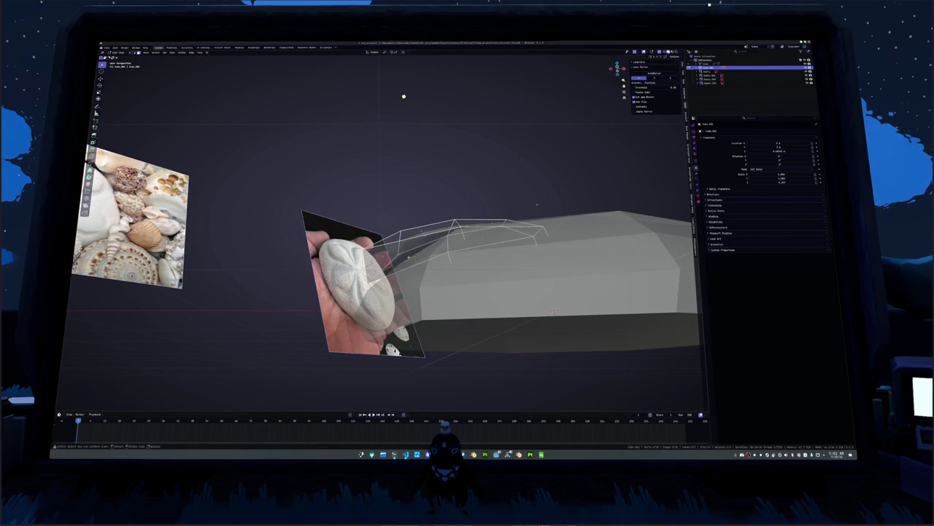
left_click(395, 248, "alt")
key("x")
left_click(398, 260)
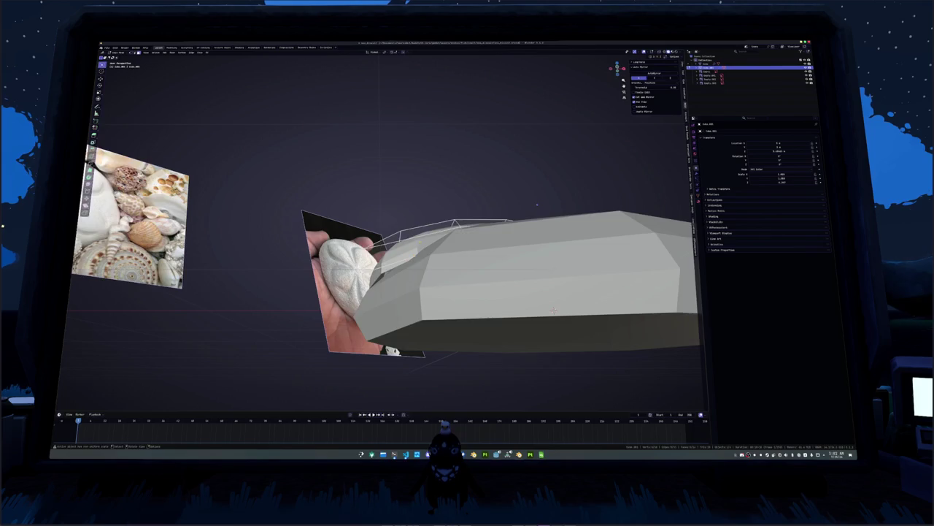
Step: Lower the petal piece onto the top of the main shell
key("g")
key("z")
left_click(159, 52)
key("alt+z")
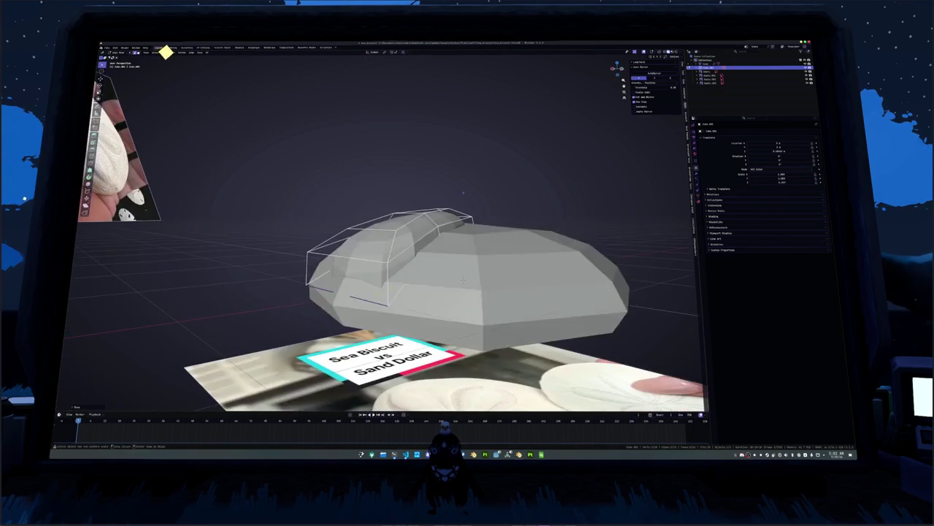
Step: Put the small top piece into Edit Mode in top orthographic view
key("alt+z")
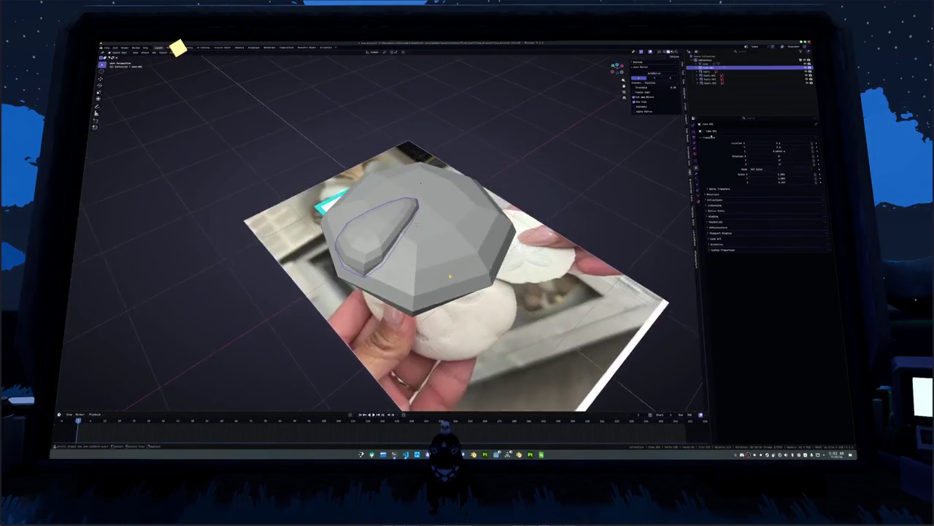
key("Tab")
key("alt+z")
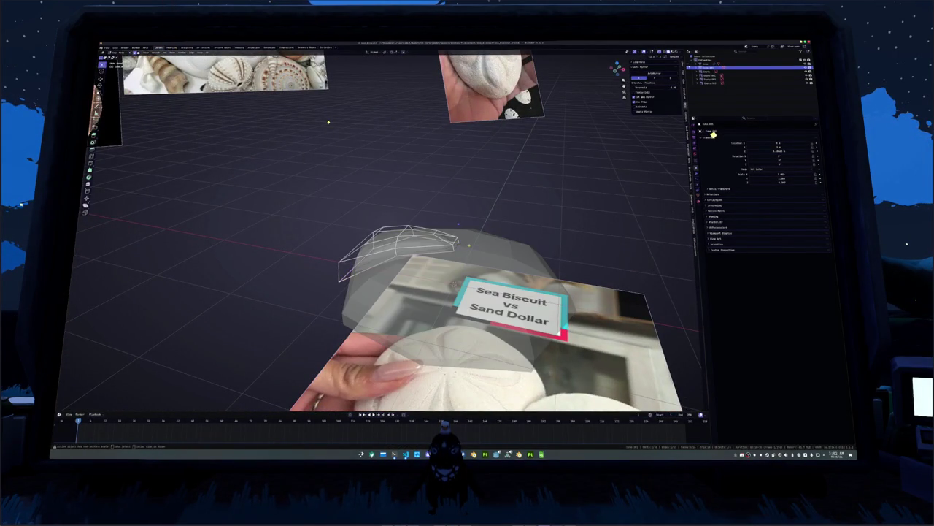
key("alt+z")
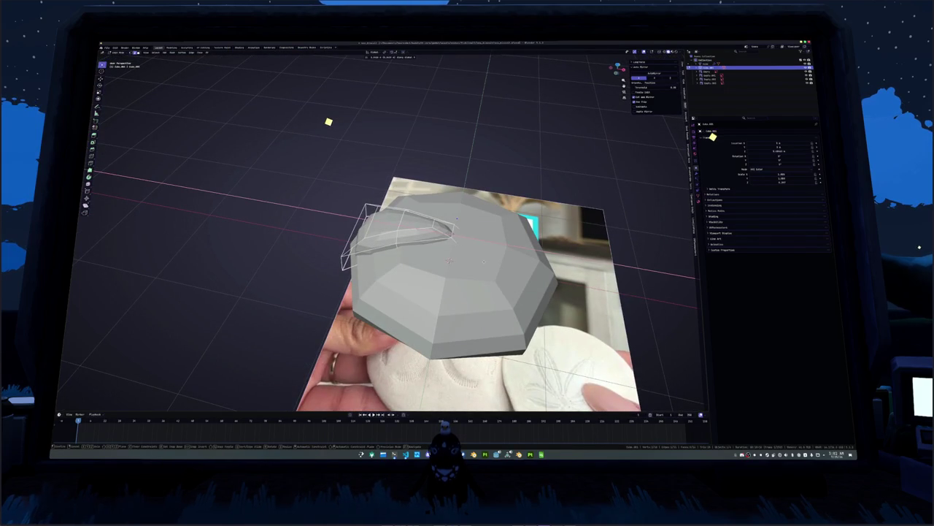
key("Tab")
key("KP_7")
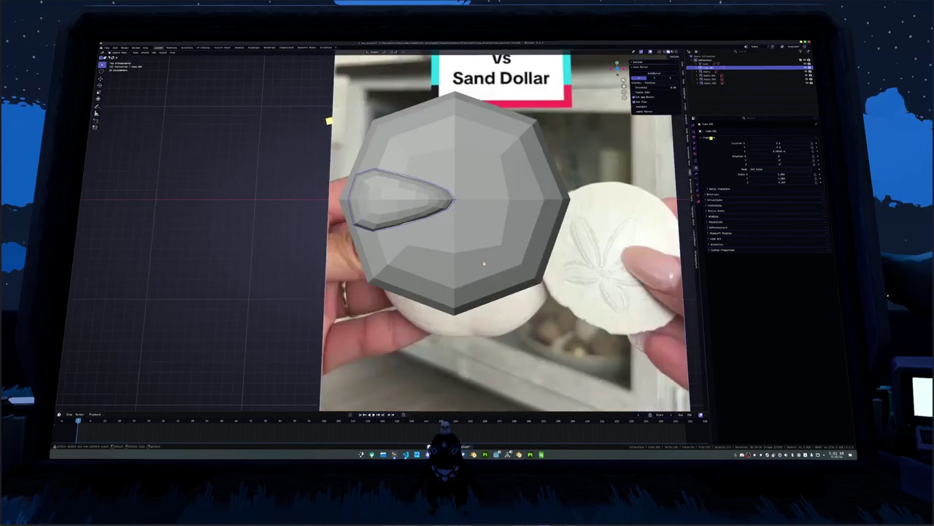
key("Tab")
key("alt+z")
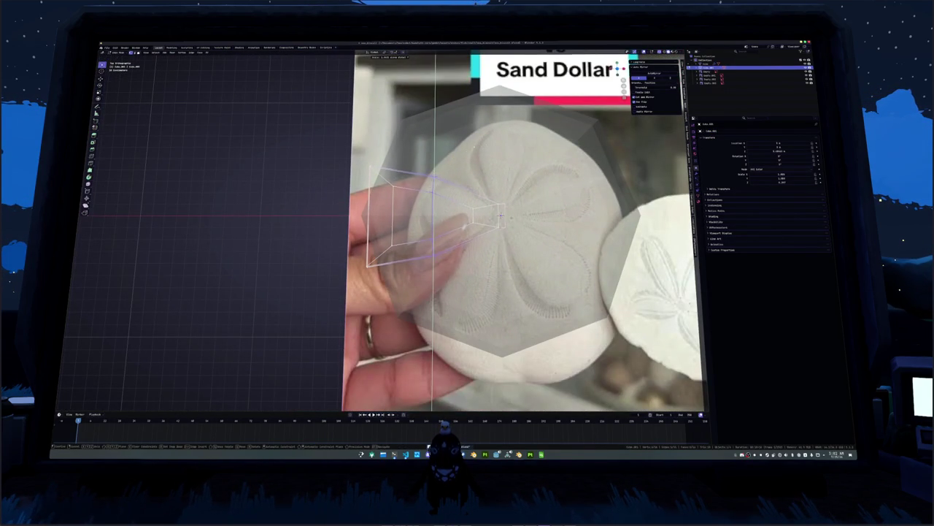
key("alt+z")
Step: Add an edge loop to the small dome, then show its Modifier Properties
left_click_drag(501, 216, 481, 338)
left_click(480, 337)
key("Tab")
left_click_drag(485, 246, 431, 226)
key("alt+z")
key("alt+z")
left_click(695, 174)
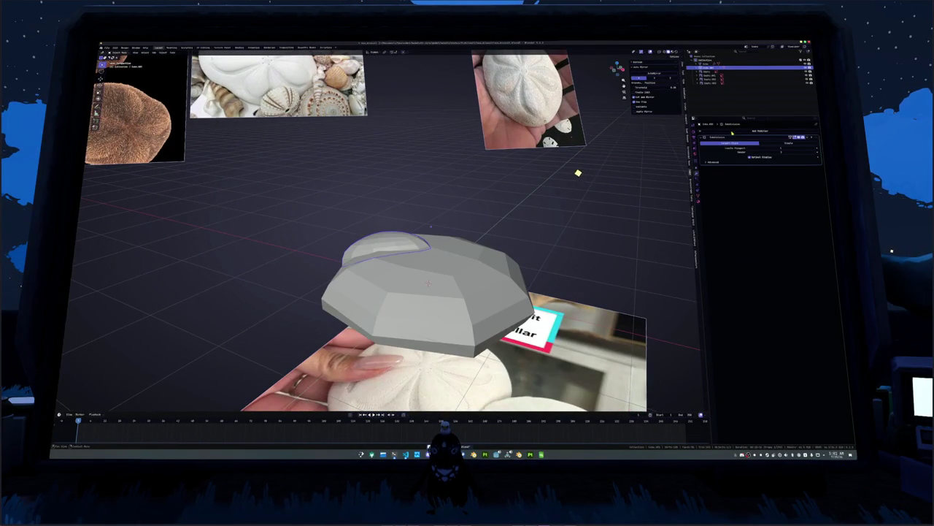
Step: Add an Array modifier to the dome and apply its object transforms
left_click(734, 130)
type("ar")
key("Return")
key("ctrl+a")
left_click(567, 180)
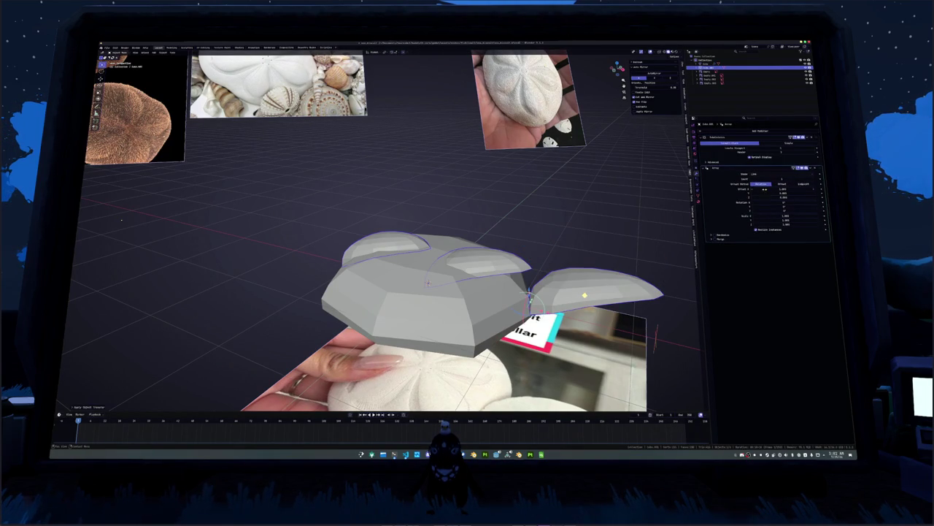
Step: Arrange the array in a circle with six petal copies, viewed from the top
left_click(758, 173)
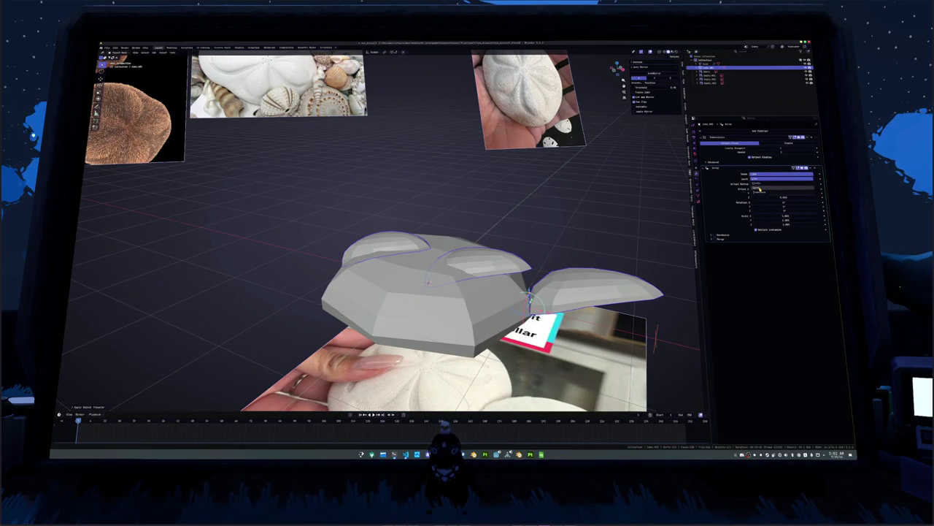
left_click(760, 188)
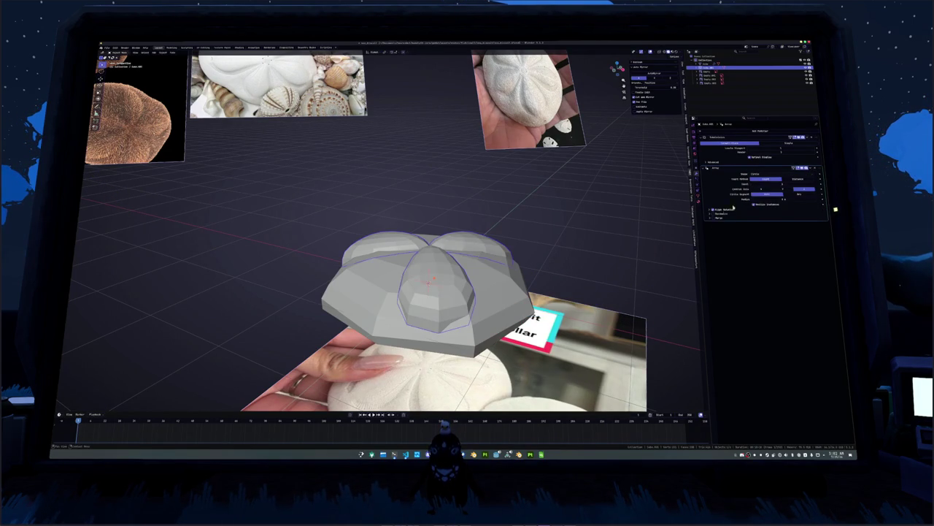
left_click(812, 185)
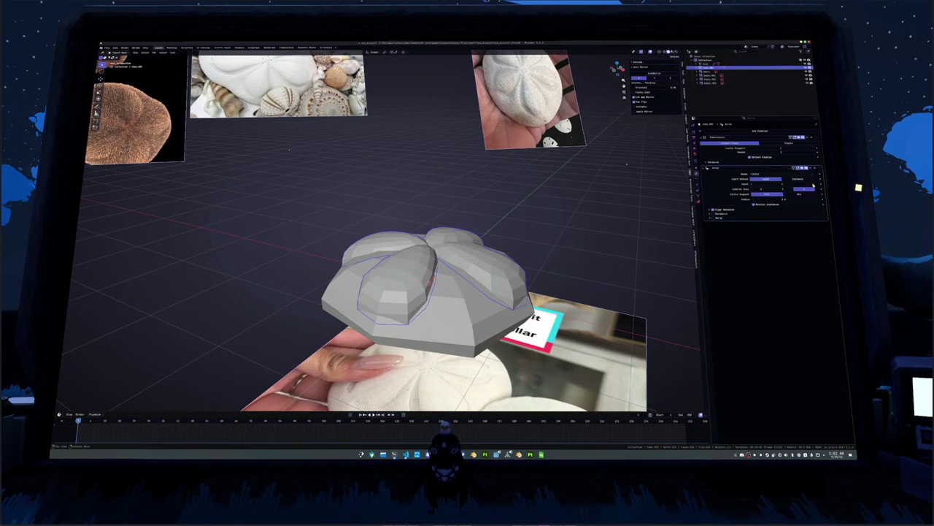
left_click(812, 185)
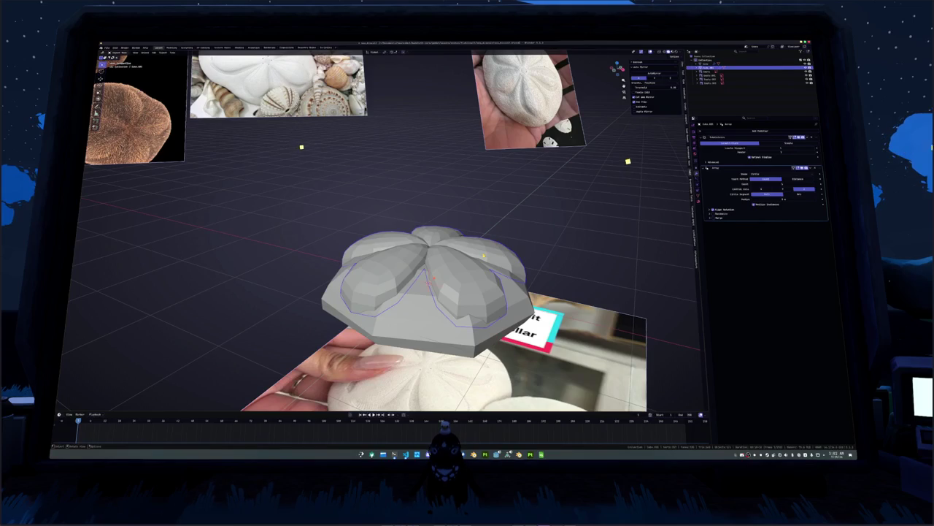
key("KP_7")
key("r")
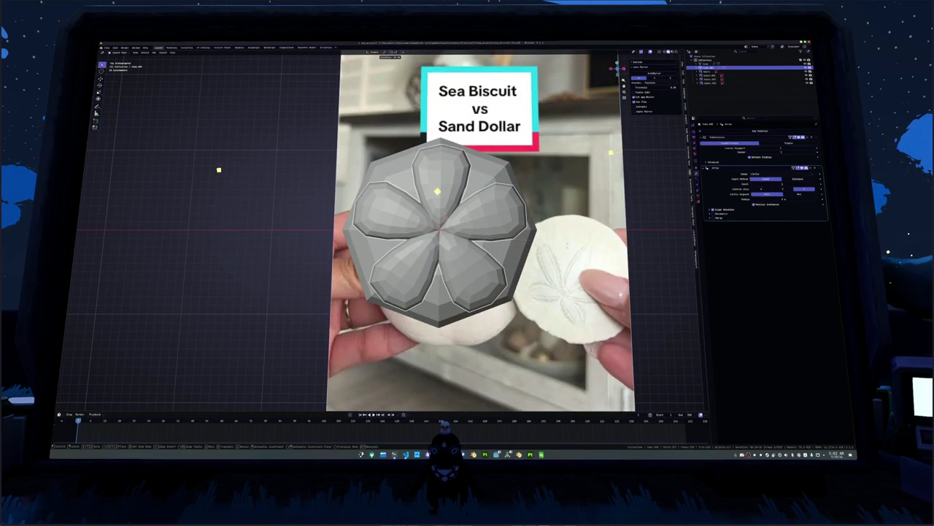
Step: Scale the petals to fit the reference photo and resize the selected lobe
key("s")
scroll(595, 195, "down", 2)
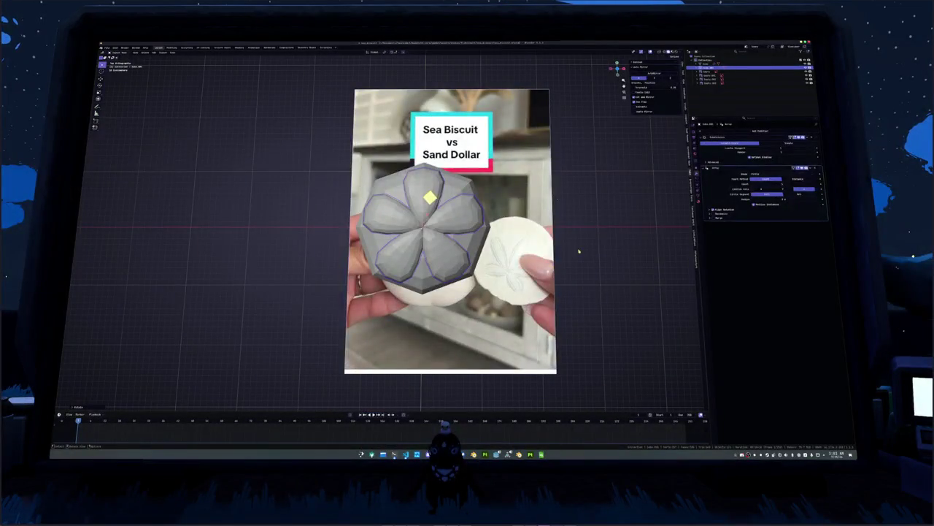
left_click(618, 219)
key("Tab")
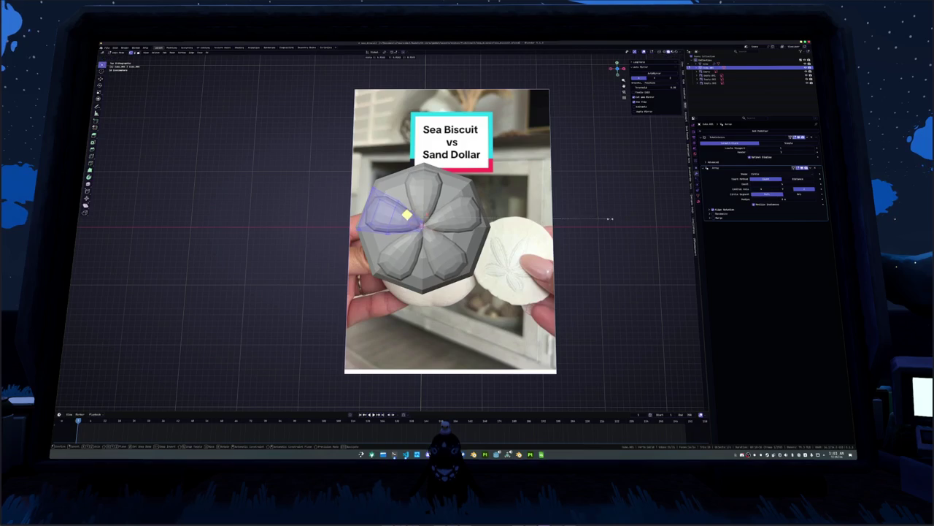
left_click(603, 218)
Step: Lift the selected lobe faces slightly straight up
key("alt+z")
key("Tab")
key("alt+z")
scroll(451, 230, "down", 2)
mouse_move(467, 241)
left_mouse_down()
mouse_move(387, 216)
mouse_move(504, 225)
left_mouse_up()
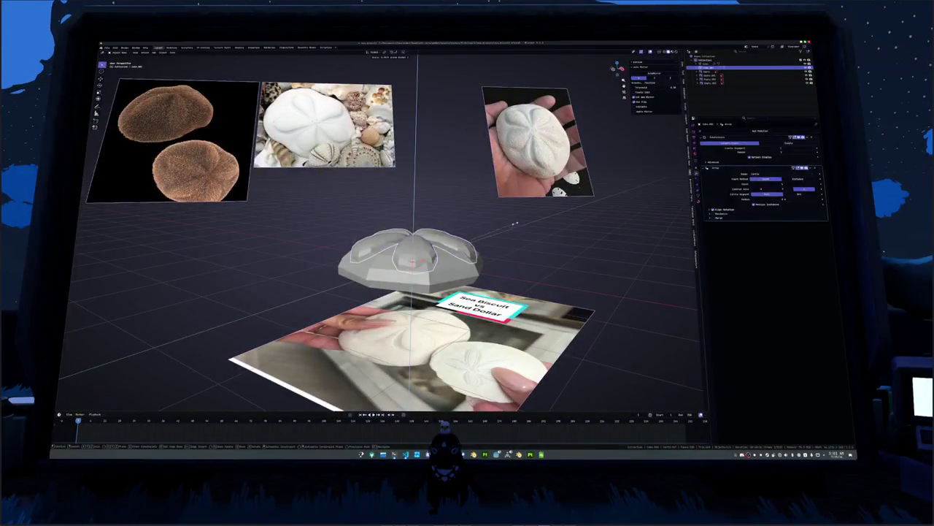
scroll(483, 248, "up", 5)
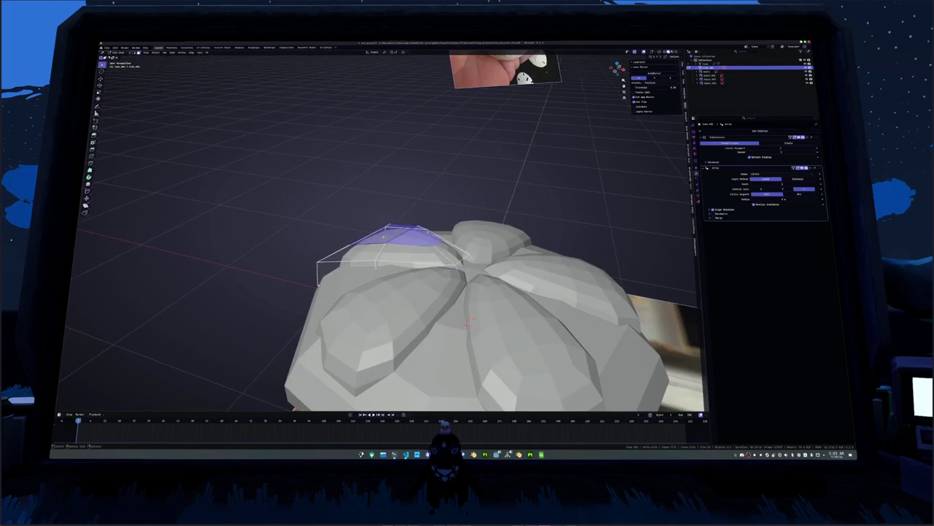
scroll(468, 306, "down", 5)
key("g")
key("z")
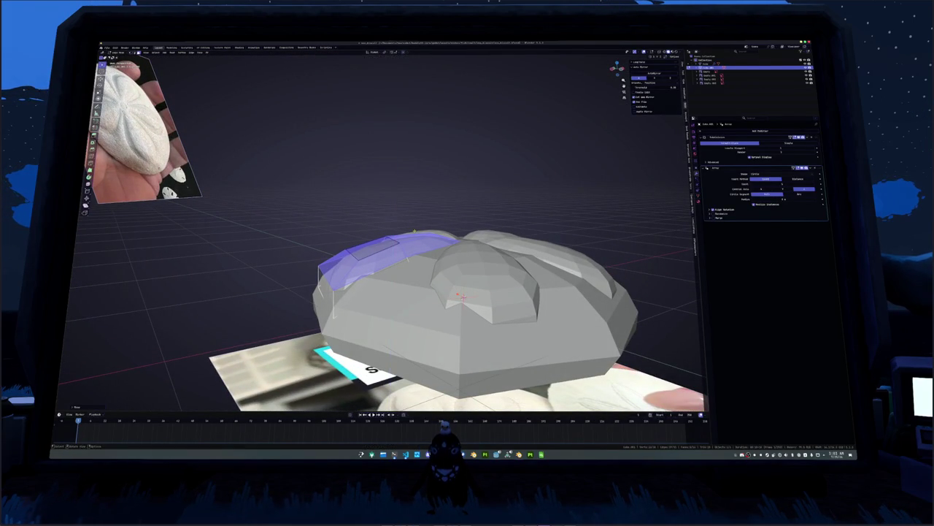
left_click(494, 211)
Step: Add an Array modifier to the sea biscuit object, then undo it
key("Tab")
left_click(420, 296)
key("shift+ctrl+a")
left_click(569, 248)
left_click_drag(447, 273, 576, 237)
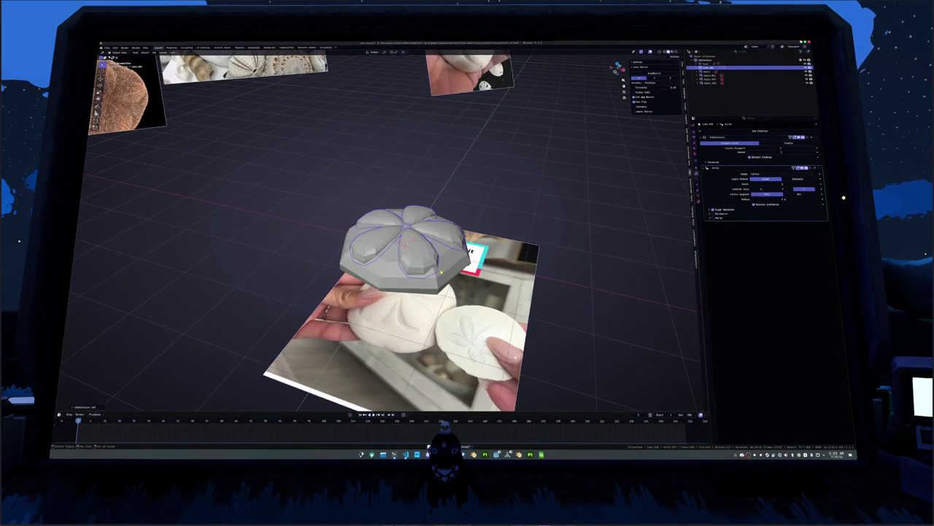
key("ctrl+z")
left_click_drag(441, 272, 468, 270)
Step: Insert an edge loop around the body and flatten the top of the dome
key("Tab")
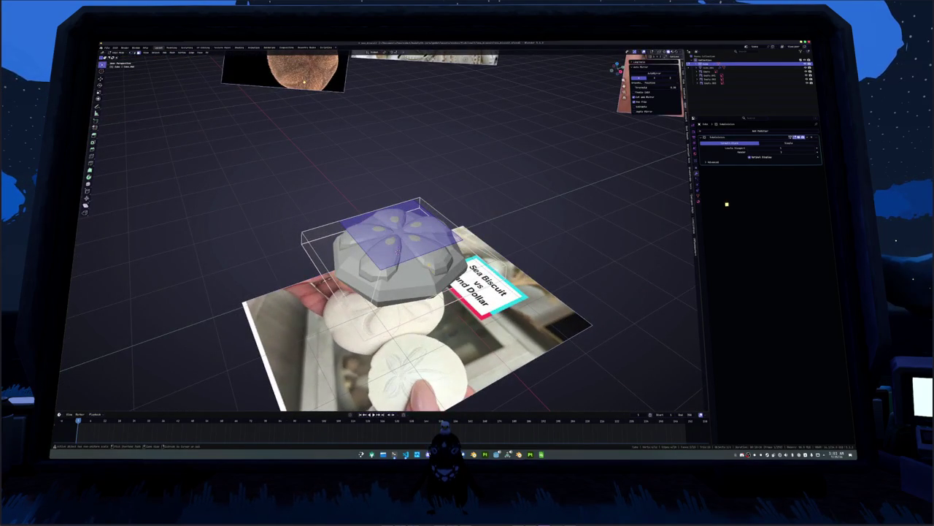
key("ctrl+r")
left_click(398, 249)
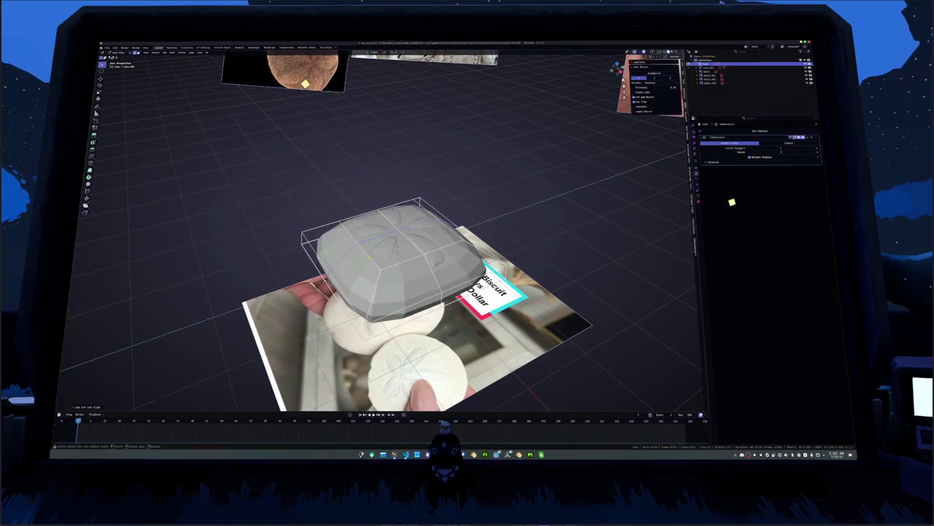
left_click_drag(398, 250, 401, 259)
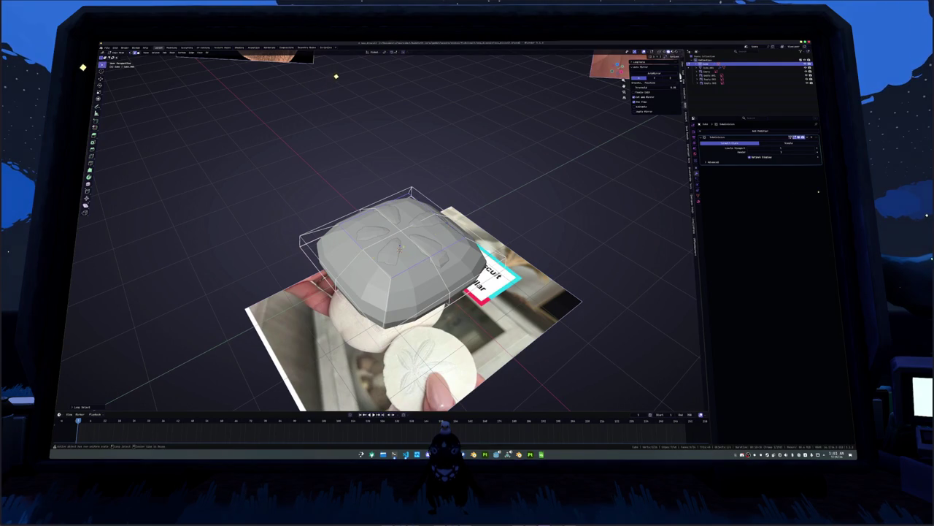
key("s")
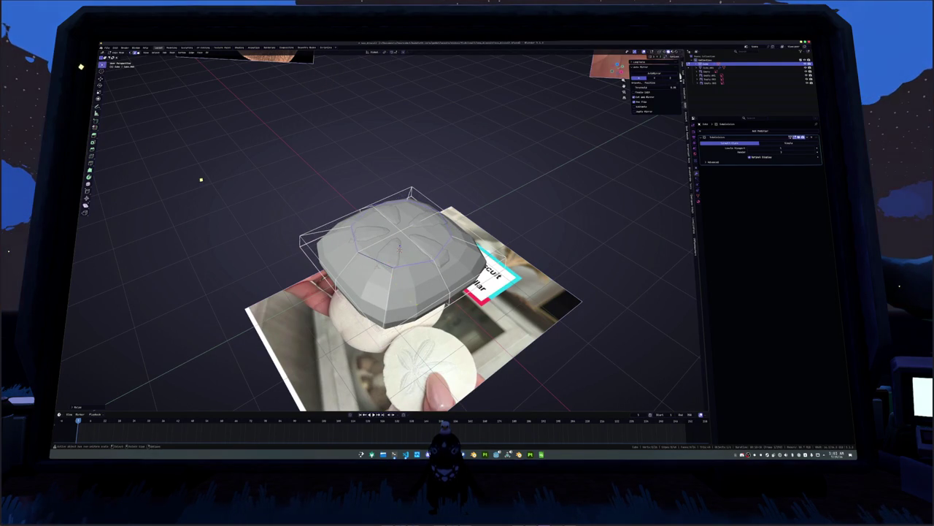
left_click_drag(400, 249, 474, 234)
left_click(399, 248)
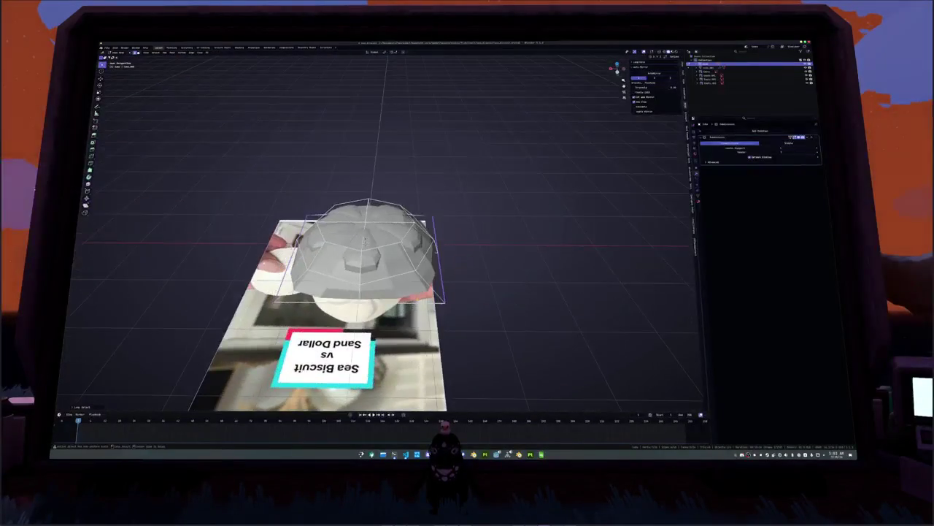
Step: Resize the selected loop into an octagonal ring and rotate it to line up with the petals
key("s")
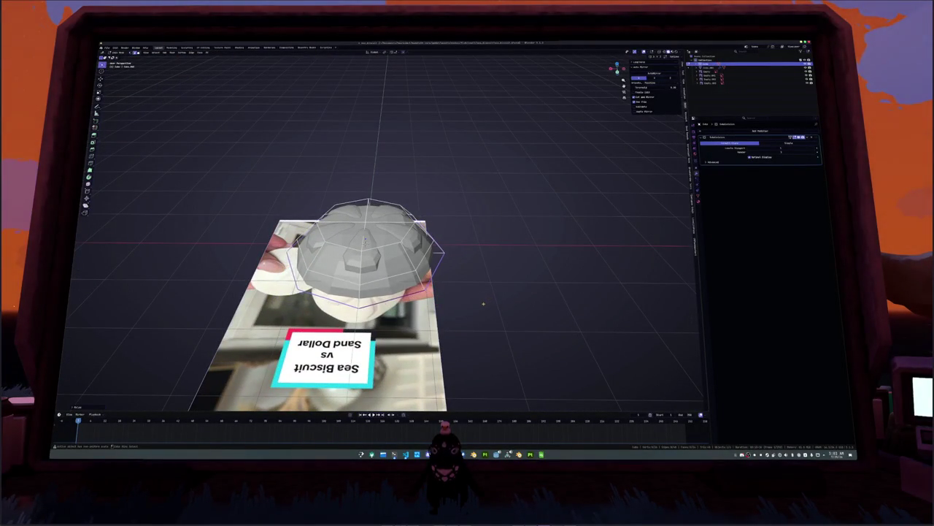
left_click_drag(475, 299, 407, 260)
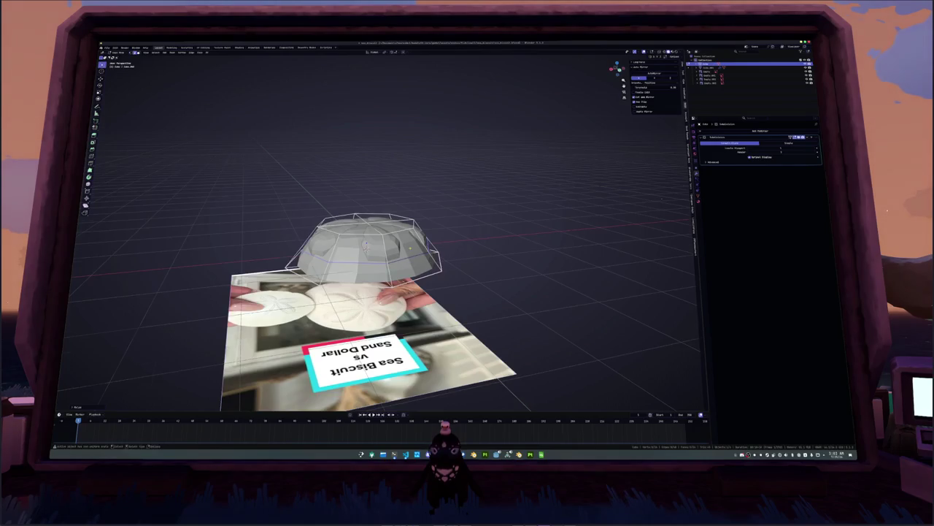
left_click_drag(493, 260, 661, 198)
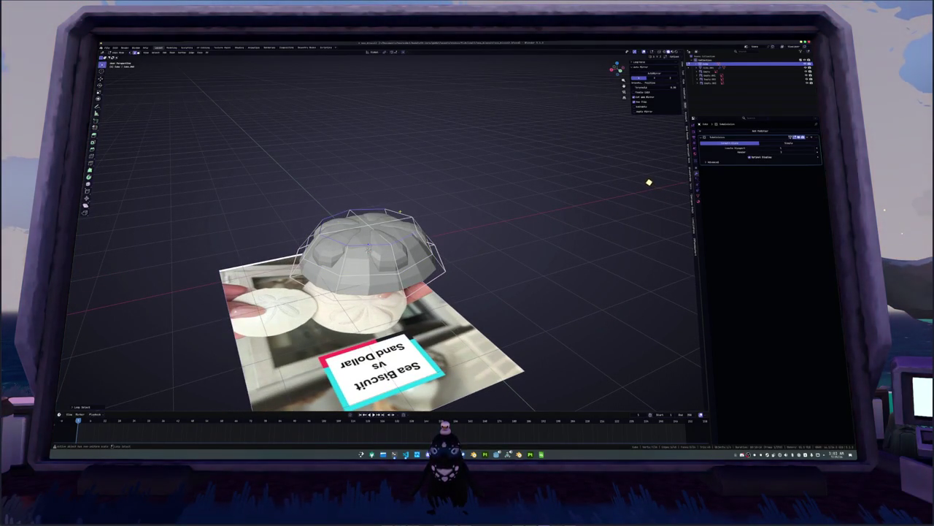
scroll(635, 174, "up", 3)
scroll(622, 167, "up", 3)
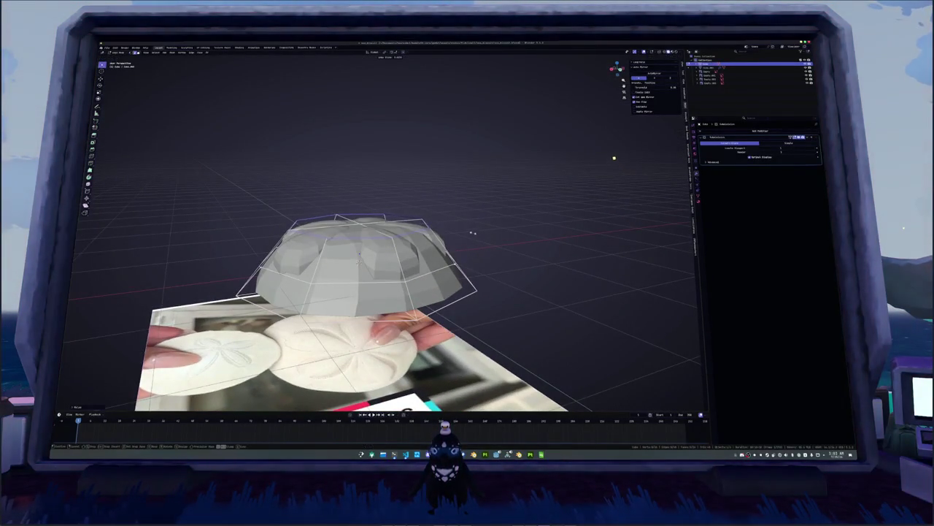
key("r")
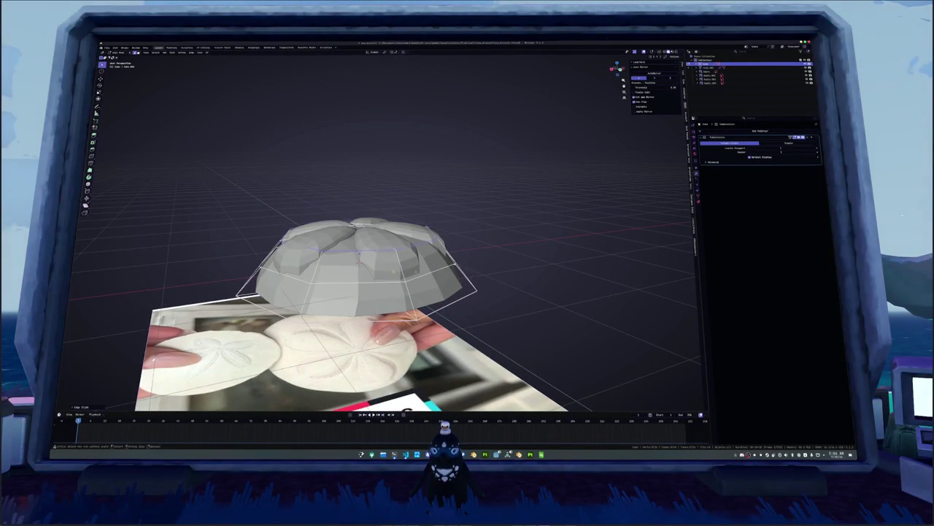
scroll(474, 278, "up", 3)
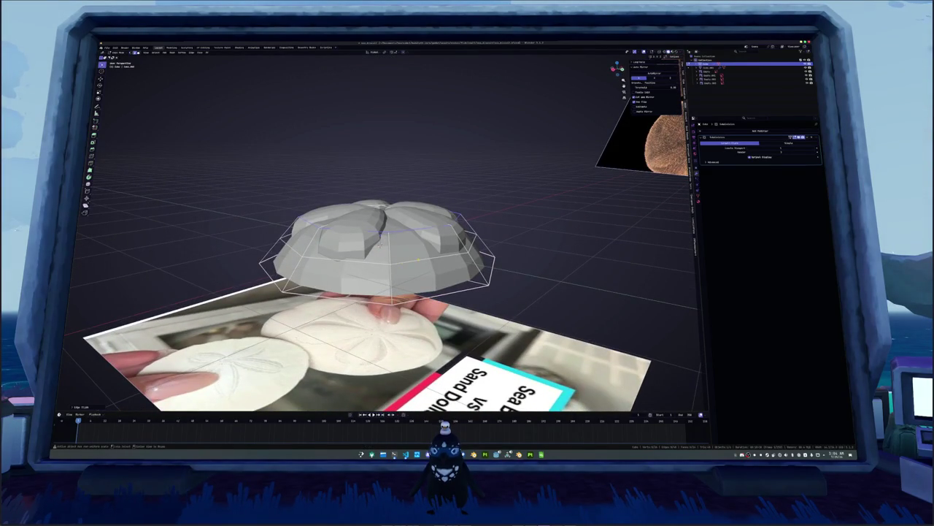
scroll(398, 244, "down", 3)
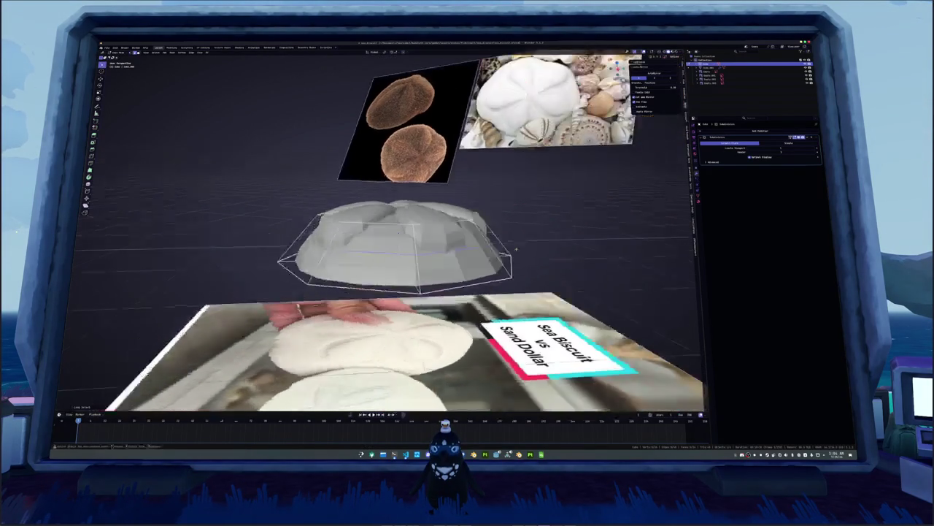
key("r")
Step: Rescale the dome's bottom faces and flatten the dome vertically
mouse_move(398, 243)
left_mouse_down()
mouse_move(399, 229)
mouse_move(414, 238)
mouse_move(551, 229)
mouse_move(518, 227)
left_mouse_up()
left_click(414, 238)
left_click(414, 238, "alt")
key("s")
left_click(529, 231)
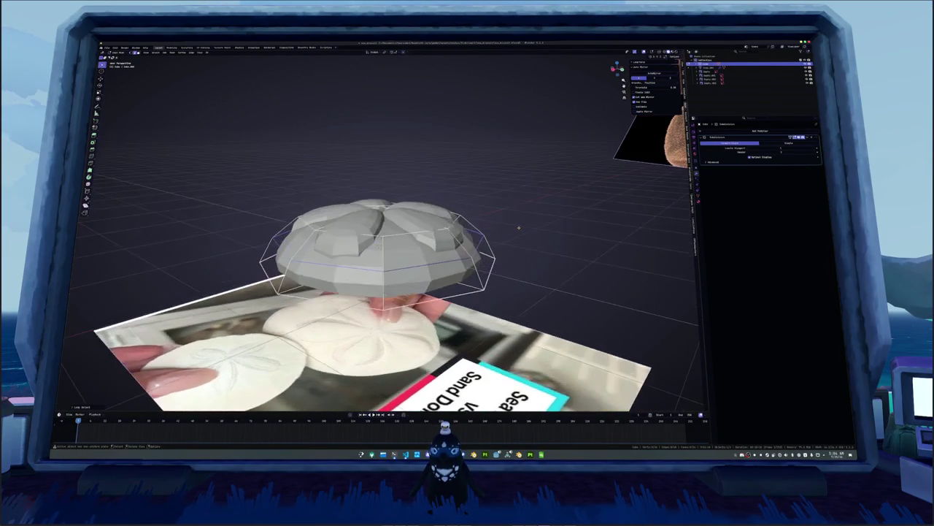
key("s")
key("shift+z")
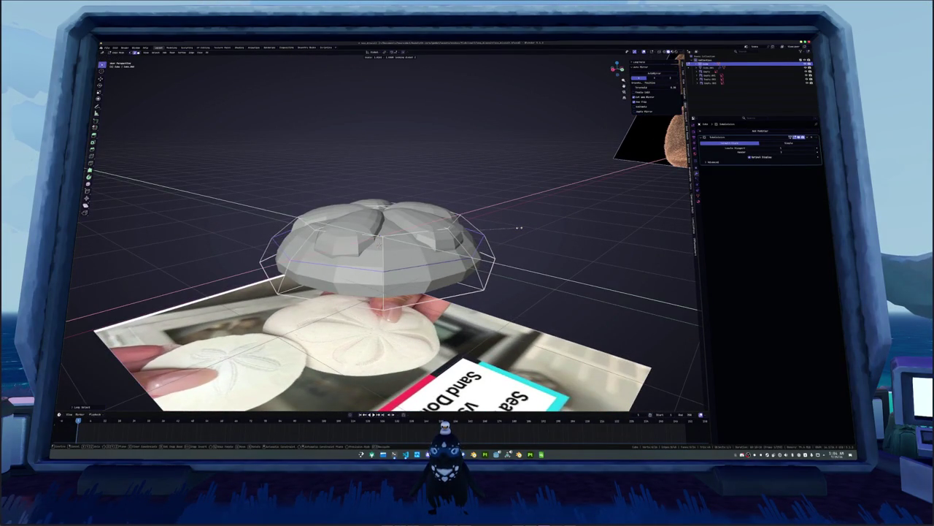
key("z")
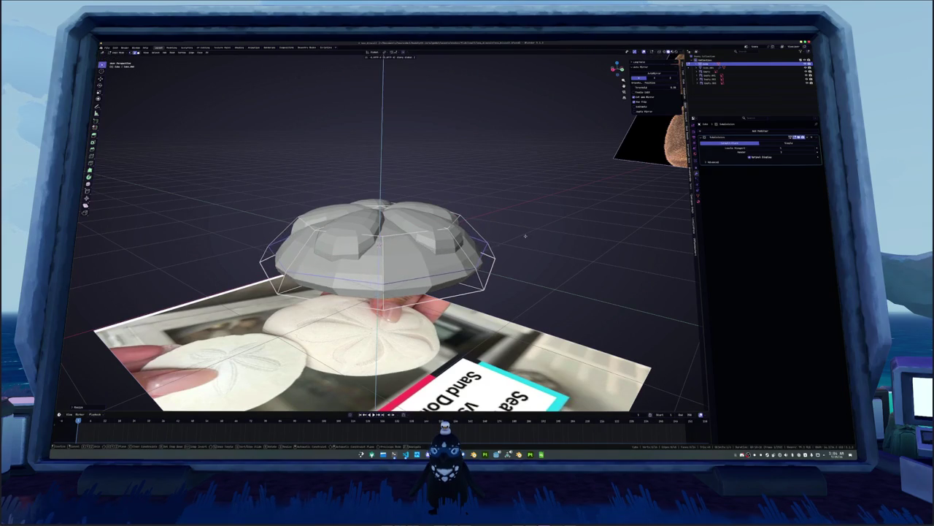
left_click(527, 224)
mouse_move(526, 224)
left_mouse_down()
mouse_move(493, 265)
mouse_move(233, 263)
mouse_move(511, 257)
left_mouse_up()
scroll(511, 257, "down", 4)
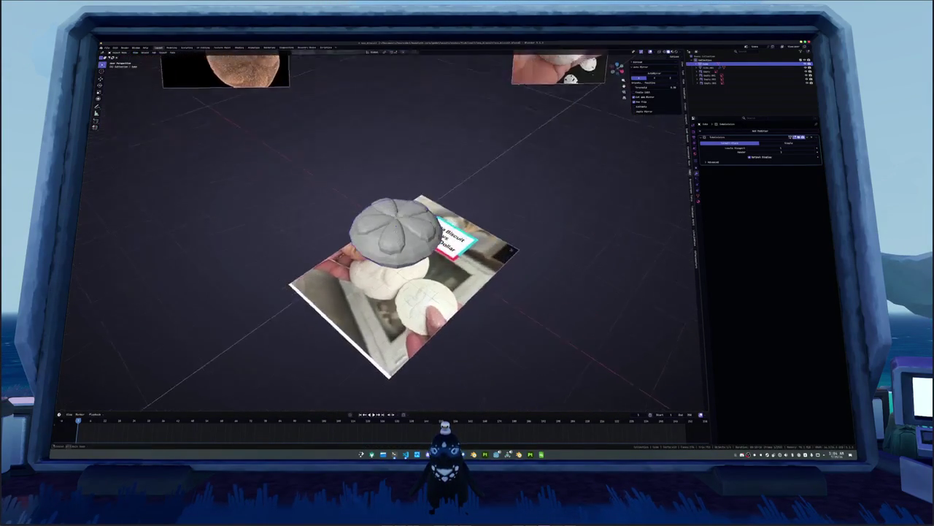
left_click(394, 230)
key("KP_8")
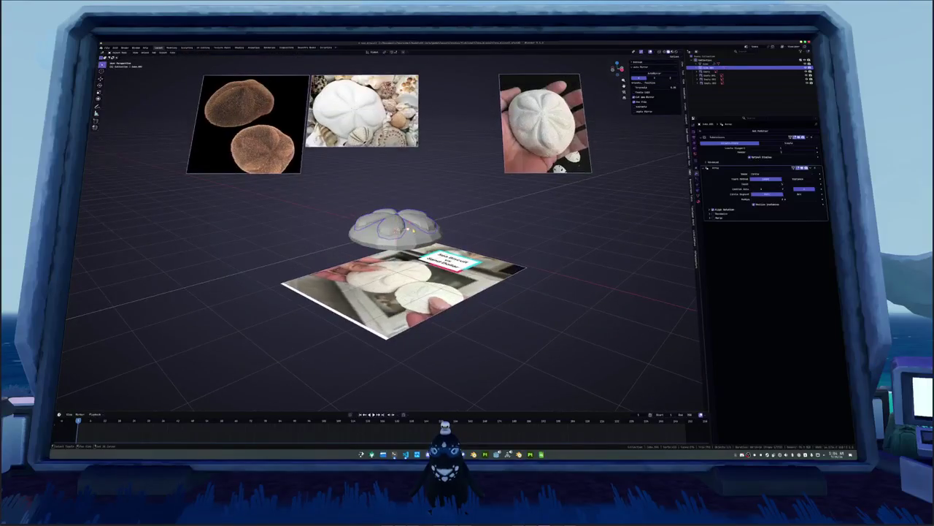
key("KP_2")
key("KP_2")
key("KP_2")
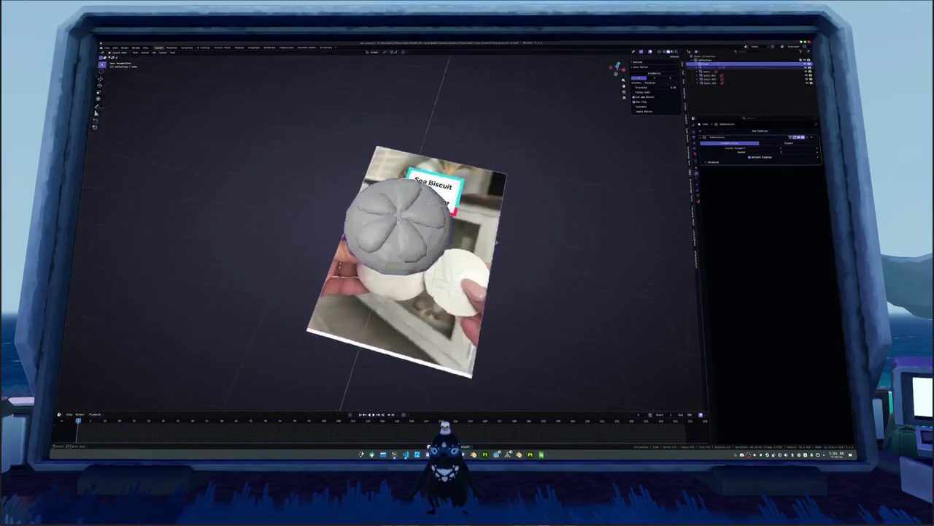
key("KP_8")
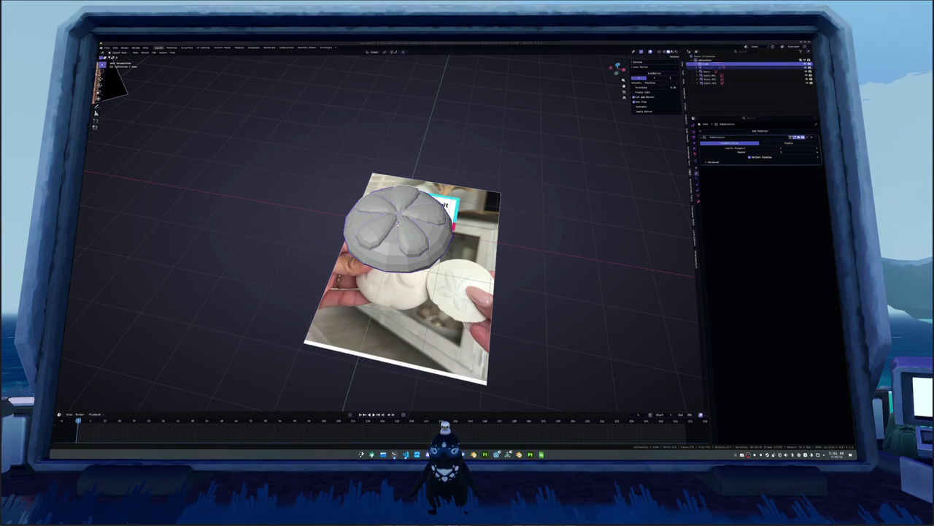
left_click_drag(398, 227, 442, 240)
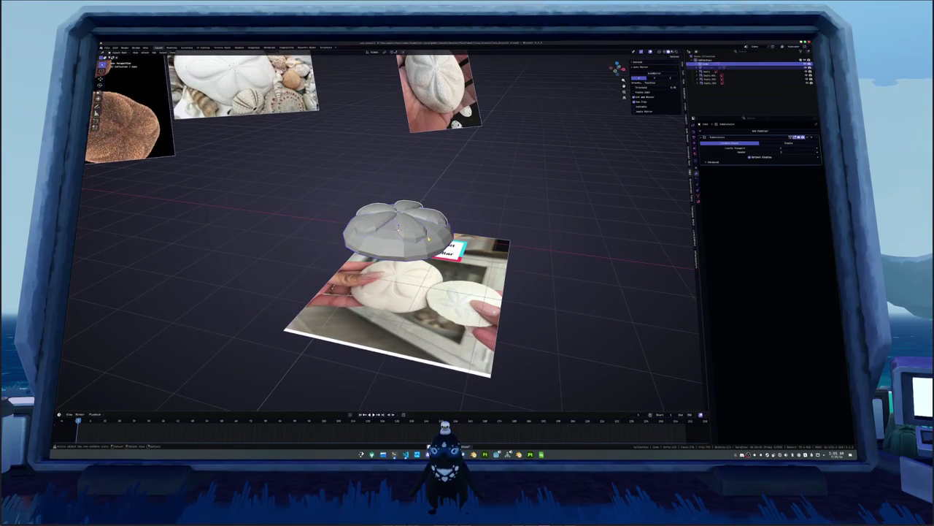
Step: Convert the sea biscuit object into a plain mesh
right_click(505, 157)
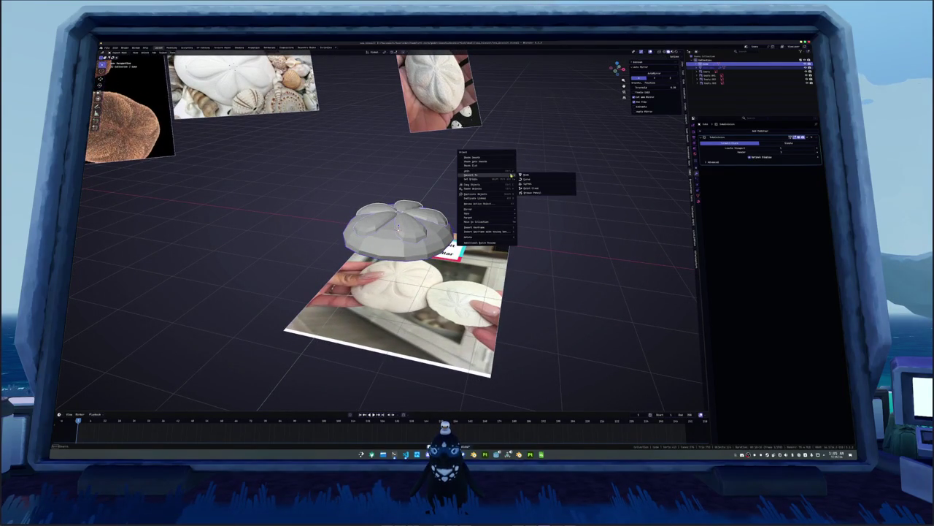
left_click(531, 176)
scroll(452, 221, "up", 2)
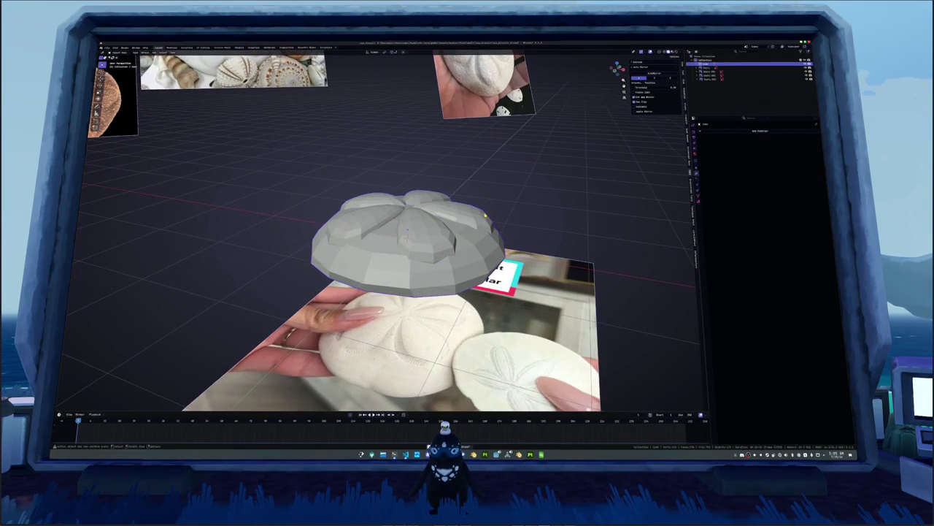
Step: Rename the sea biscuit object with F2
key("F2")
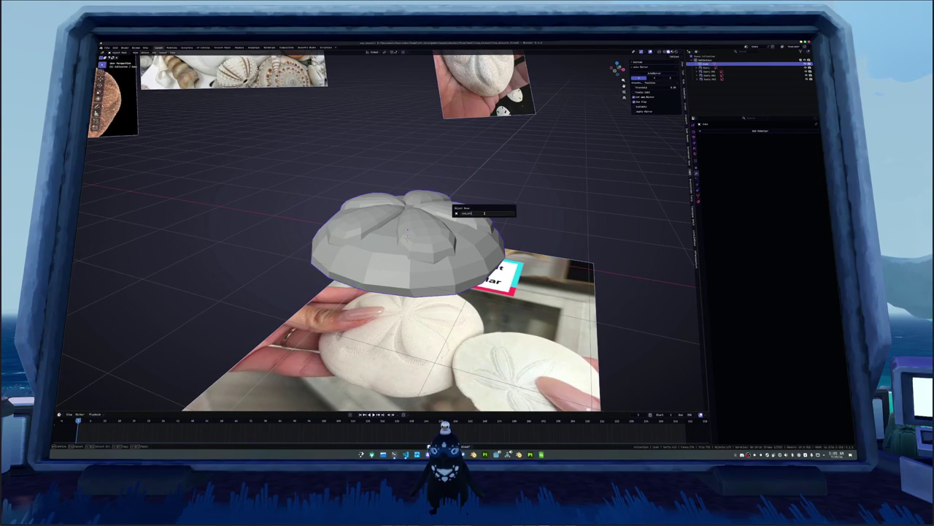
key("Return")
key("Tab")
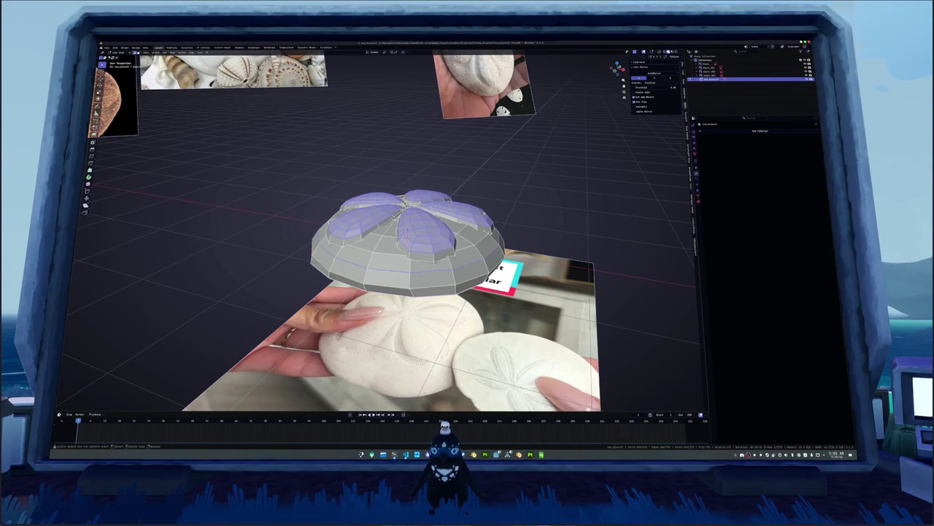
Step: Clear the face selection and orbit to a top-down view of the mesh over the photo
key("alt+a")
scroll(408, 232, "up", 2)
key("KP_8")
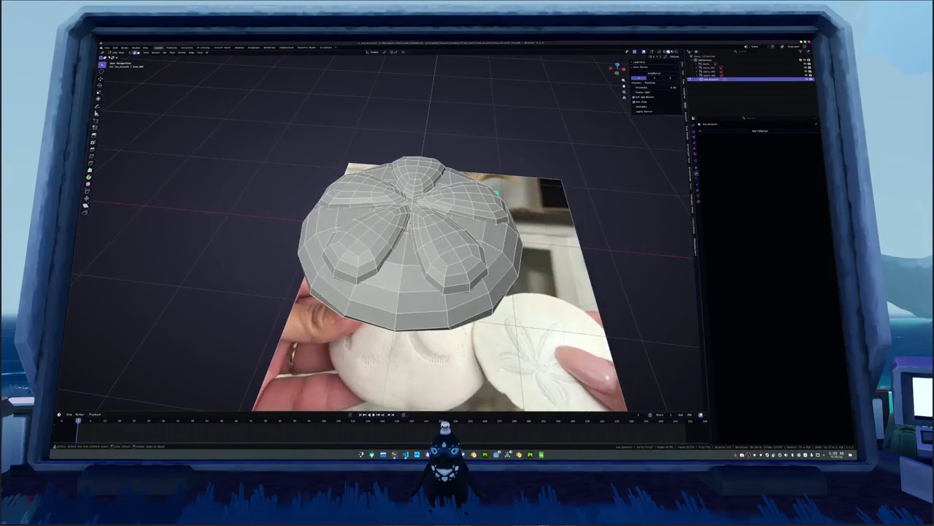
key("KP_2")
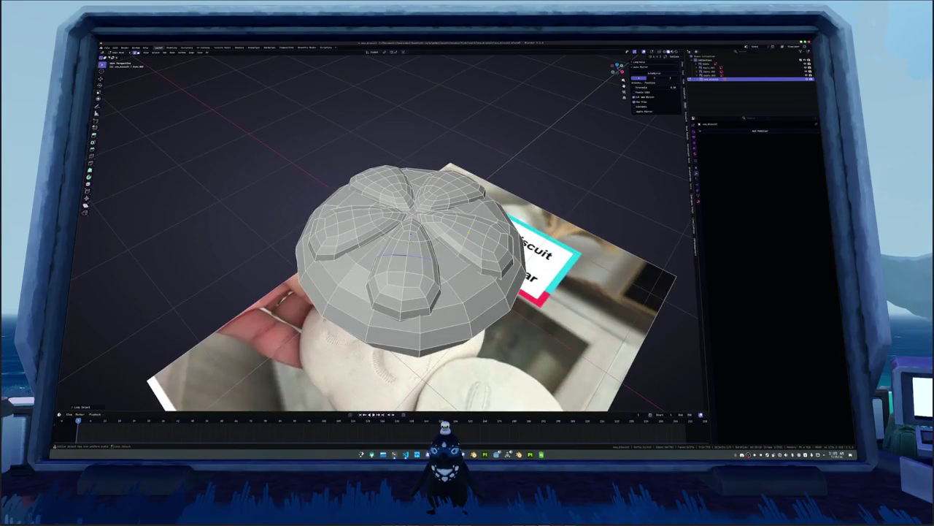
key("KP_8")
key("KP_7")
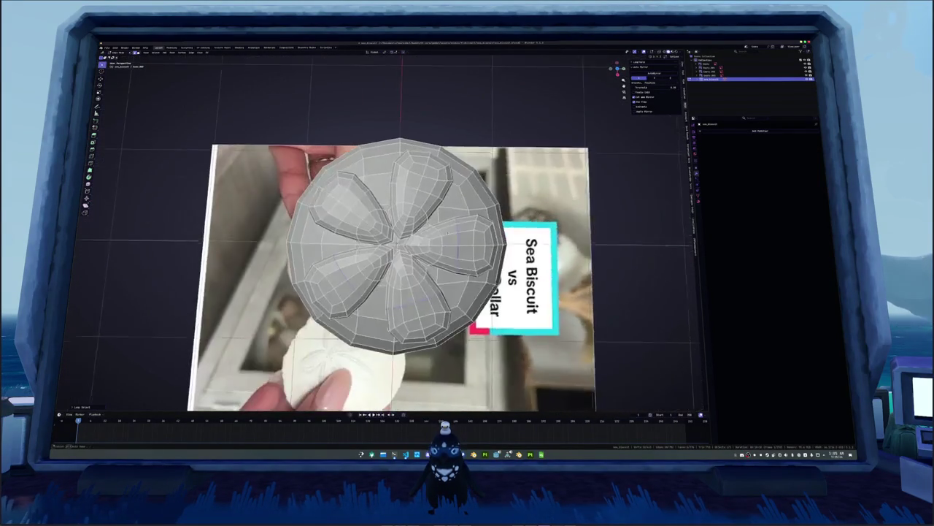
key("KP_4")
key("KP_2")
key("KP_6")
key("KP_8")
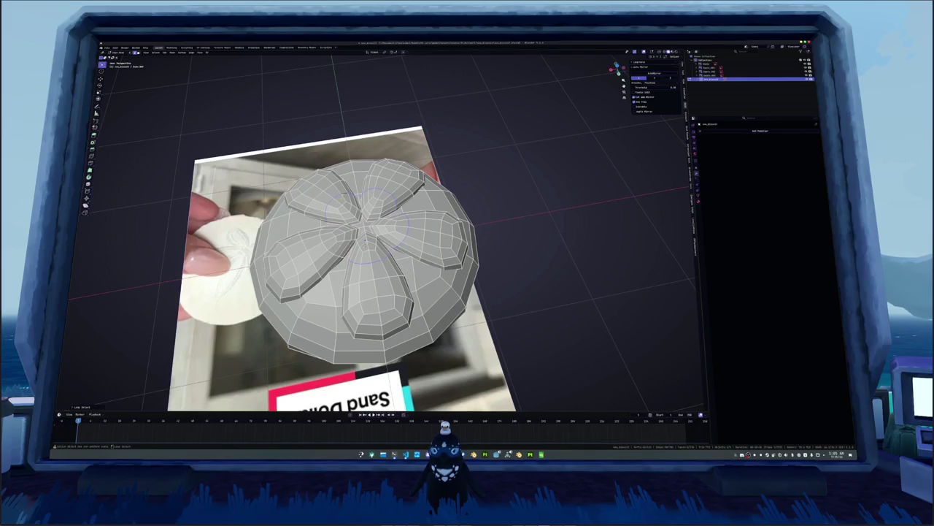
Step: Dissolve the selected edges on the crown and orbit around to check the result
key("x")
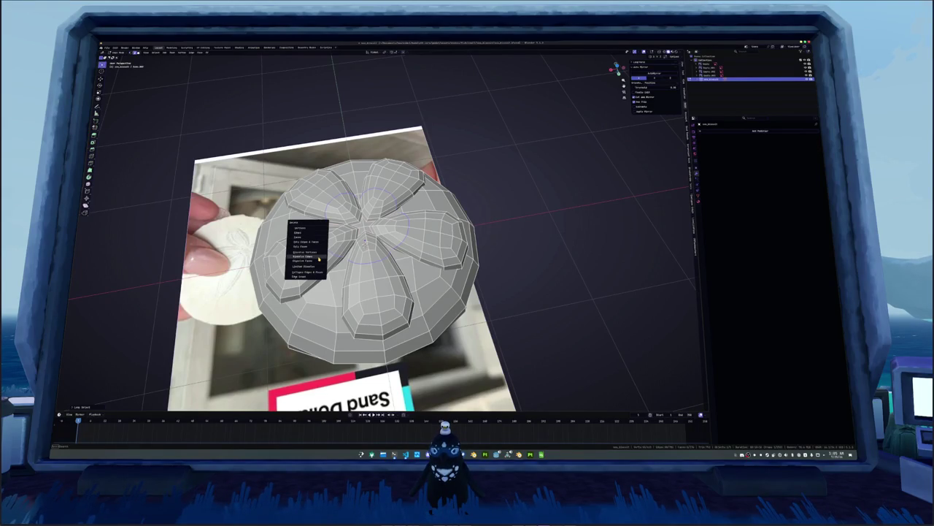
left_click(321, 264)
left_click_drag(270, 255, 270, 190)
right_click(369, 255)
left_click(369, 277)
left_click_drag(369, 277, 369, 204)
mouse_move(411, 263)
left_mouse_down()
mouse_move(369, 253)
mouse_move(370, 235)
mouse_move(370, 256)
mouse_move(458, 278)
left_mouse_up()
Step: Inspect the mesh from a low side view, finishing in Object Mode ready to apply transforms
key("Tab")
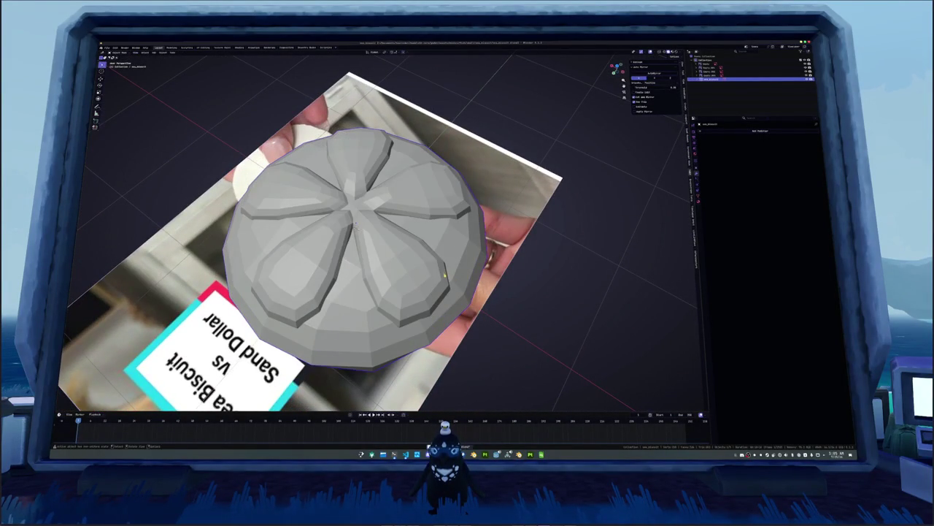
key("Tab")
mouse_move(402, 276)
left_mouse_down()
mouse_move(385, 282)
mouse_move(391, 241)
left_mouse_up()
key("Tab")
scroll(393, 222, "down", 4)
key("Tab")
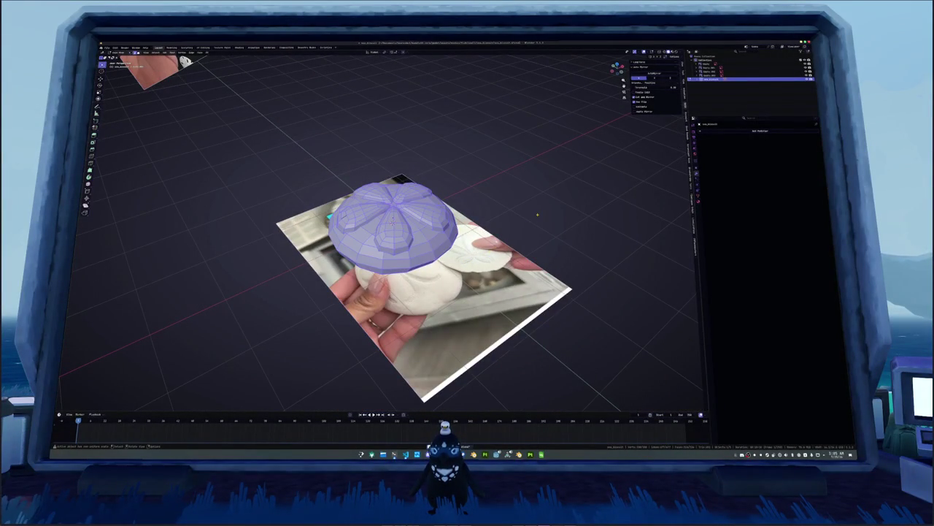
key("Tab")
key("ctrl+a")
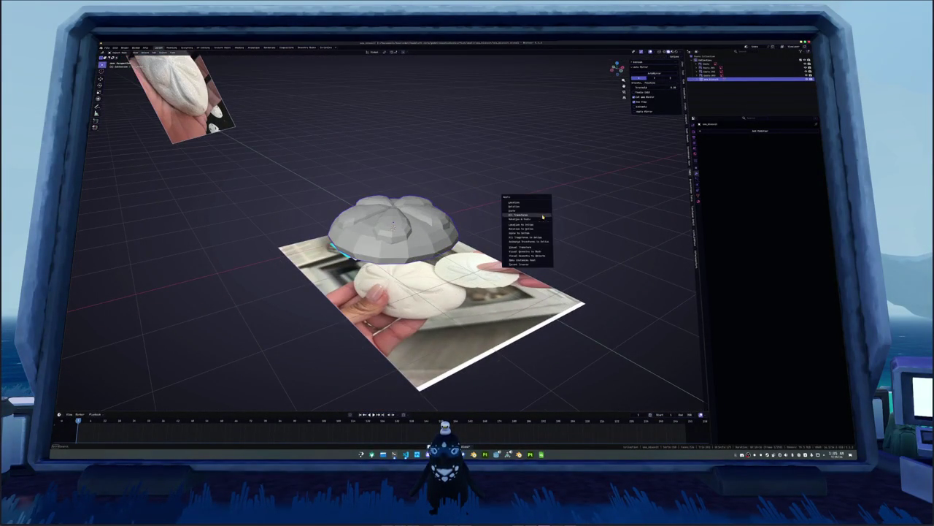
Step: Apply all transforms to the sea biscuit and scale up the reference photo plane
left_click(542, 217)
left_click(685, 69)
key("s")
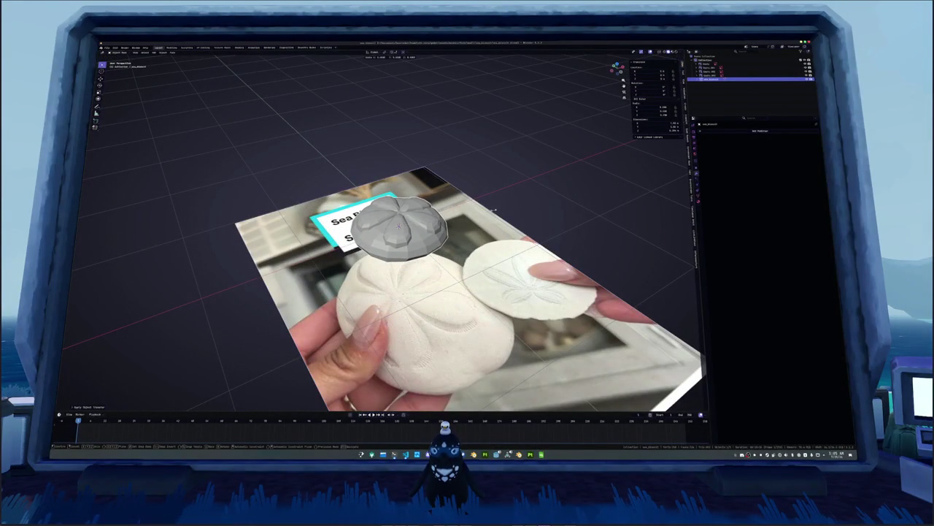
right_click(463, 219)
right_click(463, 220)
key("Escape")
Step: Check the mesh from a front orthographic view, then show its Object Data properties
scroll(462, 223, "up", 2)
left_click_drag(463, 222, 461, 211)
key("KP_1")
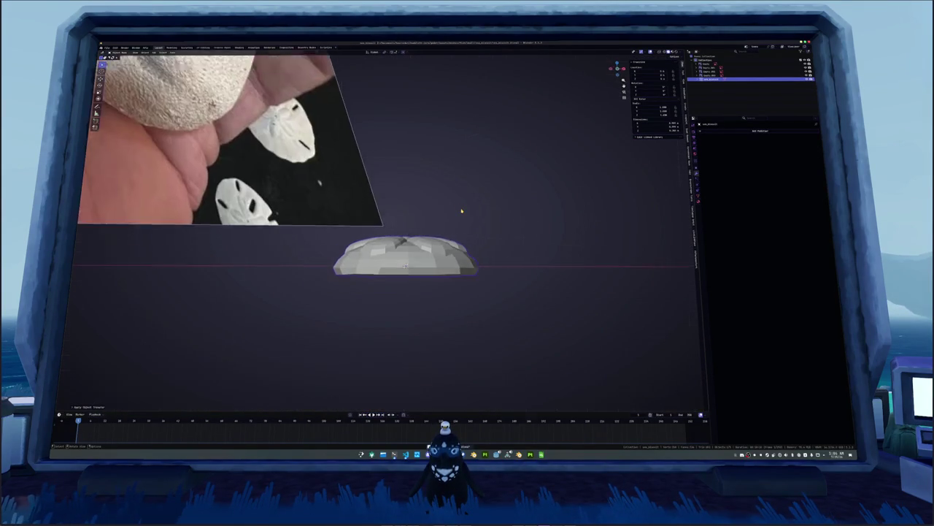
scroll(540, 226, "up", 4)
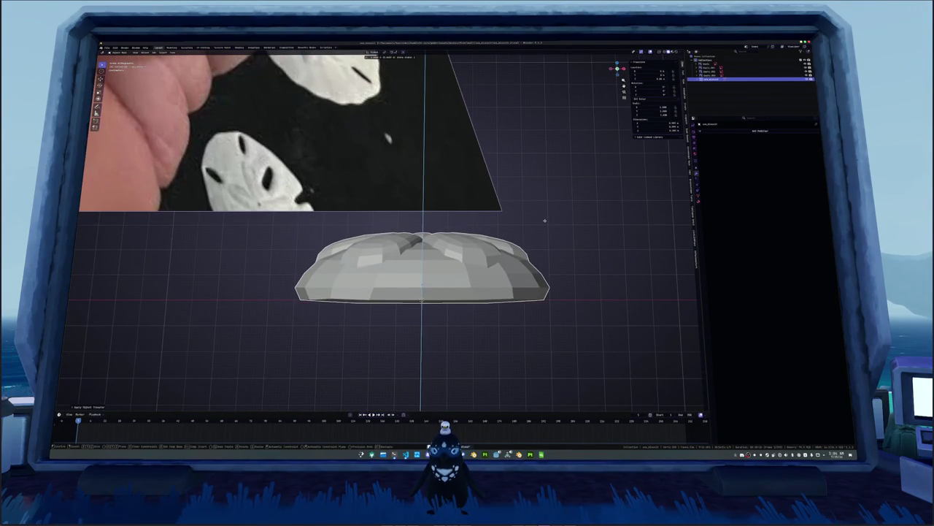
right_click(544, 215)
key("Escape")
key("KP_5")
left_click_drag(547, 223, 529, 237)
key("F2")
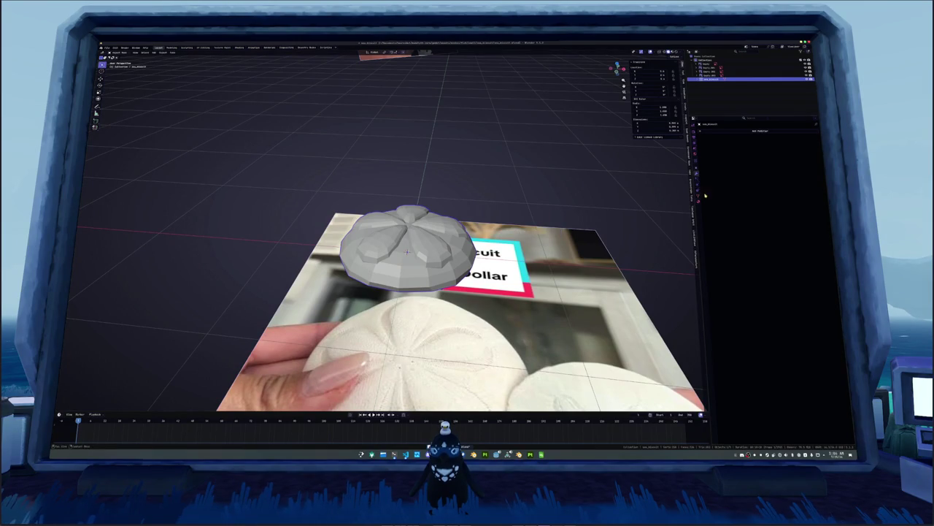
left_click(694, 186)
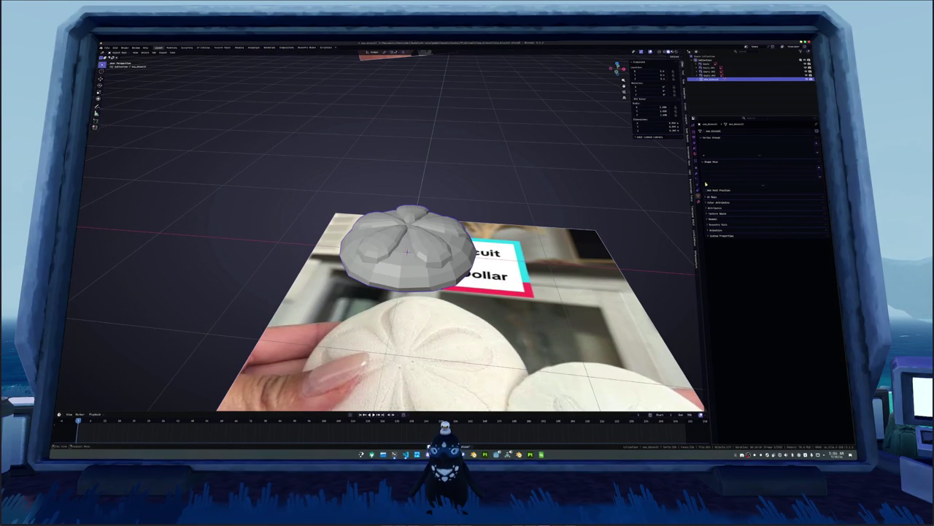
Step: Move the reference image off to the left of the mesh
left_click(711, 67)
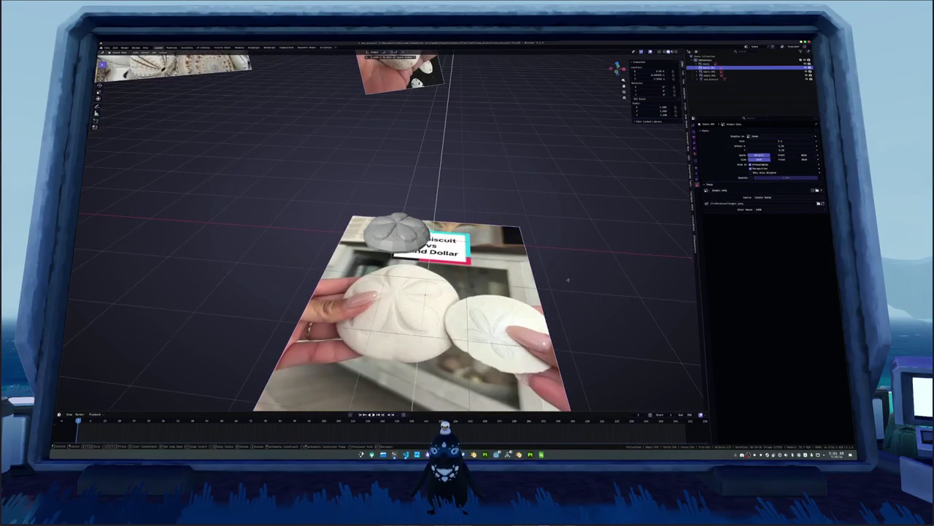
key("g")
left_click(216, 254)
Step: Select the shell mesh and give it a new material
left_click(382, 252)
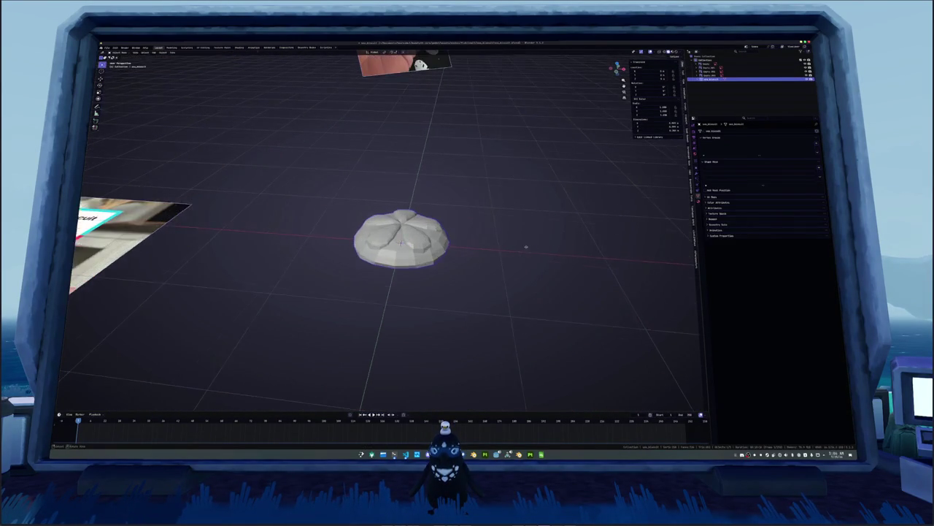
scroll(532, 250, "up", 2)
left_click(698, 202)
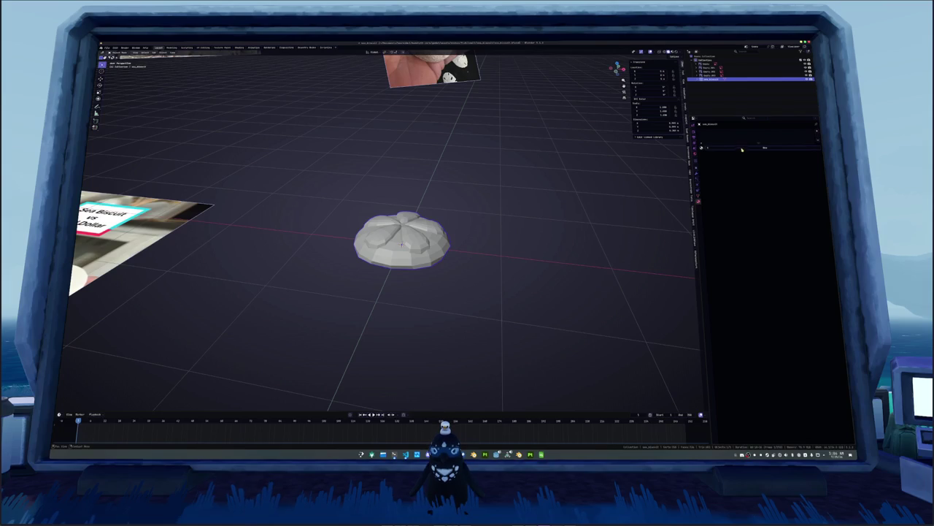
left_click(740, 149)
Step: Apply all transforms, convert the shell to a mesh, and check its modifier stack
key("ctrl+a")
left_click(419, 246)
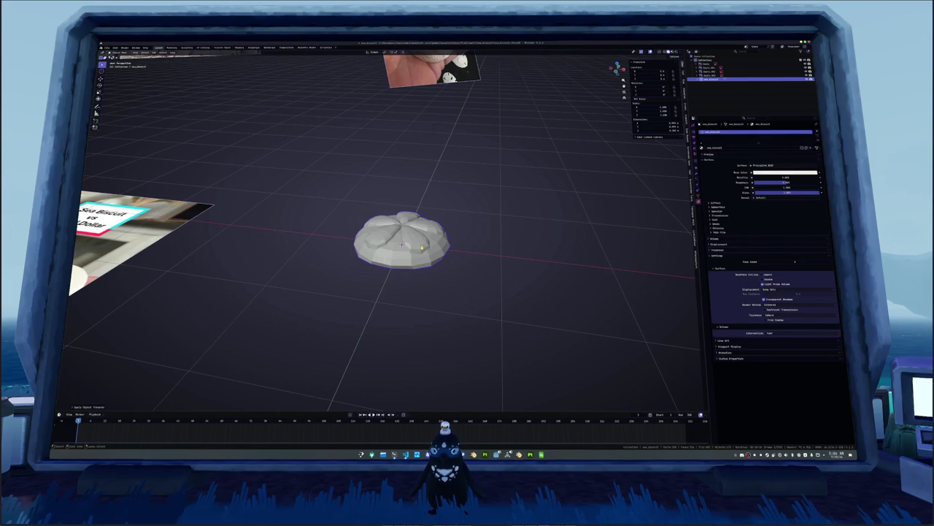
right_click(393, 199)
left_click(414, 198)
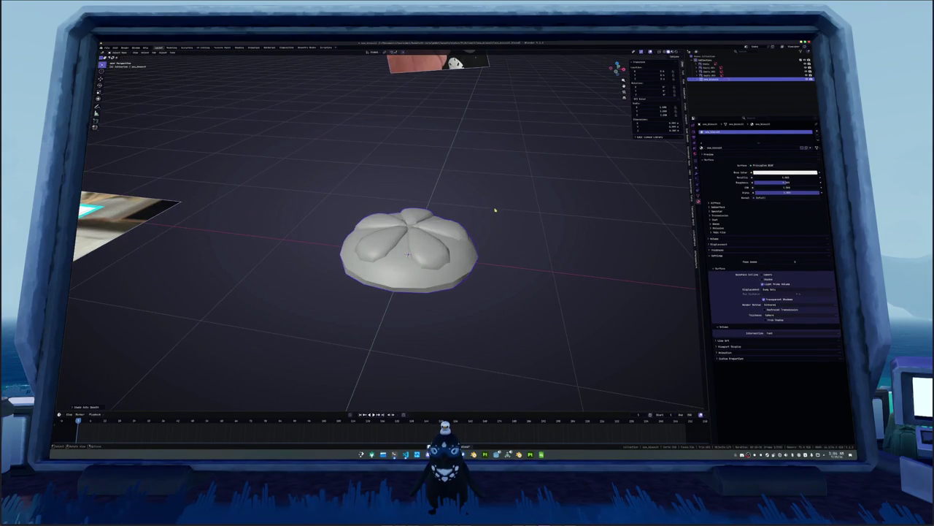
key("Tab")
key("Tab")
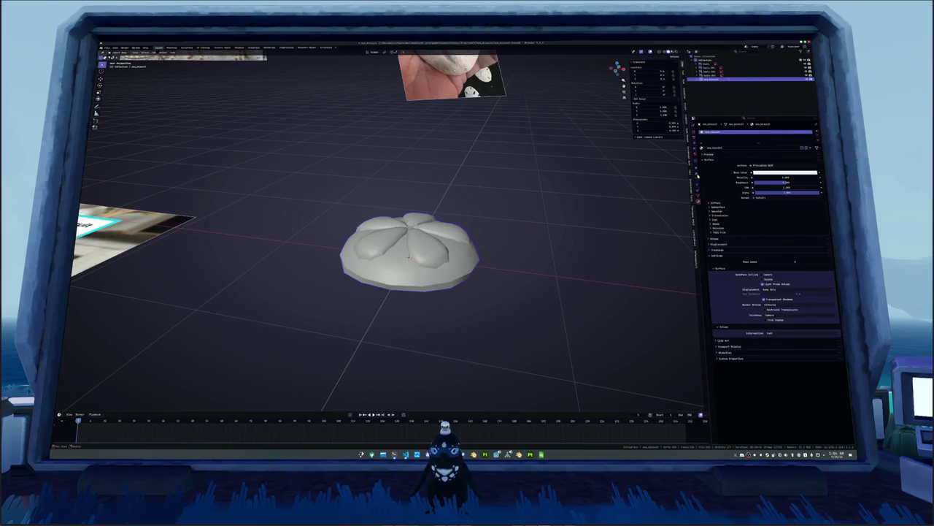
left_click(692, 164)
key("Tab")
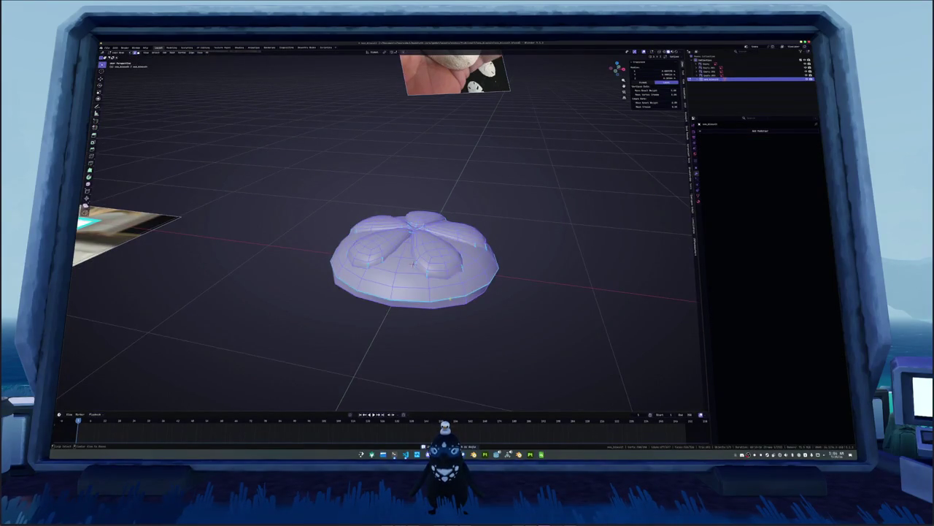
Step: Mark the rim edge loop as sharp
left_click(478, 276, "alt")
key("ctrl+e")
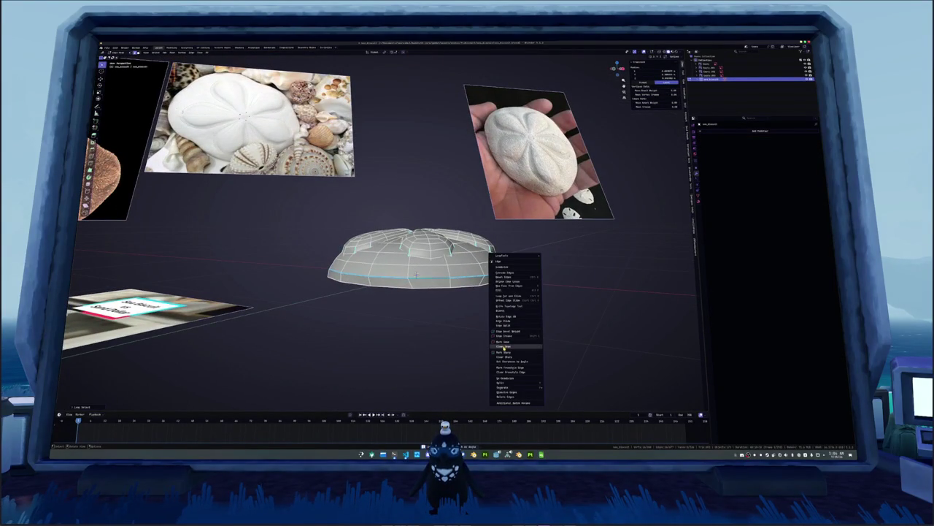
left_click(504, 353)
Step: Mark the bottom edge loops as seams, isolating the mesh to see its underside
left_click_drag(438, 263, 467, 190)
key("KP_Divide")
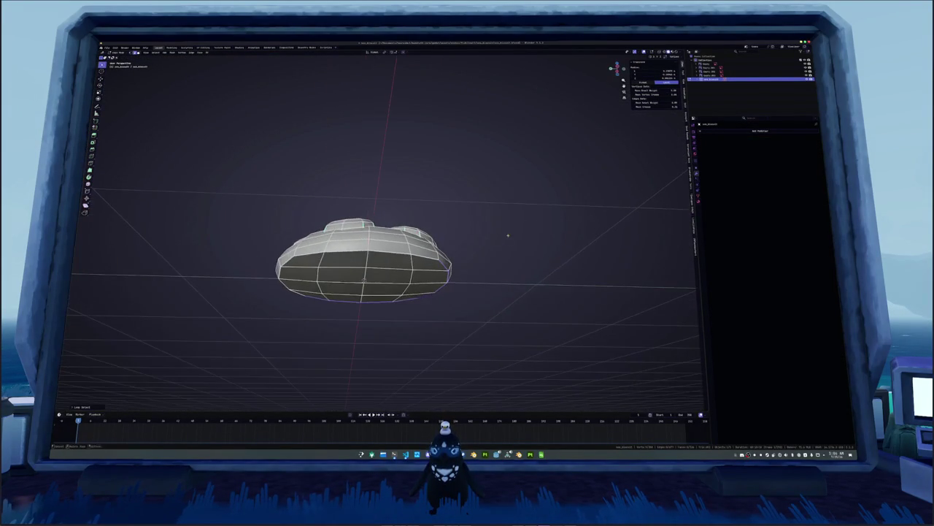
mouse_move(438, 263)
left_mouse_down()
mouse_move(438, 233)
mouse_move(438, 278)
mouse_move(453, 226)
left_mouse_up()
key("ctrl+e")
left_click(453, 221)
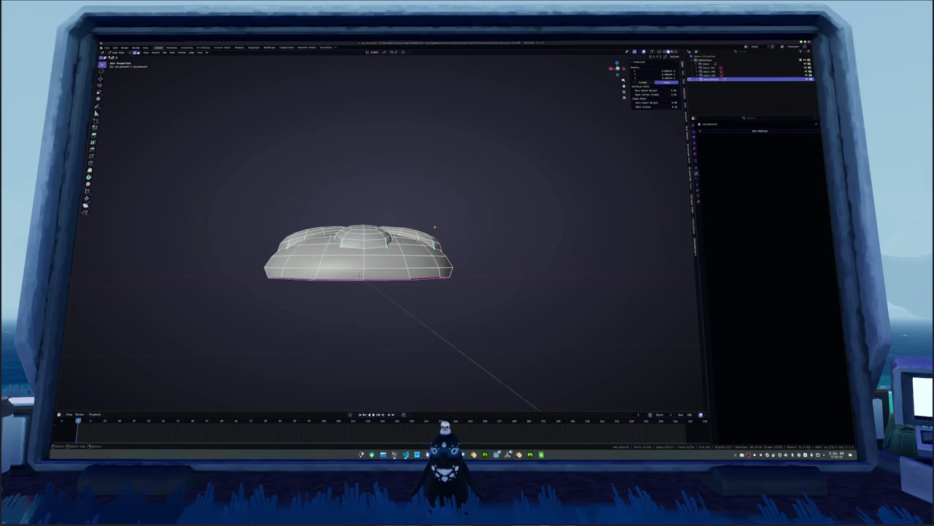
key("KP_Divide")
left_click(365, 298, "alt")
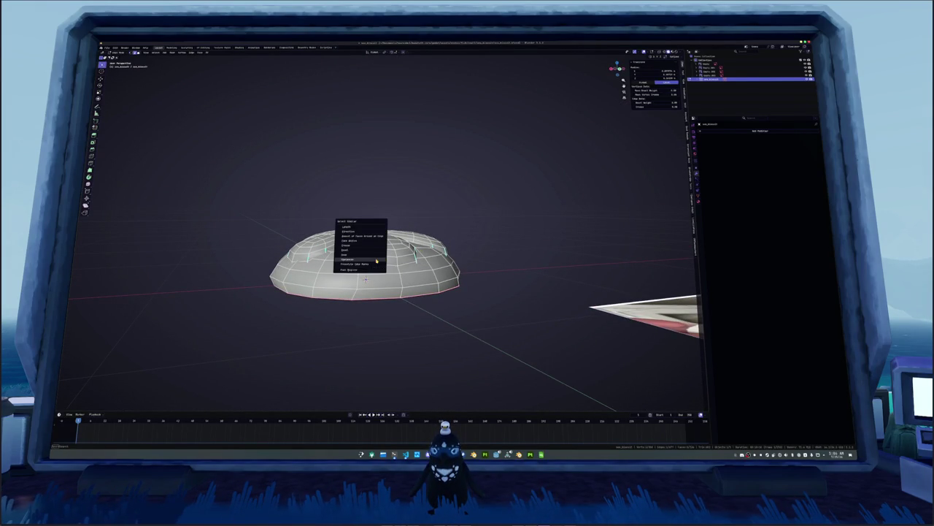
key("ctrl+e")
left_click(464, 225)
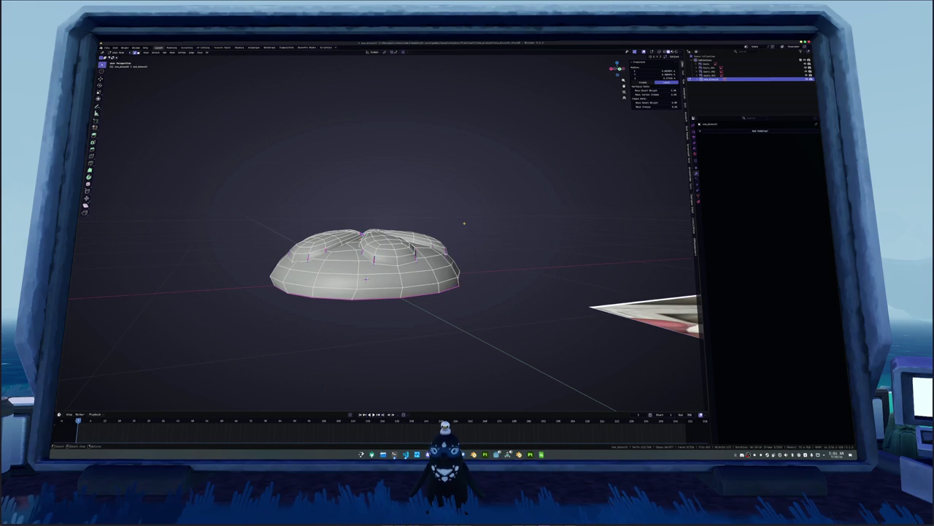
Step: Select an upper rim loop and change its edge marking and the mesh shading
key("KP_7")
key("KP_1")
left_click(399, 203, "alt")
left_click(386, 197, "alt")
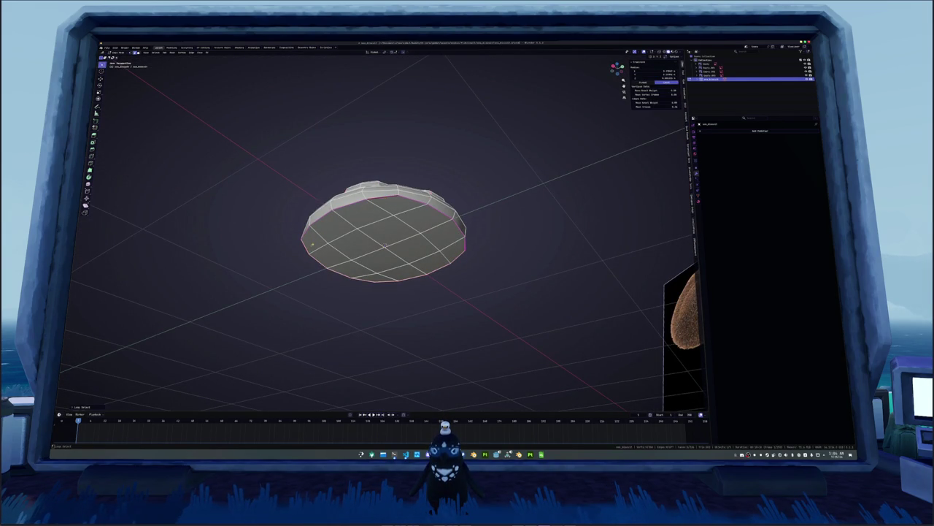
left_click_drag(314, 243, 317, 261)
right_click(438, 233)
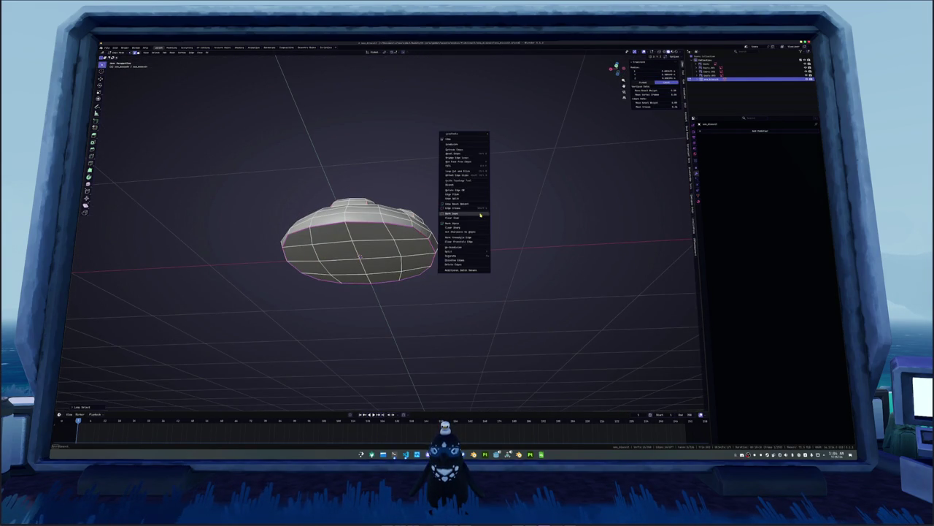
left_click(471, 221)
Step: Select all faces in Edit Mode and switch to the UV Editing workspace
key("Tab")
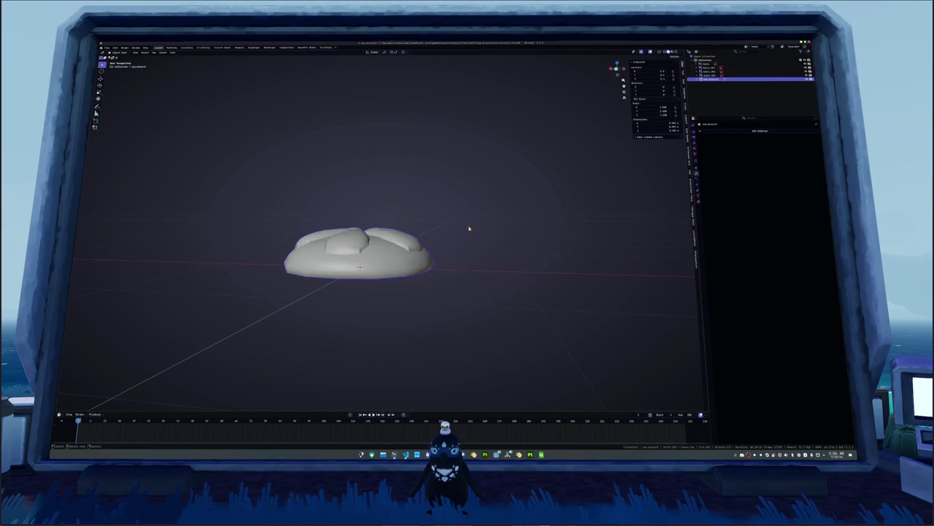
left_click_drag(444, 231, 463, 238)
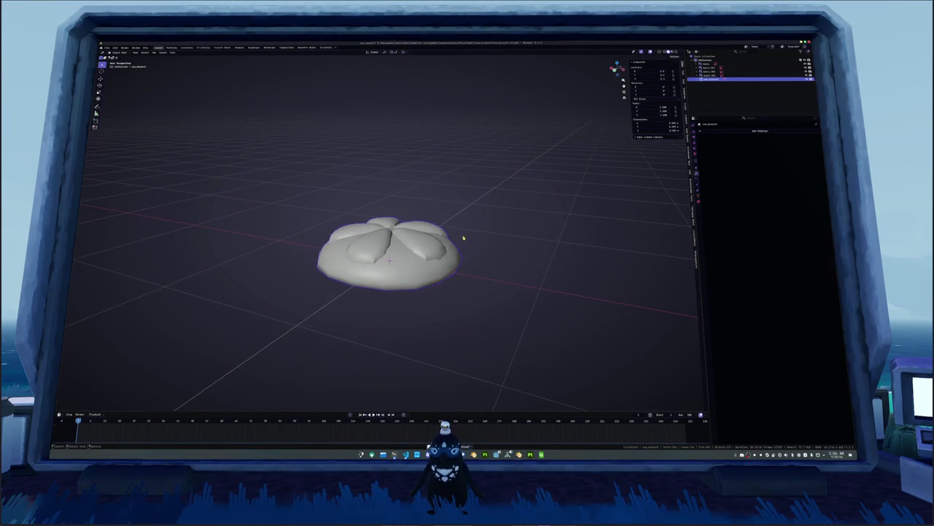
scroll(470, 242, "up", 2)
key("Tab")
key("a")
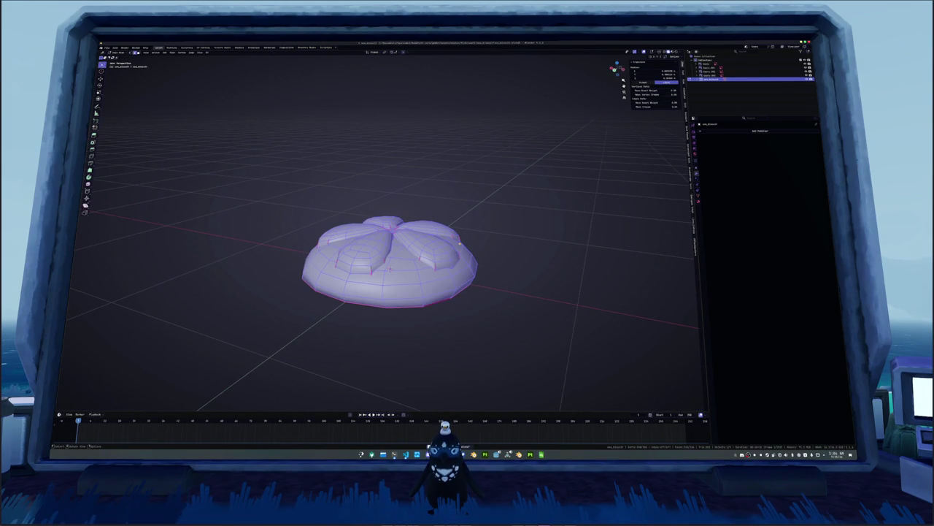
key("Tab")
left_click_drag(459, 244, 474, 222)
key("Tab")
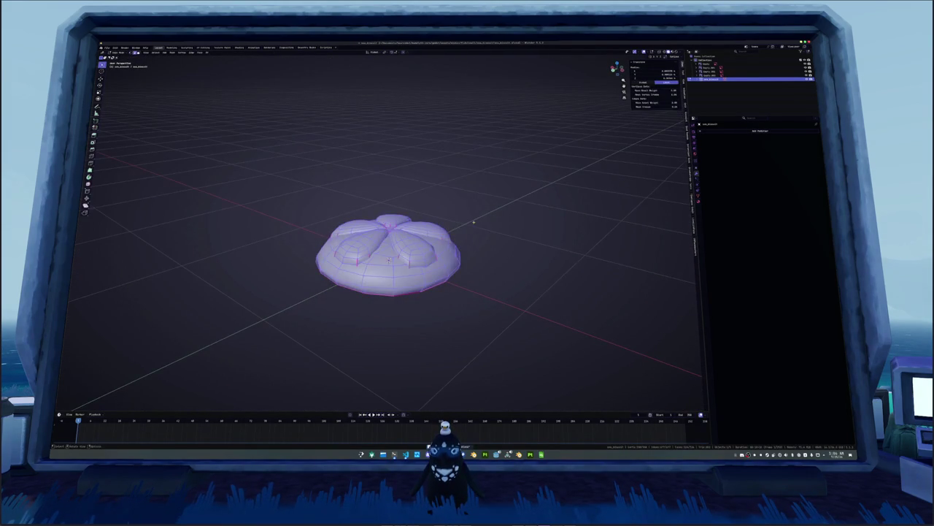
right_click(474, 222)
key("Escape")
key("Tab")
key("Tab")
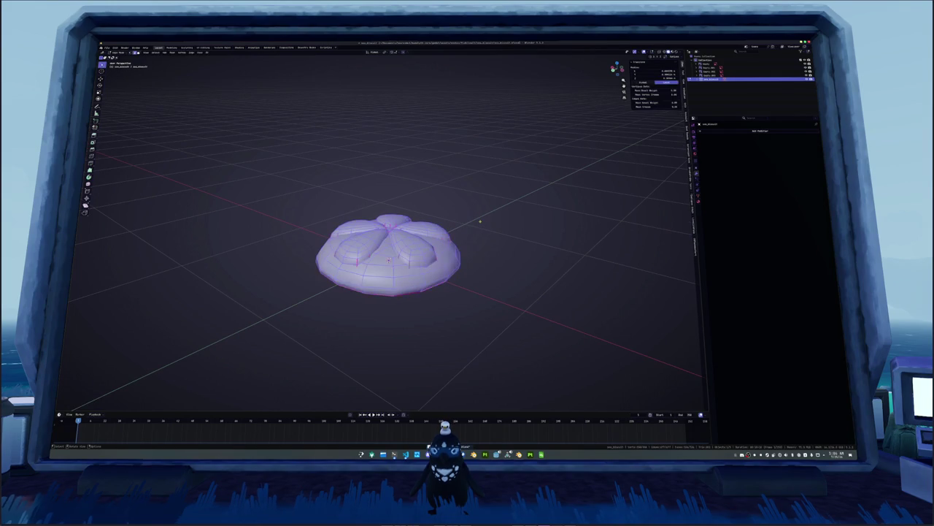
key("ctrl+Page_Down")
key("ctrl+Page_Down")
key("ctrl+Page_Down")
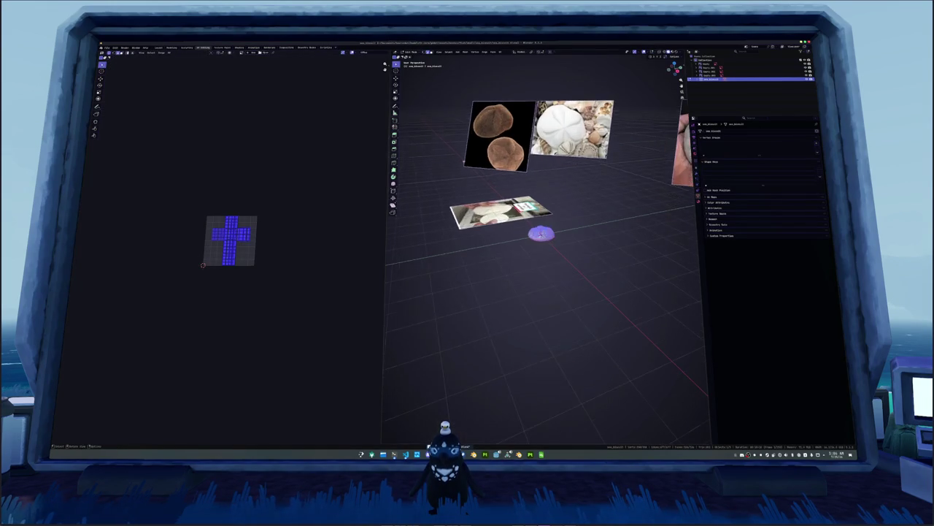
Step: Unwrap the sea biscuit mesh into UV islands
left_click(502, 52)
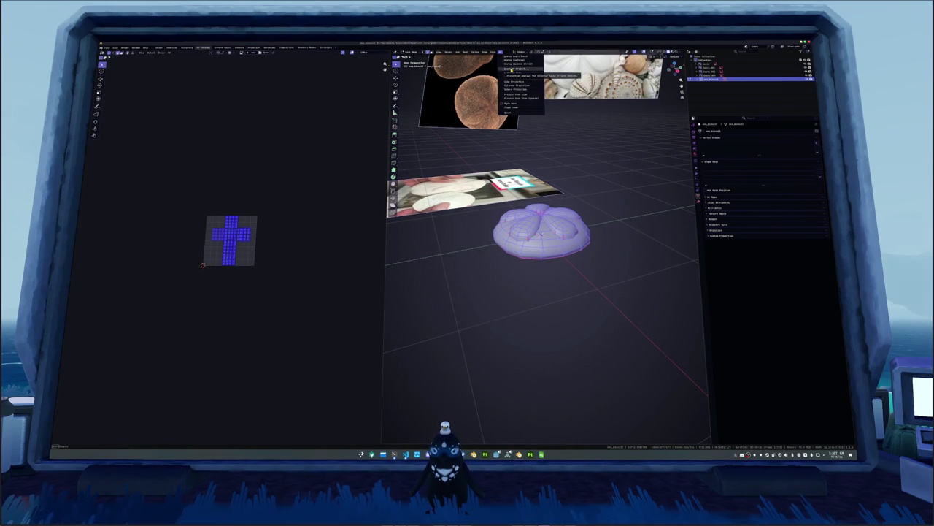
left_click(516, 61)
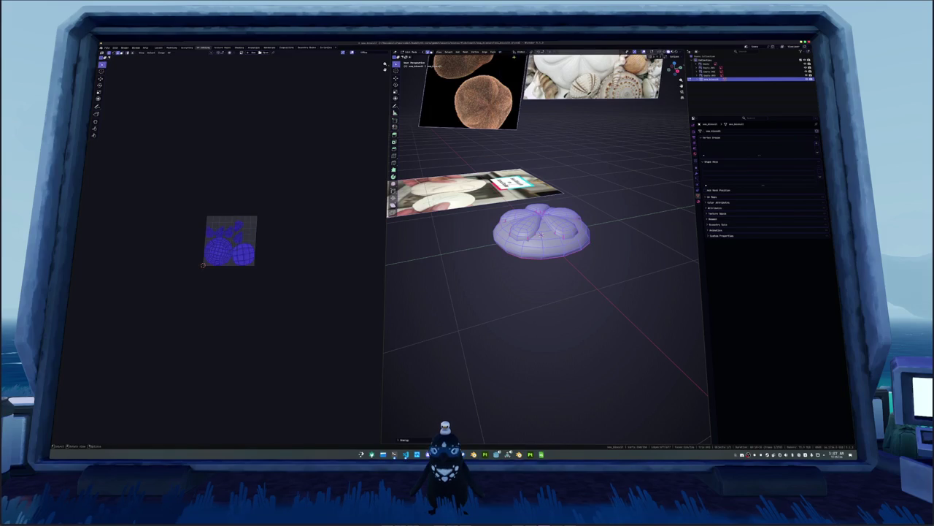
scroll(308, 194, "up", 6)
Step: Select all UV islands, pack them to fill the square, and return to Object Mode
left_click(307, 194)
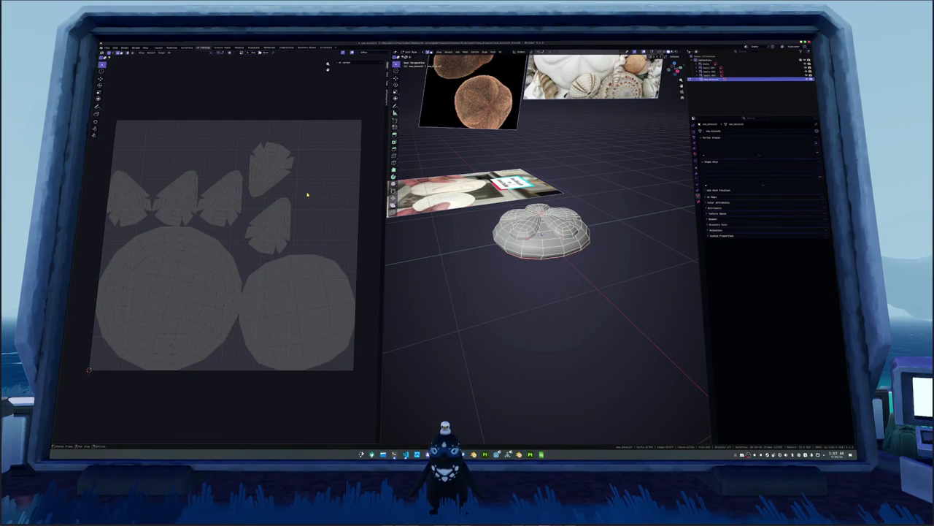
key("a")
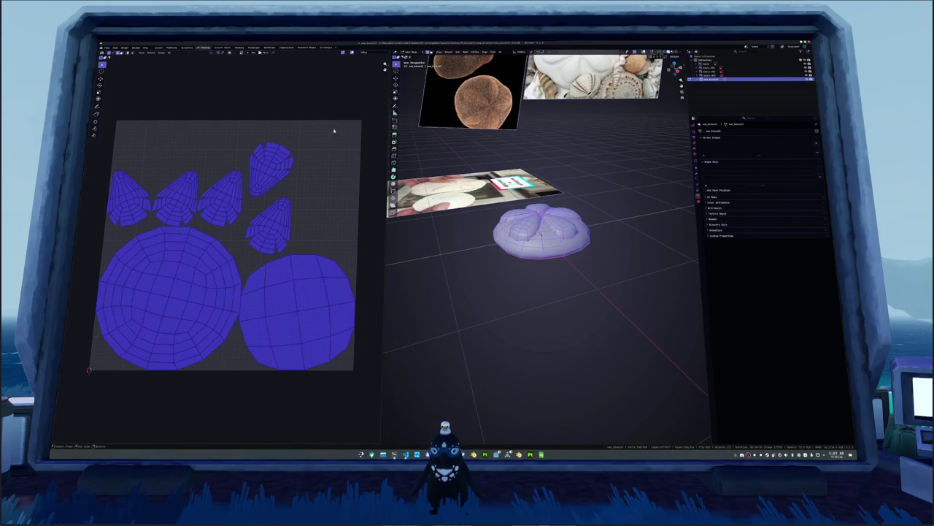
key("n")
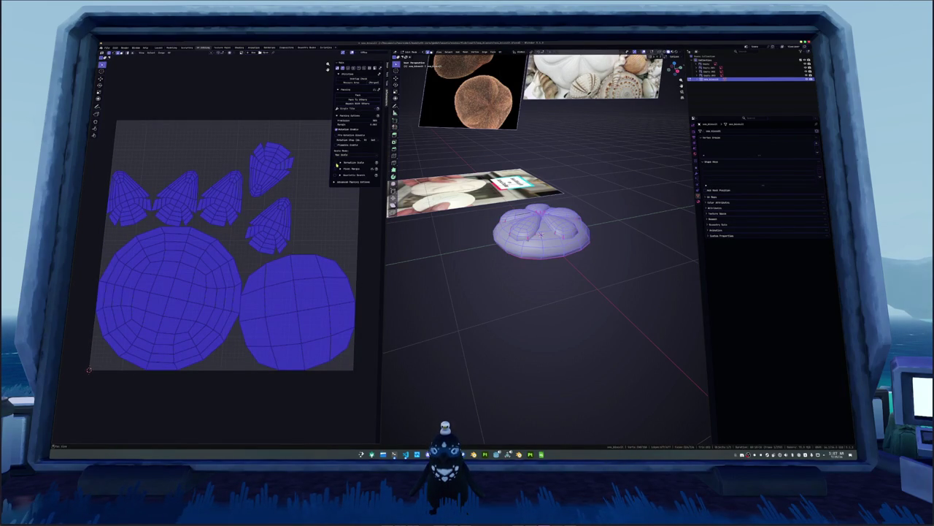
left_click(367, 98)
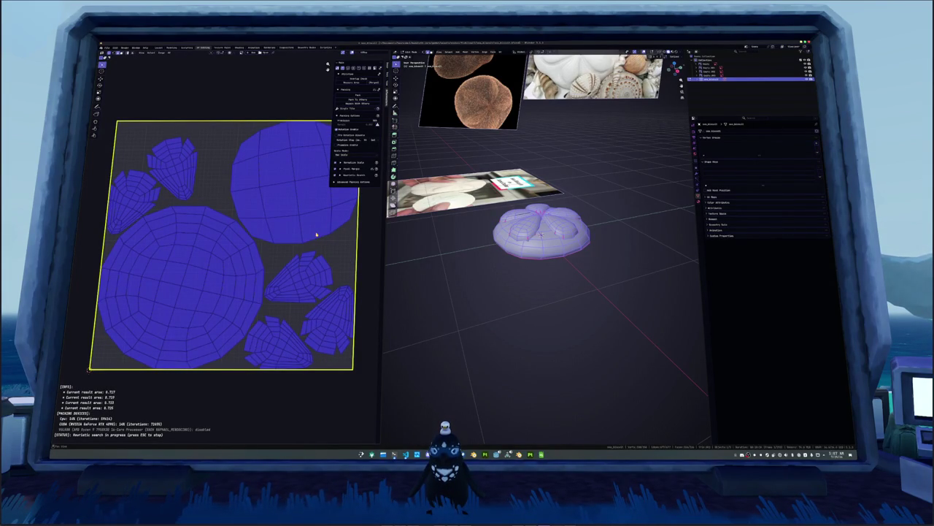
key("Escape")
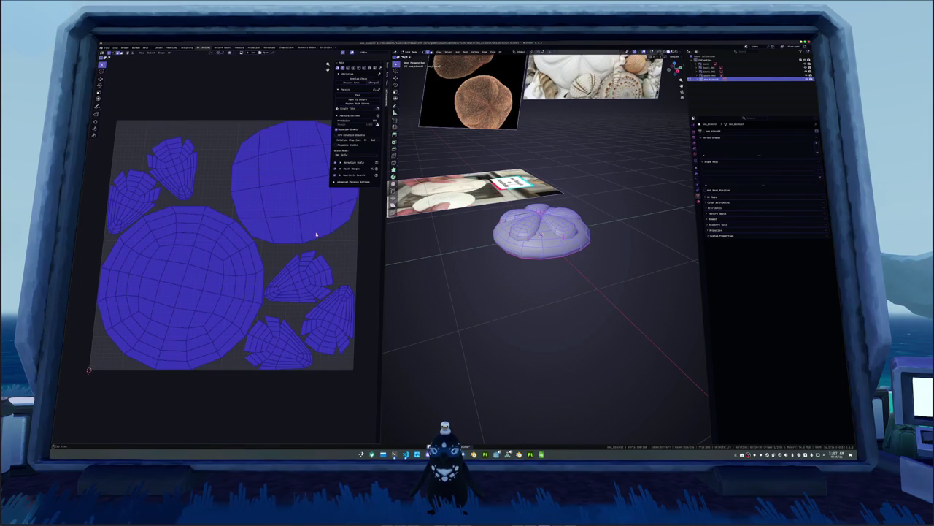
key("Tab")
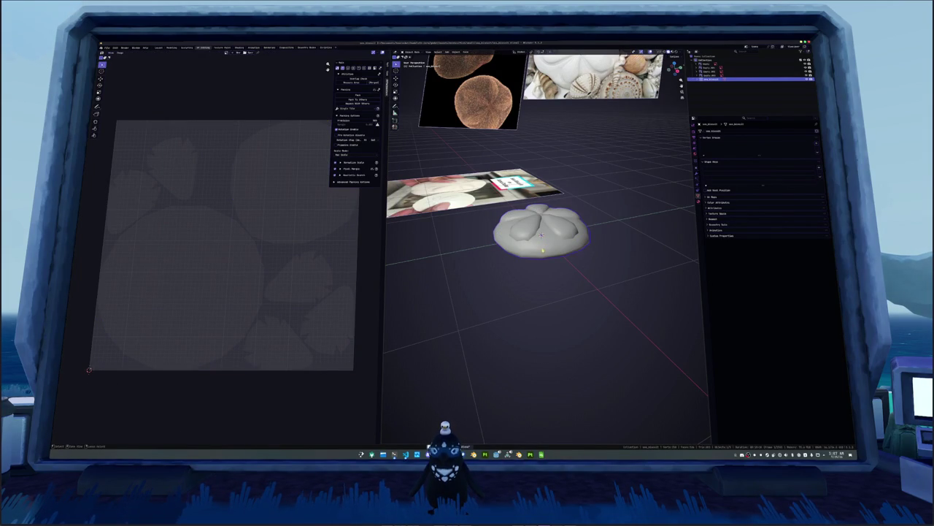
Step: Export the model as glTF 2.0 into the project's export folder
left_click(107, 48)
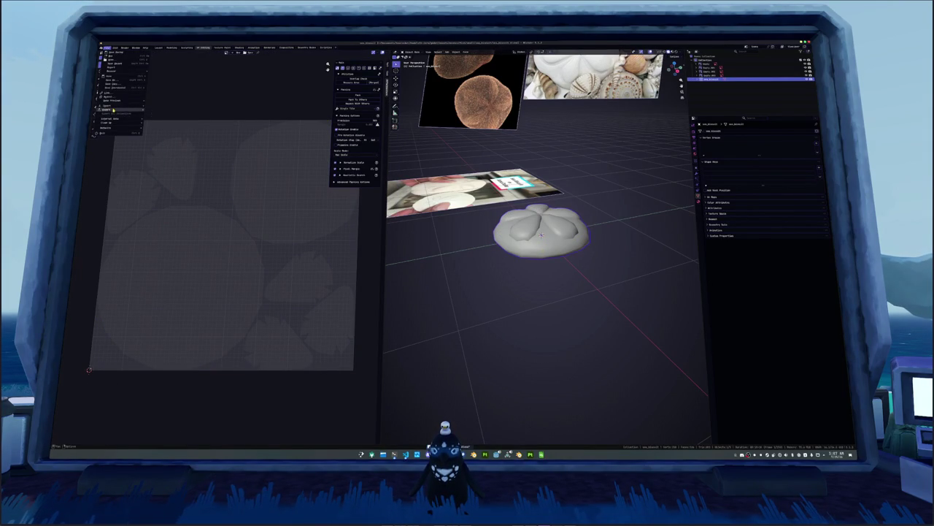
mouse_move(106, 108)
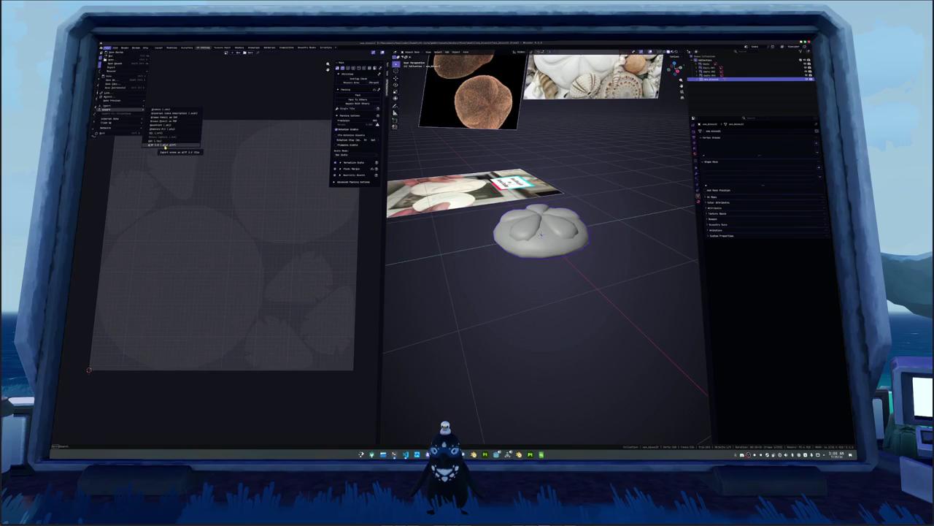
left_click(167, 145)
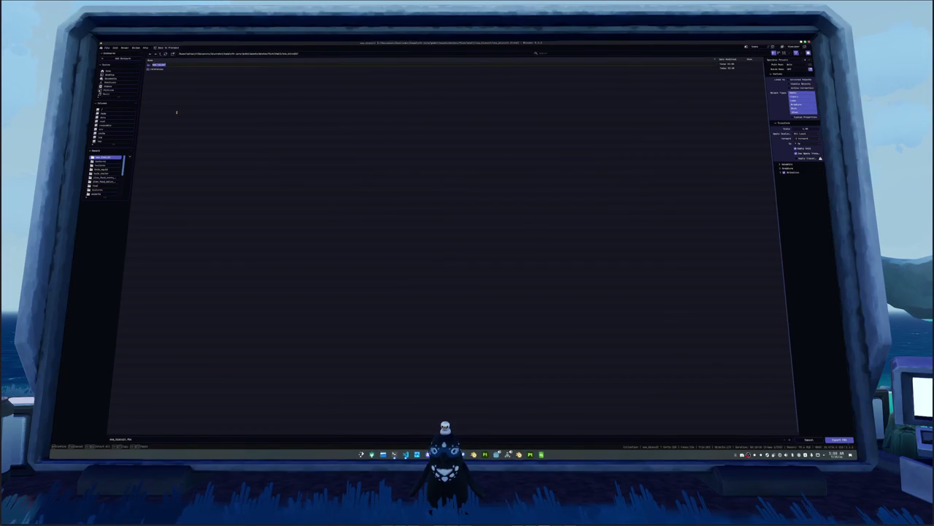
key("Return")
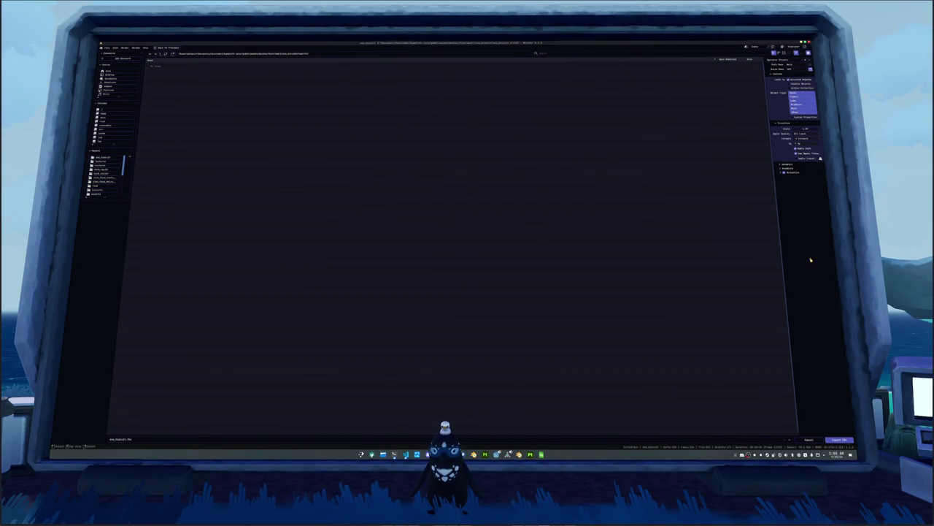
left_click(837, 439)
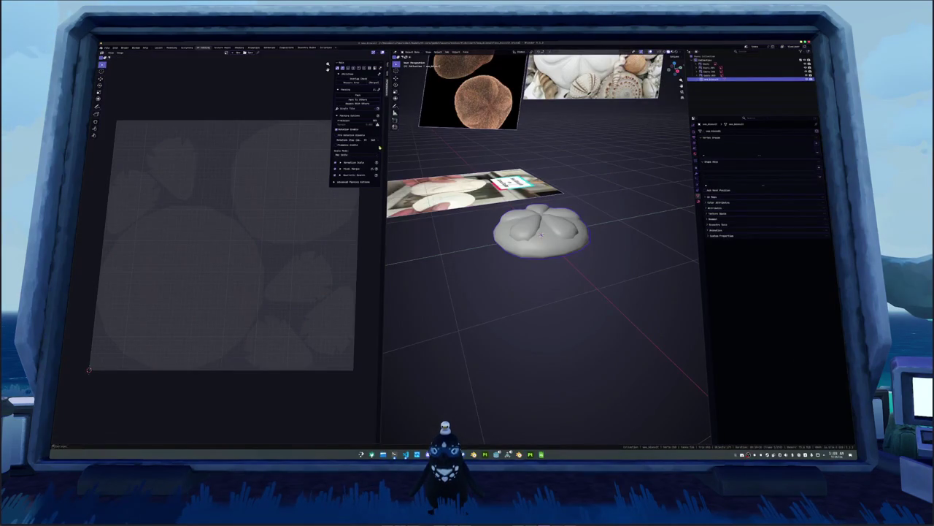
Step: Export the model a second time into the same folder
left_click(107, 47)
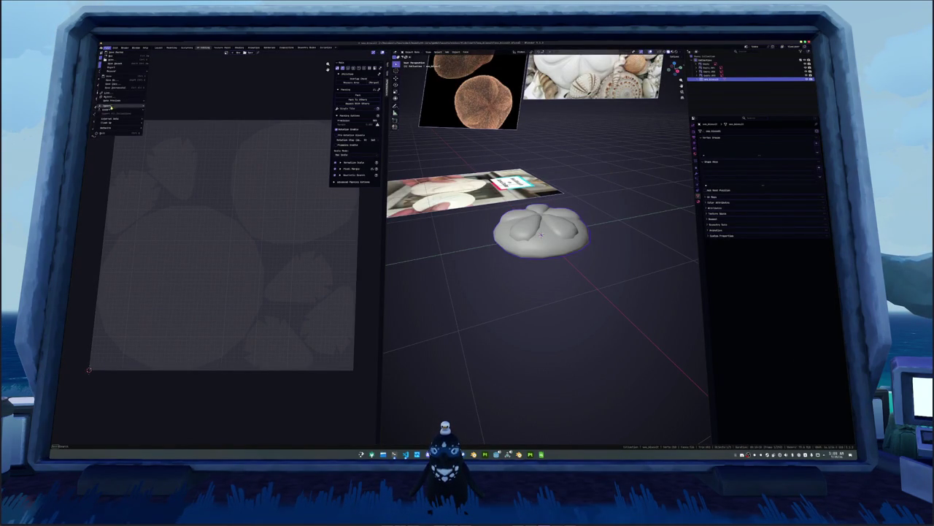
mouse_move(110, 109)
left_click(163, 126)
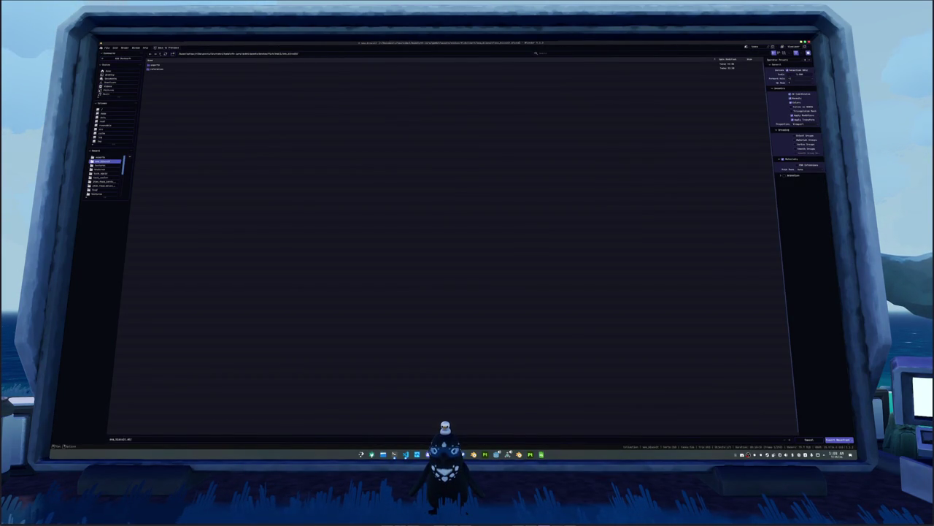
left_click(839, 440)
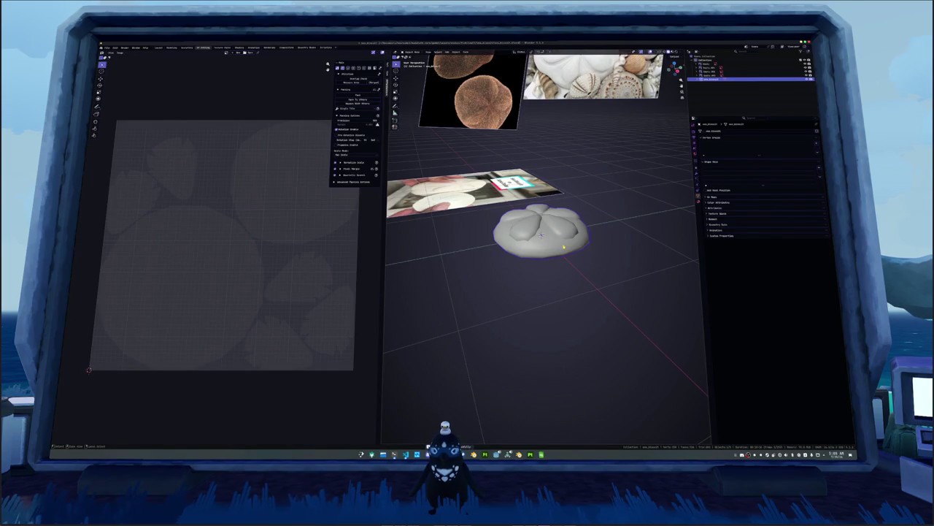
Step: Start a new Substance Painter project and browse up the folders for the mesh file
left_click(530, 454)
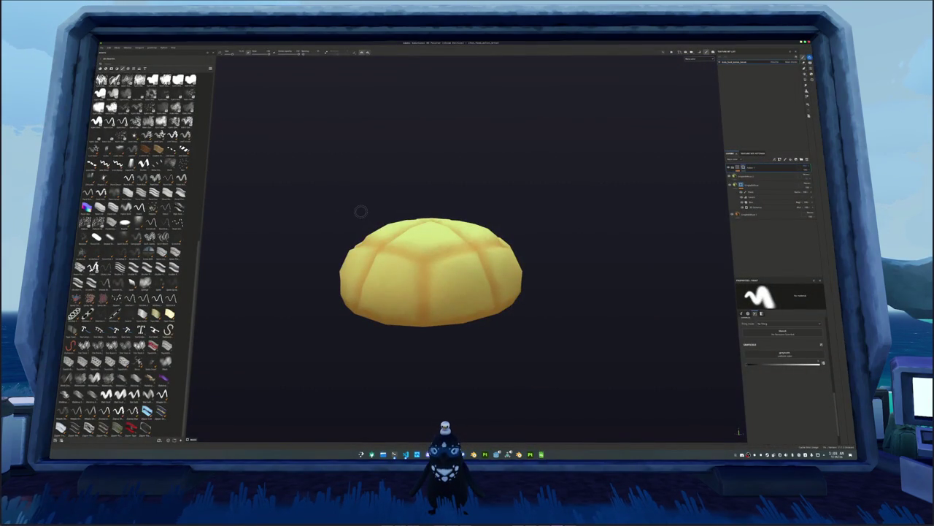
key("ctrl+n")
left_click(490, 186)
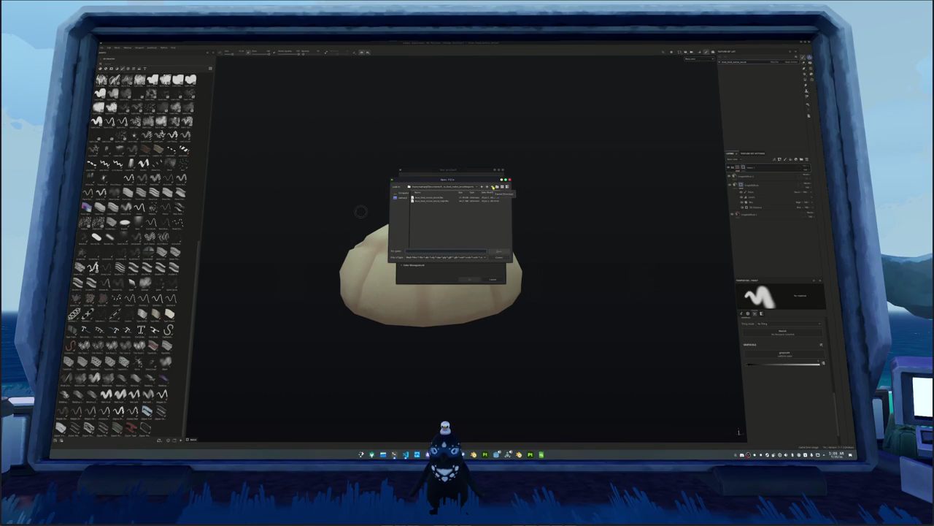
left_click(494, 187)
left_click(493, 187)
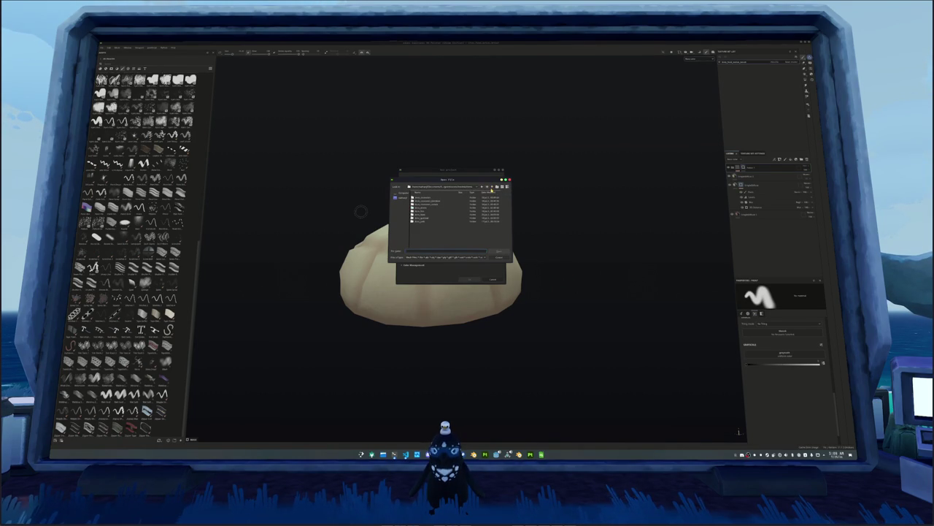
left_click(492, 188)
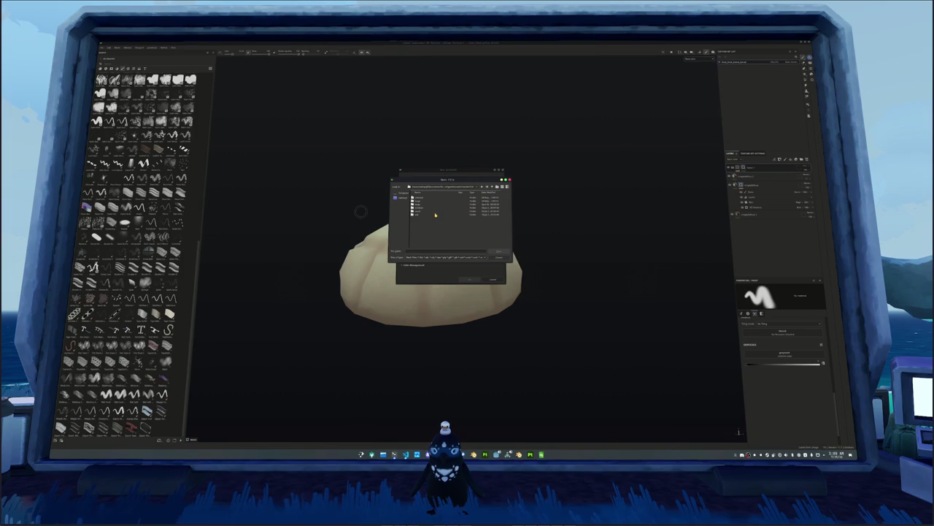
left_click(426, 211)
left_click(424, 208)
double_click(422, 211)
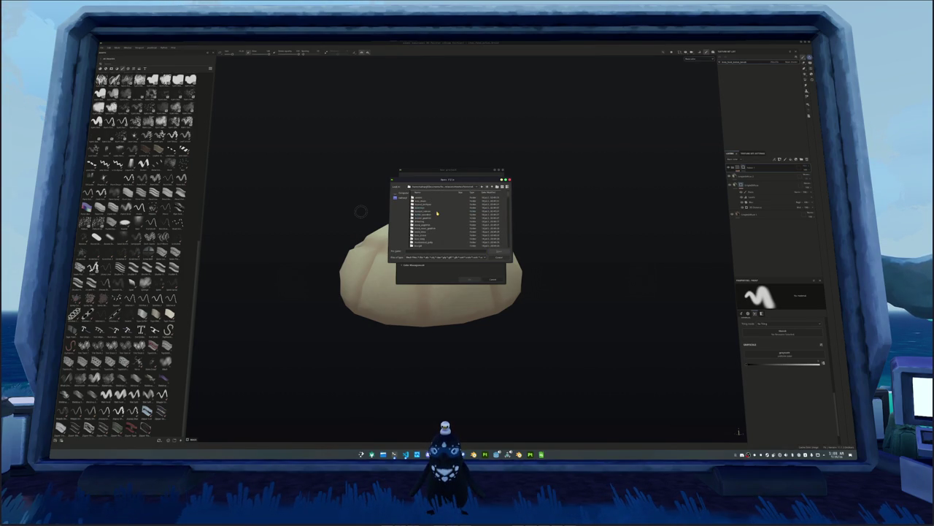
Step: Pick the exported sea biscuit mesh from its subfolder and create the project
scroll(435, 222, "down", 3)
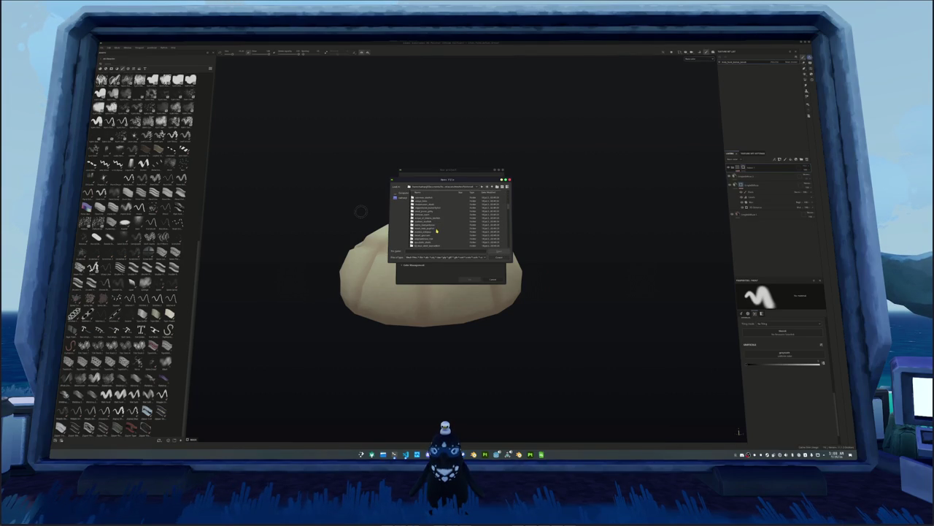
scroll(436, 230, "down", 3)
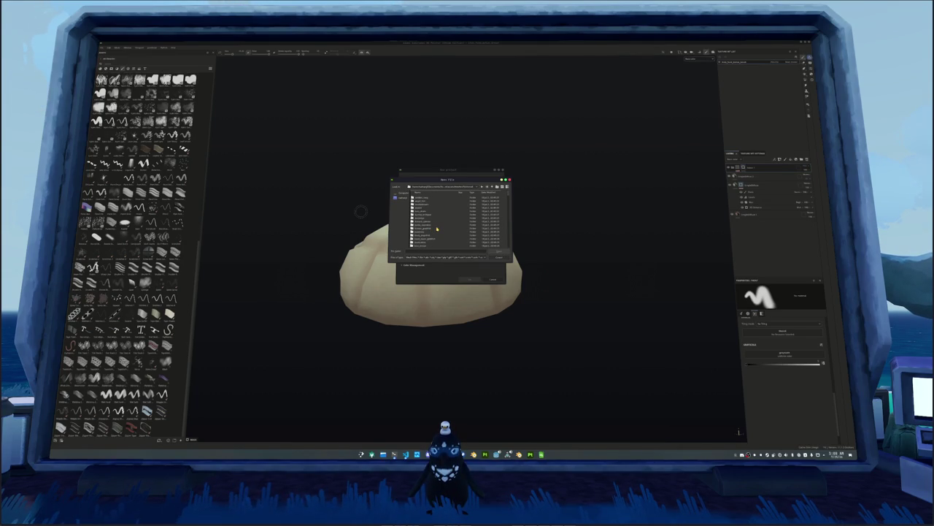
left_click(430, 207)
scroll(433, 211, "down", 3)
scroll(439, 230, "down", 5)
scroll(439, 229, "down", 5)
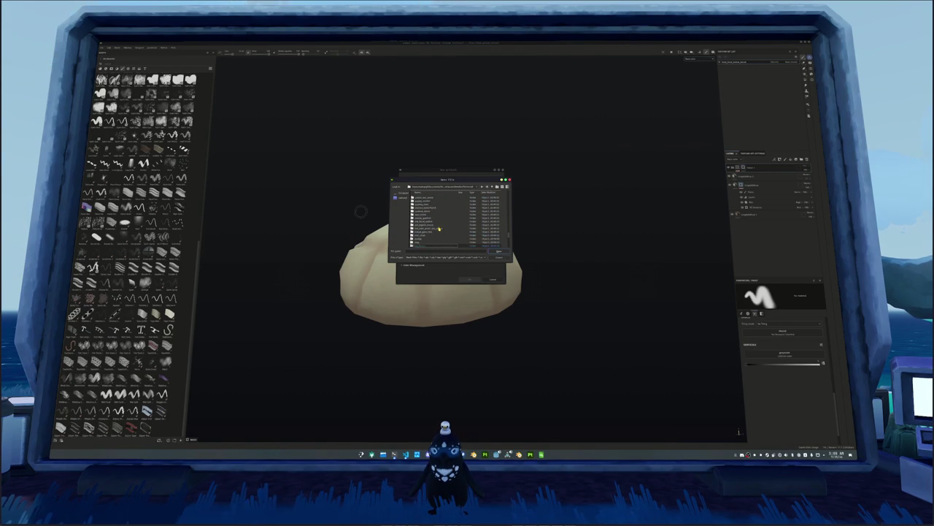
double_click(421, 241)
double_click(416, 198)
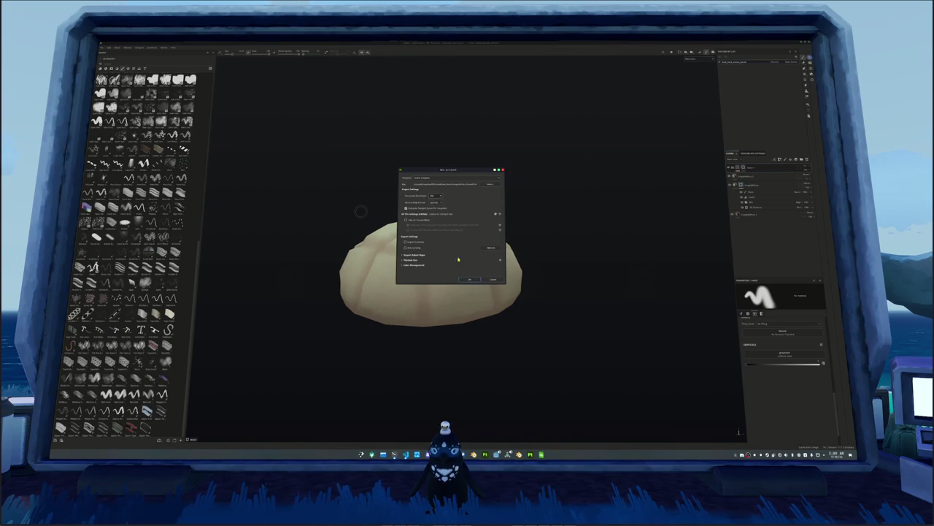
left_click(468, 278)
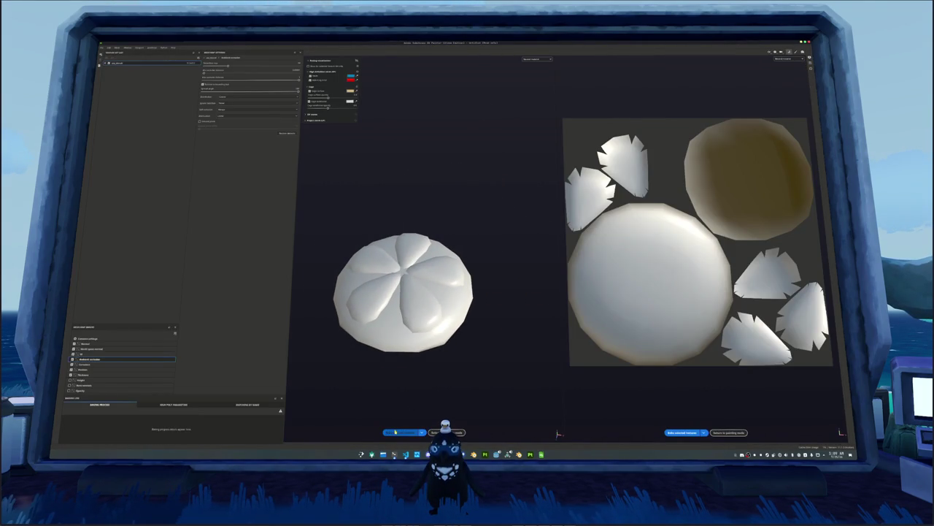
Step: Bake the mesh maps and display the model with a UV checker pattern
left_click(394, 431)
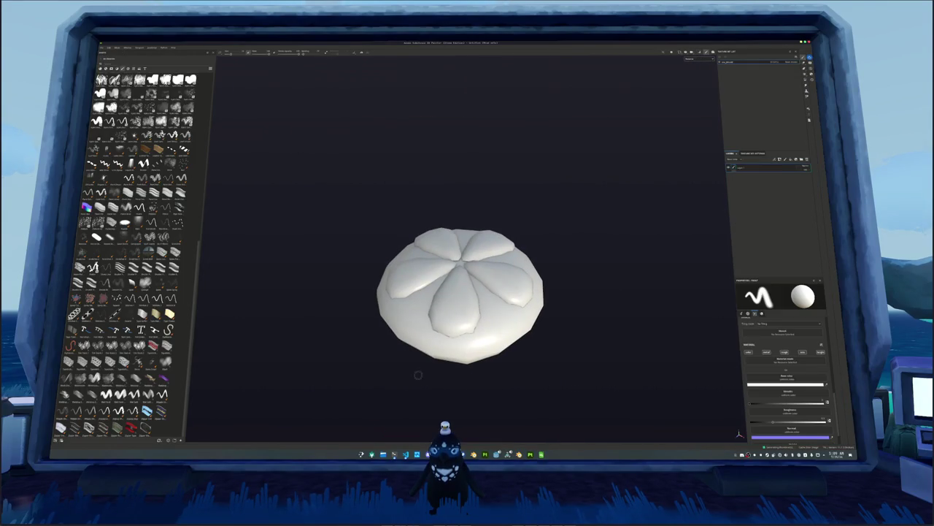
left_click(692, 58)
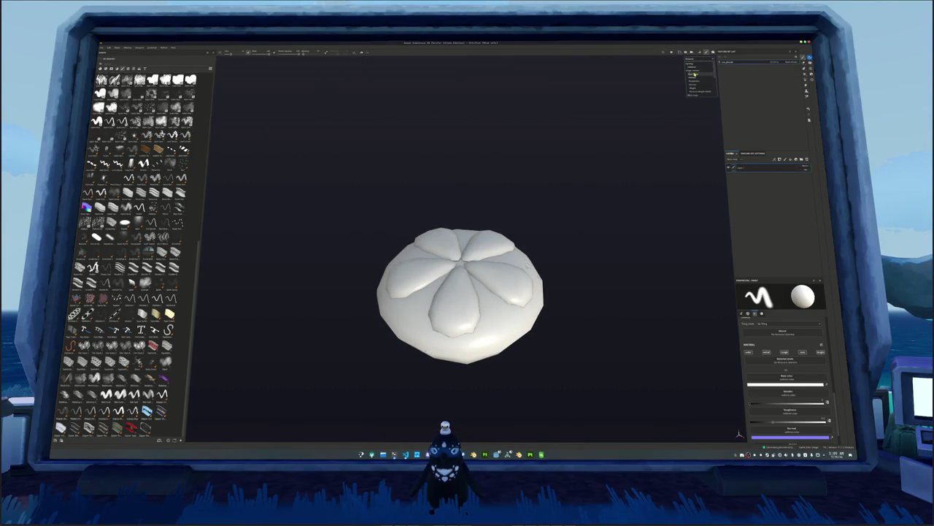
left_click(695, 73)
Step: Drag the golden dough material from the shelf onto the sea biscuit
scroll(131, 256, "up", 5)
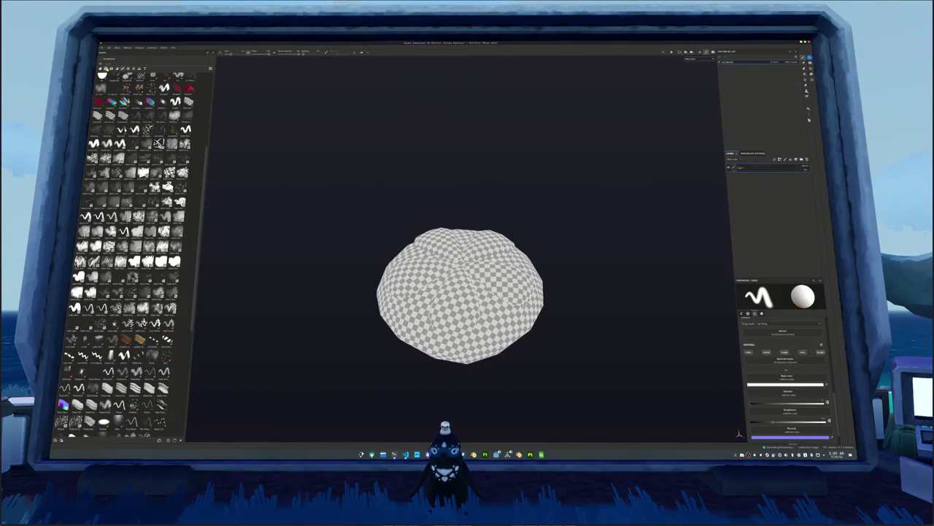
scroll(126, 182, "down", 10)
scroll(150, 211, "up", 2)
scroll(156, 232, "down", 10)
left_click_drag(151, 229, 457, 255)
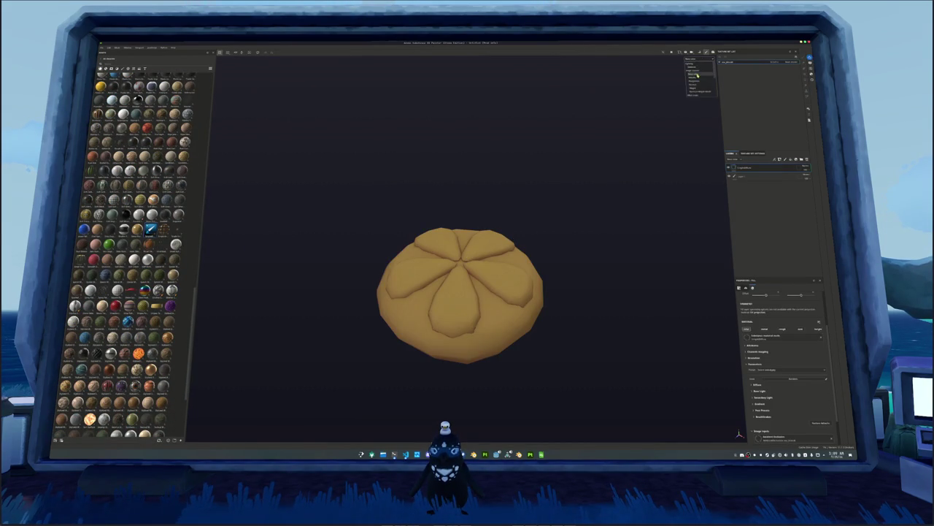
mouse_move(598, 205)
left_mouse_down()
mouse_move(584, 177)
mouse_move(595, 225)
left_mouse_up()
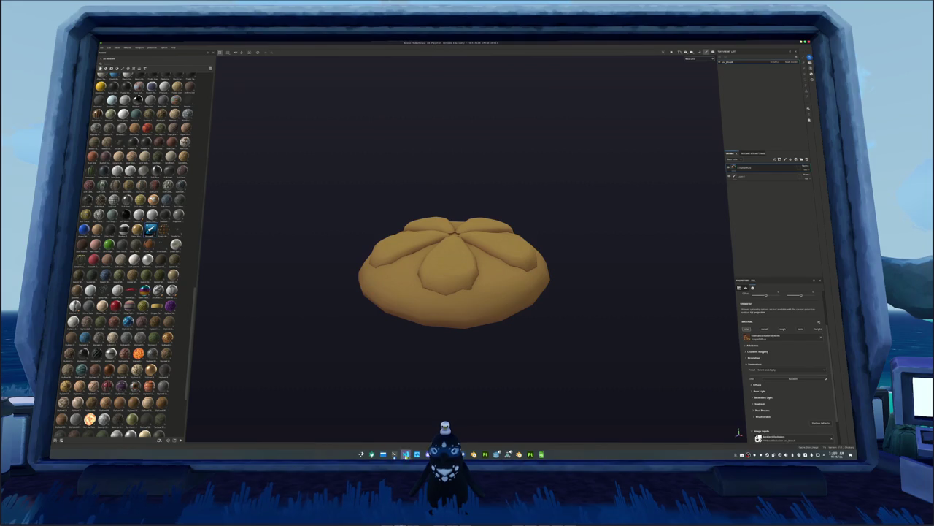
Step: Open the reference image browser and preview images.jpeg and the following images
key("ctrl+i")
left_click(361, 65)
key("Down")
key("Down")
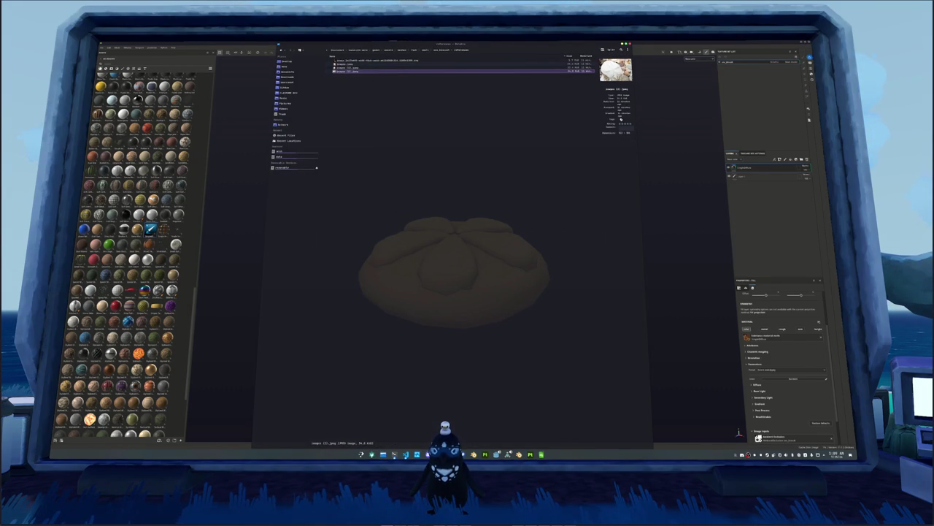
Step: Copy the purple sea biscuit photo into the folder and open it in Gwenview at the top-left
key("Return")
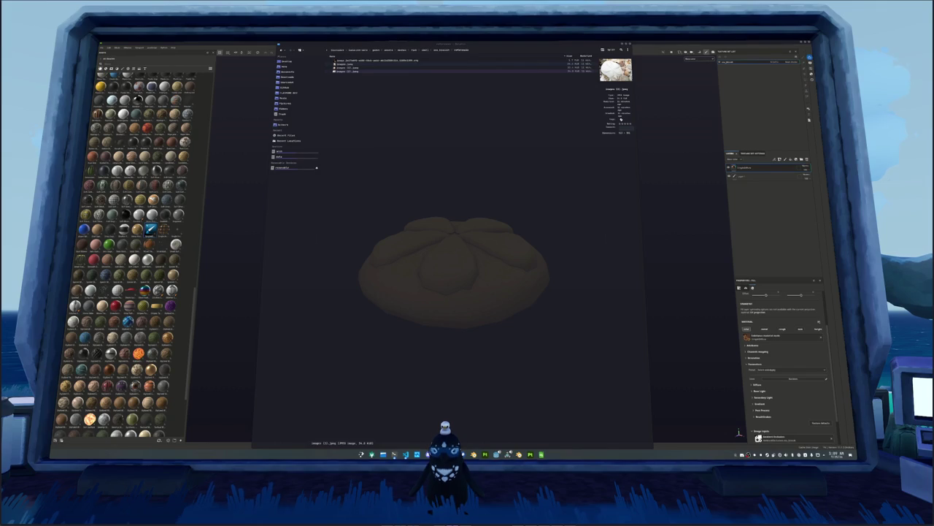
mouse_move(624, 206)
left_mouse_down()
mouse_move(459, 200)
mouse_move(469, 203)
left_mouse_up()
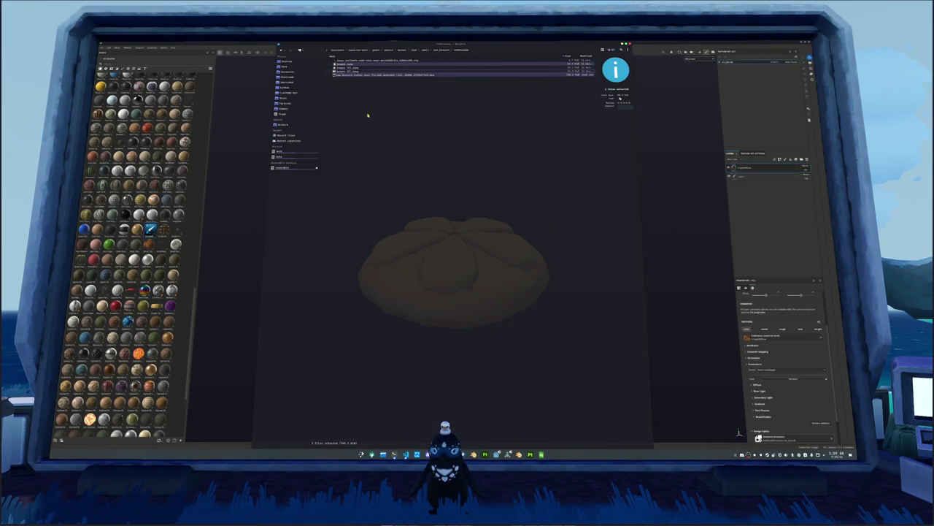
mouse_move(380, 77)
left_mouse_down()
mouse_move(659, 163)
mouse_move(525, 151)
mouse_move(464, 111)
left_mouse_up()
double_click(429, 76)
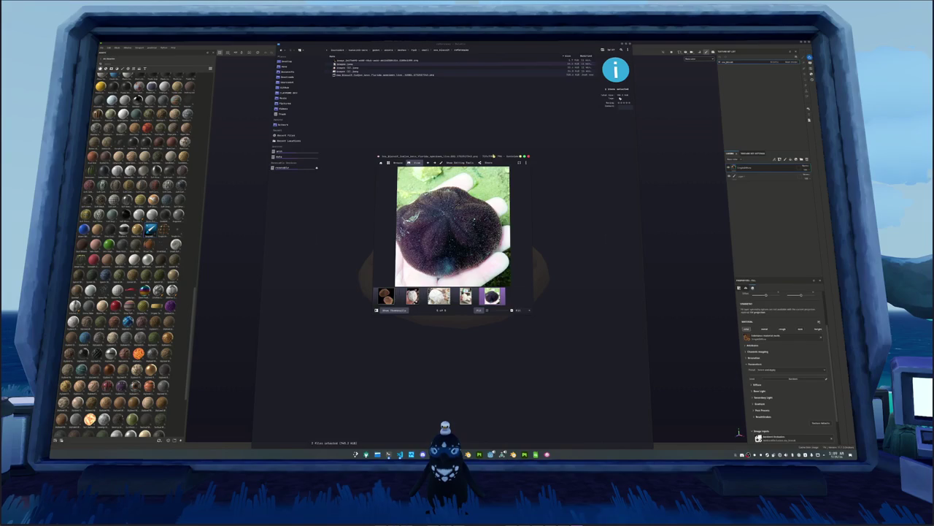
left_click_drag(369, 106, 339, 64)
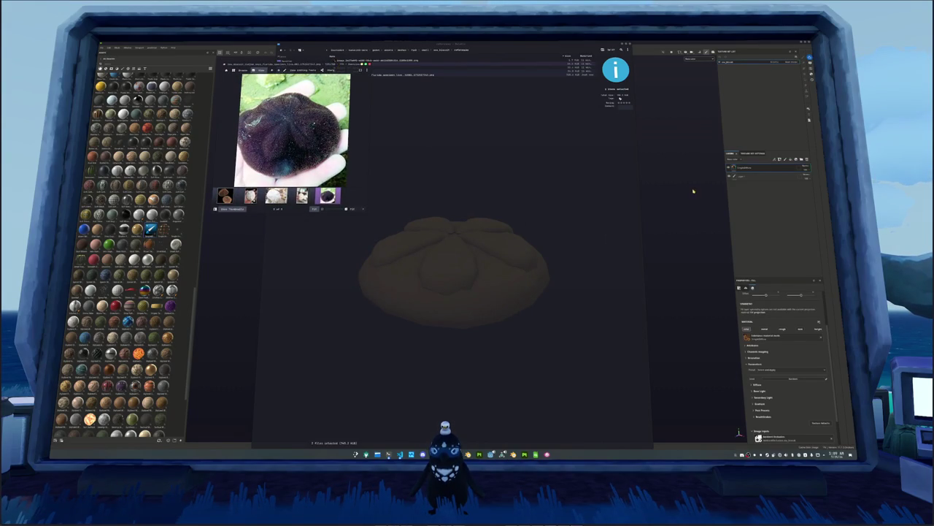
Step: Close Dolphin and return to the sea biscuit model in Blender
left_click(689, 191)
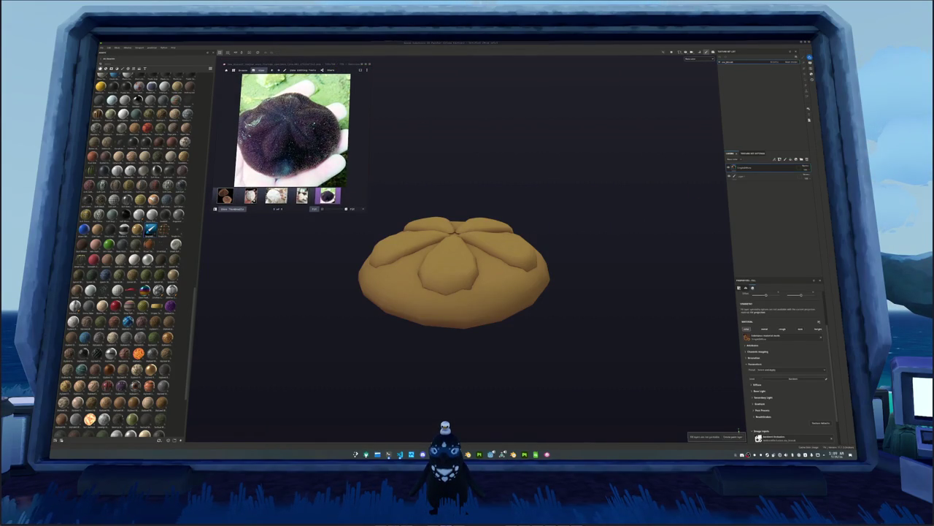
mouse_move(626, 211)
left_mouse_down()
mouse_move(592, 202)
mouse_move(564, 214)
mouse_move(584, 209)
mouse_move(557, 251)
mouse_move(445, 256)
mouse_move(448, 247)
left_mouse_up()
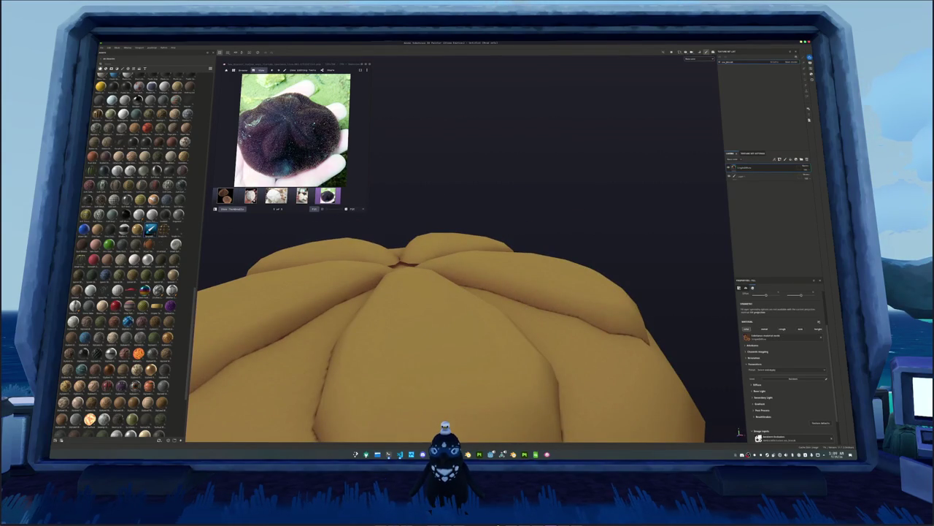
key("alt+Tab")
Step: In Edit Mode, loop-select the edges around the sea biscuit's central star and inspect them up close
scroll(540, 256, "up", 5)
key("Tab")
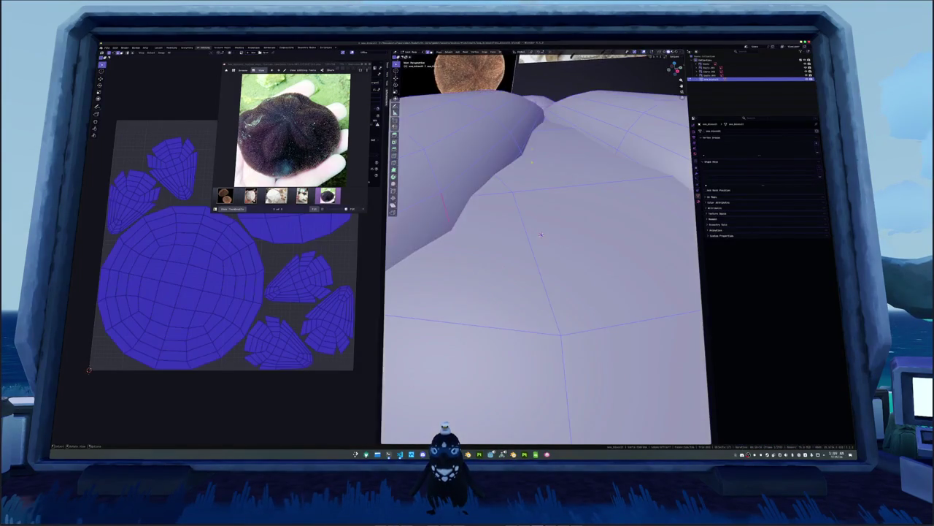
scroll(526, 286, "down", 2)
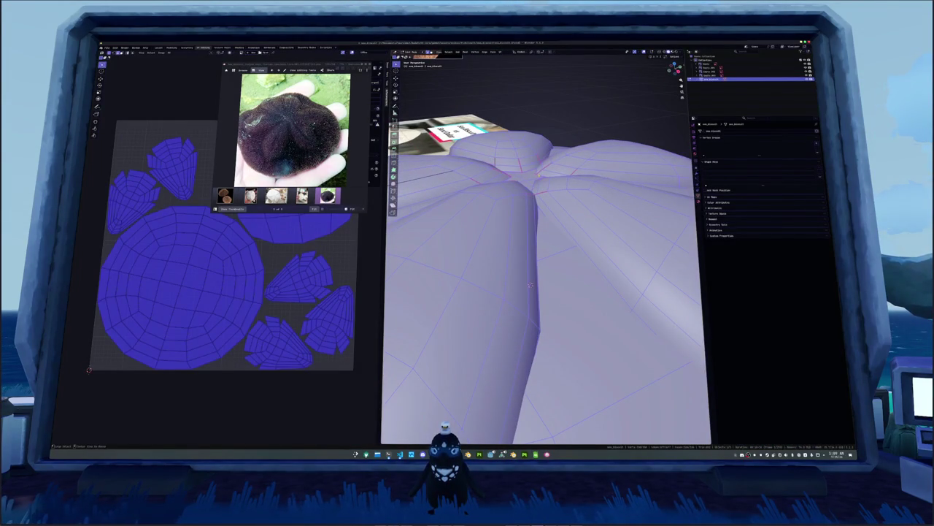
left_click(530, 286, "alt")
scroll(536, 283, "down", 3)
left_click(559, 197, "alt+shift")
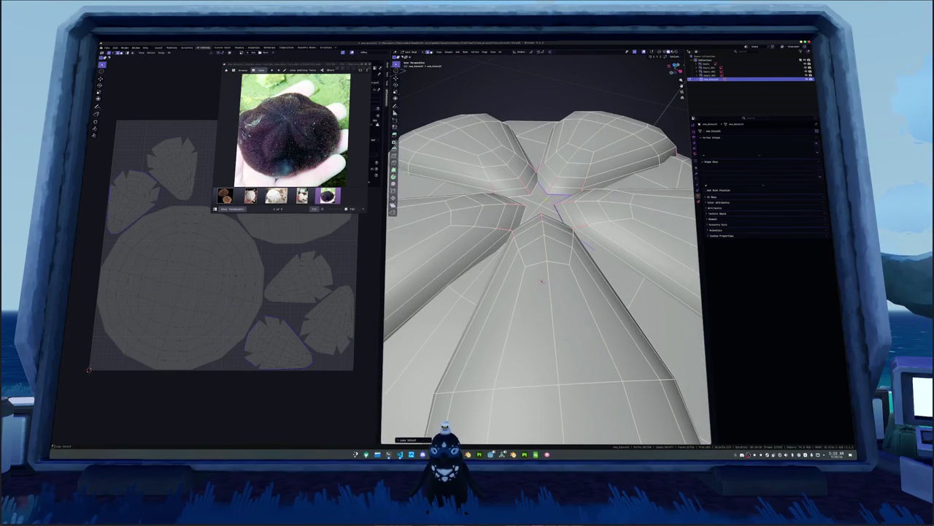
key("shift+grave")
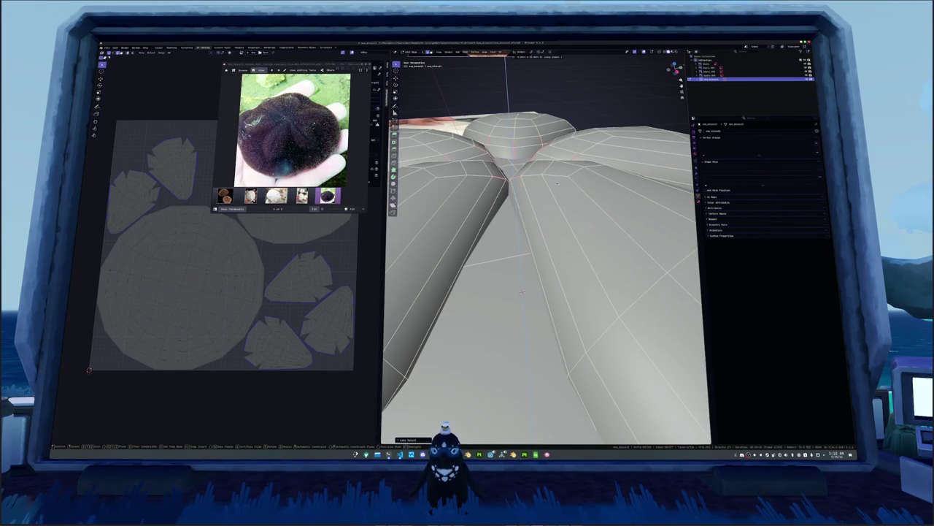
left_click(521, 292)
Step: Return to Object Mode and apply All Transforms to the sea biscuit
key("Tab")
scroll(553, 166, "down", 10)
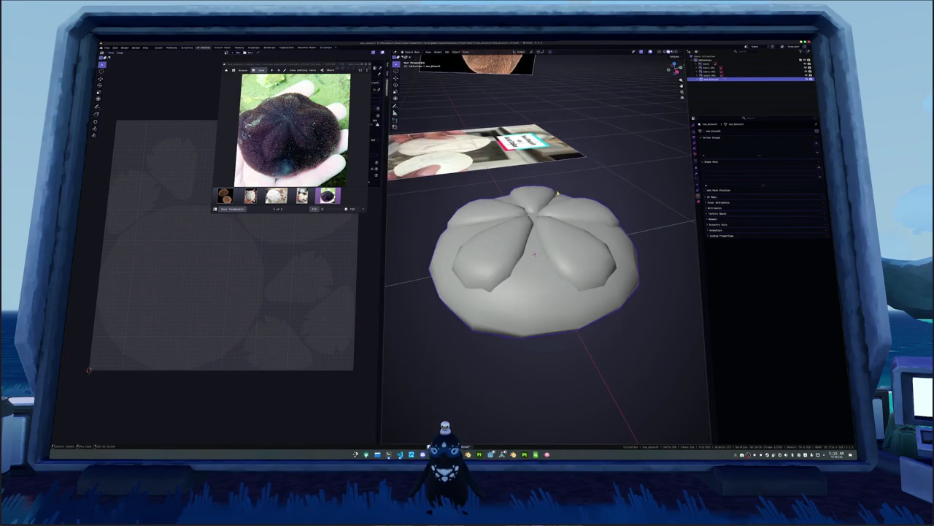
key("ctrl+a")
left_click(553, 168)
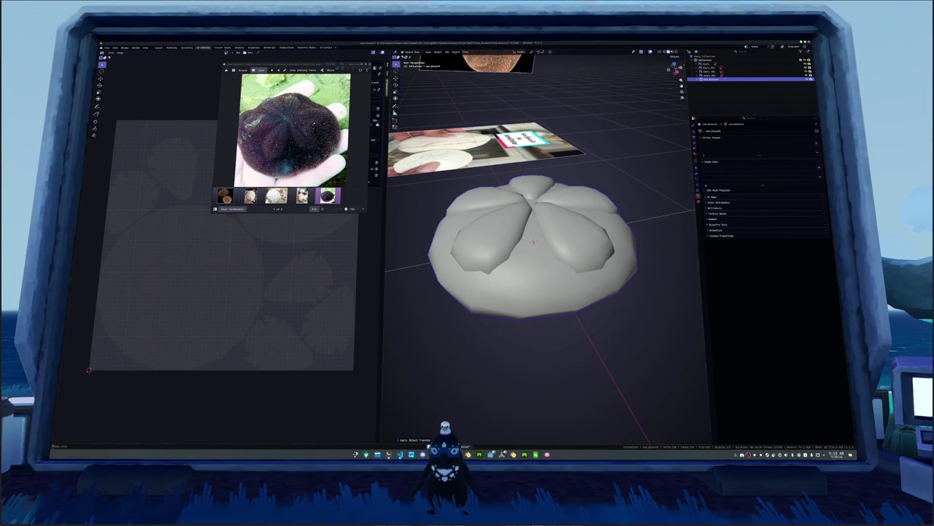
left_click(108, 48)
Step: Re-export the sea biscuit as Wavefront (.obj) over the existing file, then return to Substance 3D Painter
mouse_move(109, 108)
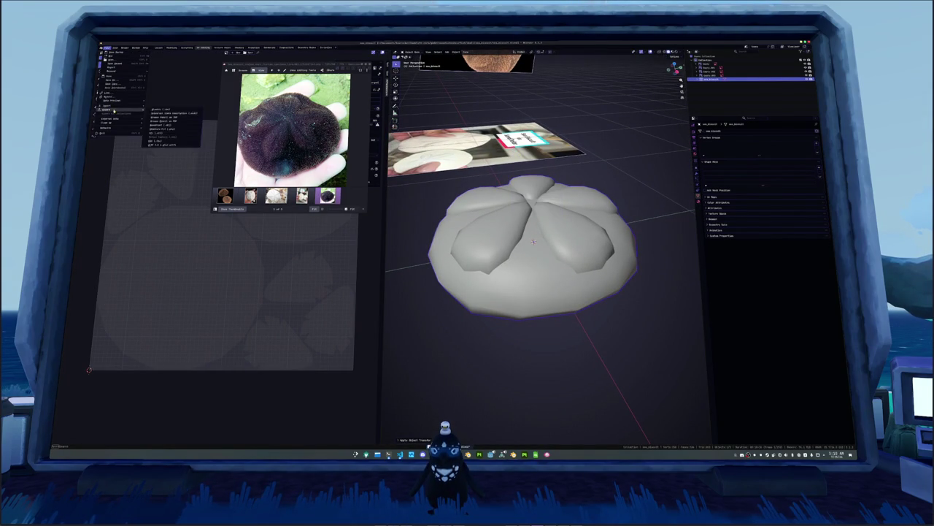
left_click(162, 144)
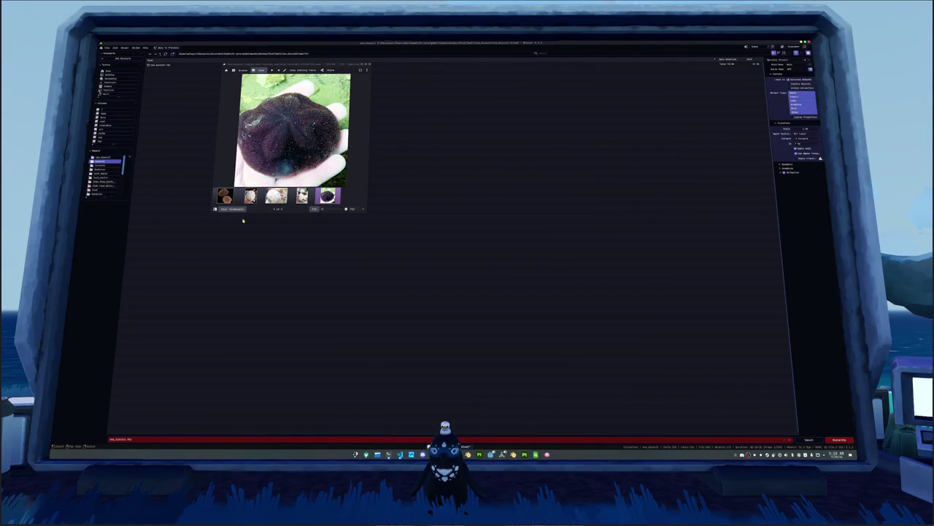
left_click(840, 440)
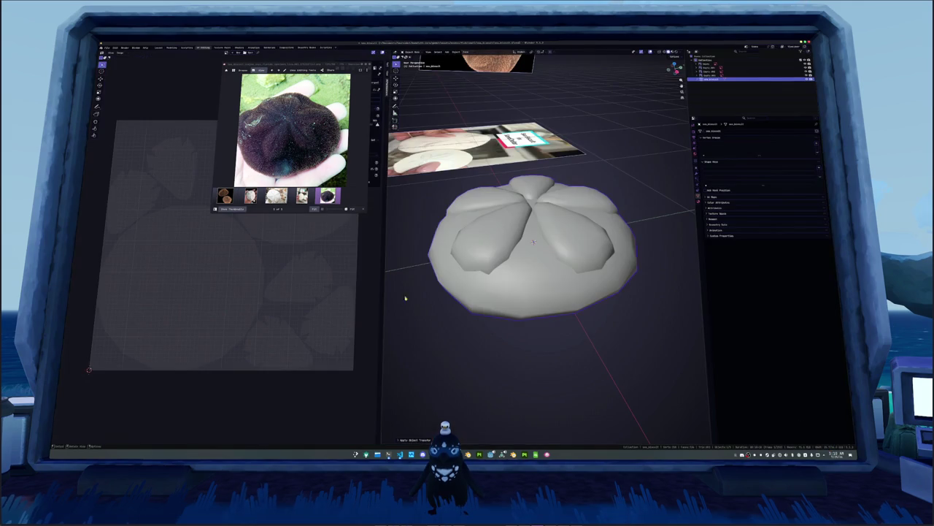
left_click(107, 48)
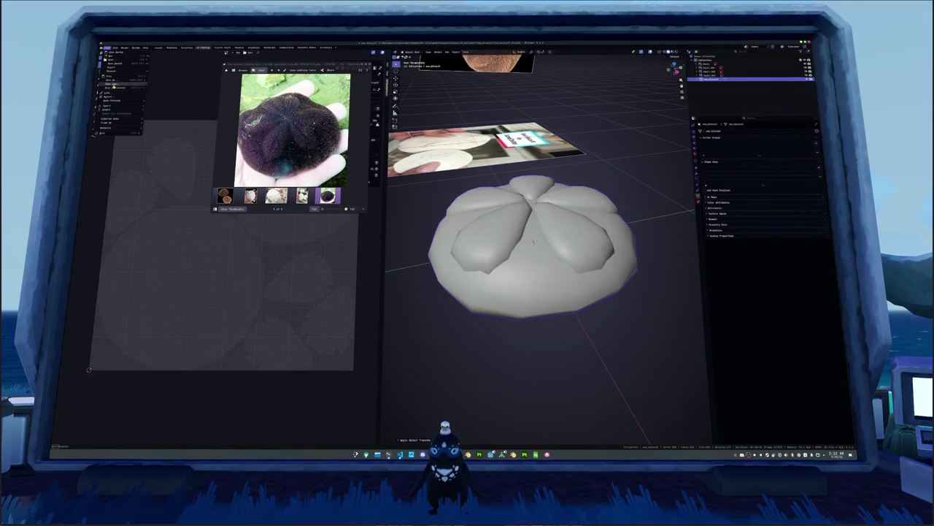
mouse_move(110, 109)
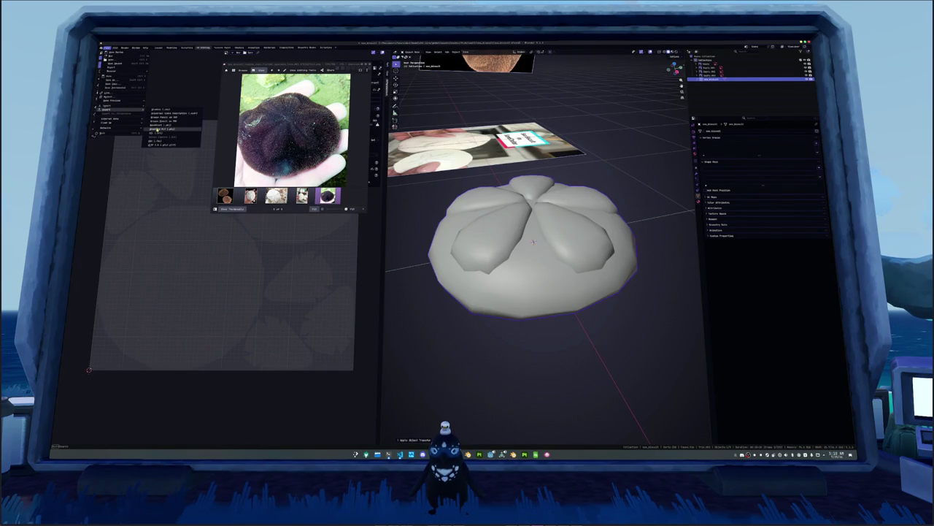
left_click(162, 125)
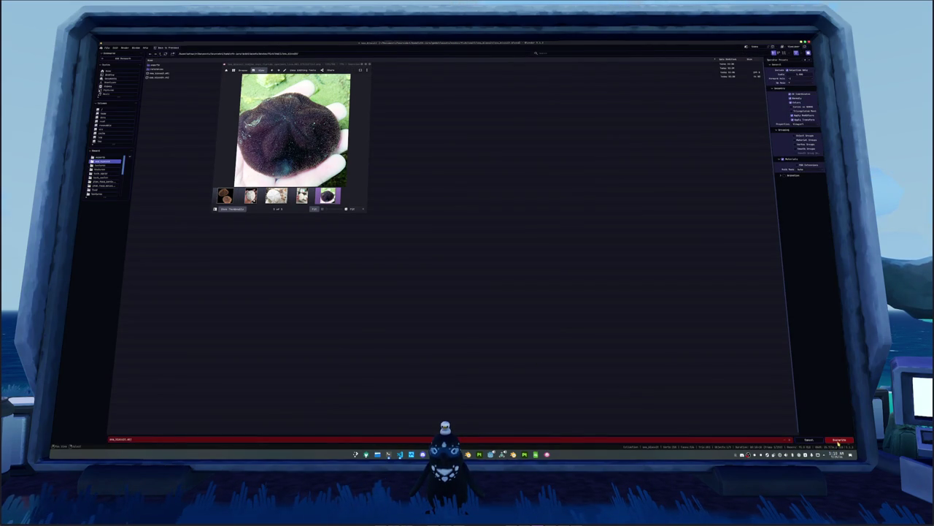
key("Return")
key("alt+Tab")
scroll(460, 280, "down", 2)
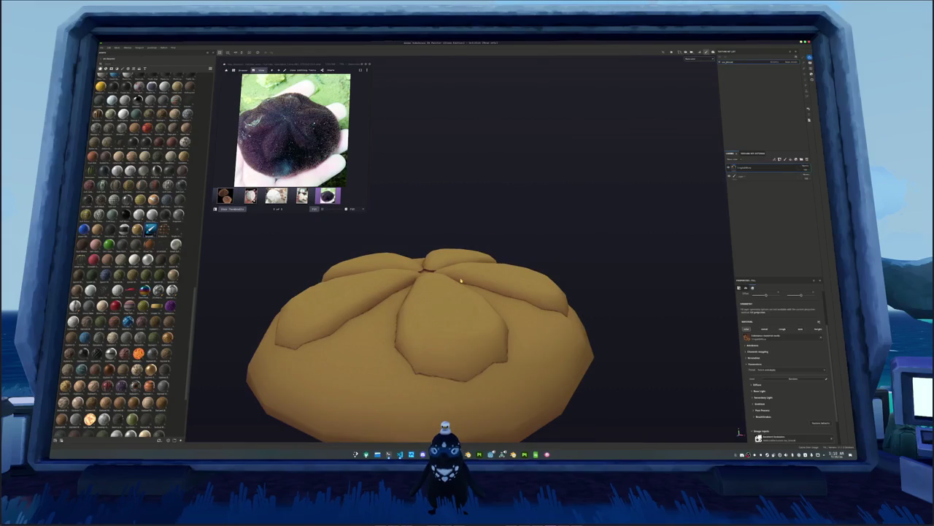
key("f")
key("ctrl+b")
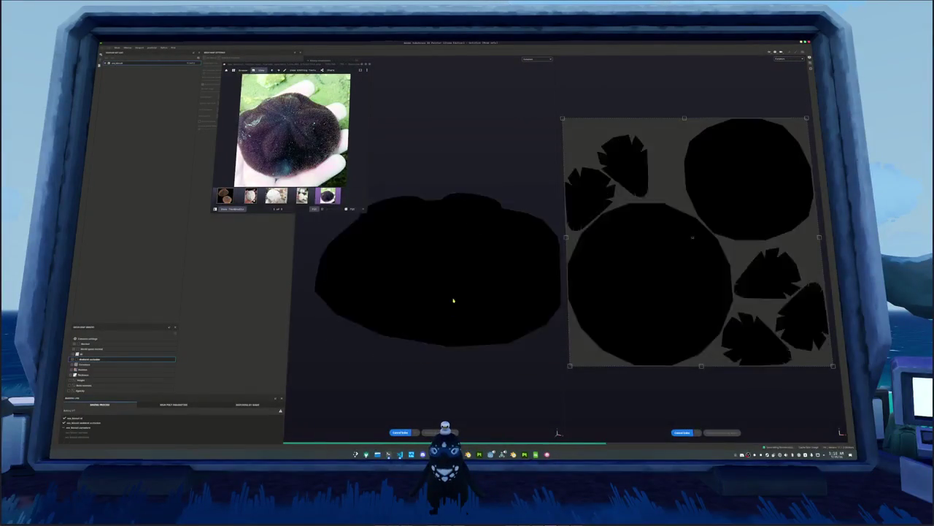
scroll(663, 163, "down", 2)
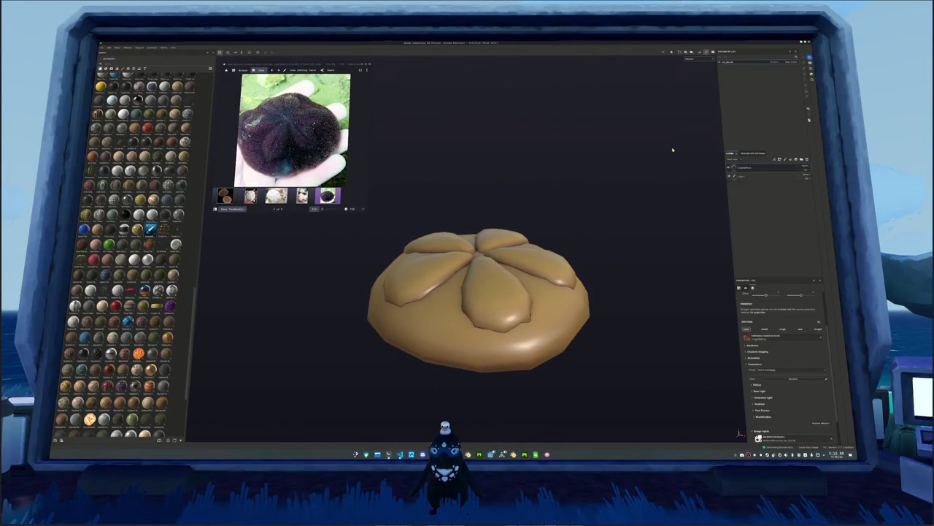
left_click(690, 61)
left_click(700, 75)
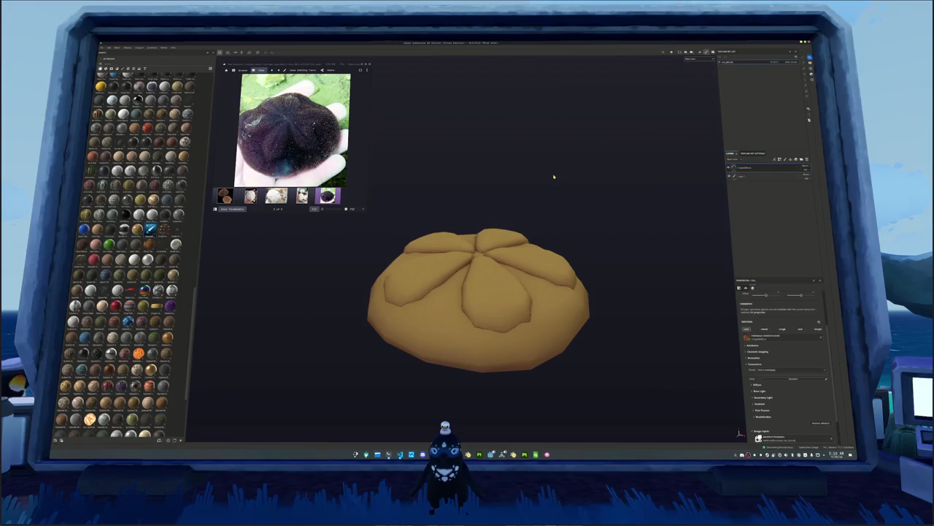
key("super")
type("kri")
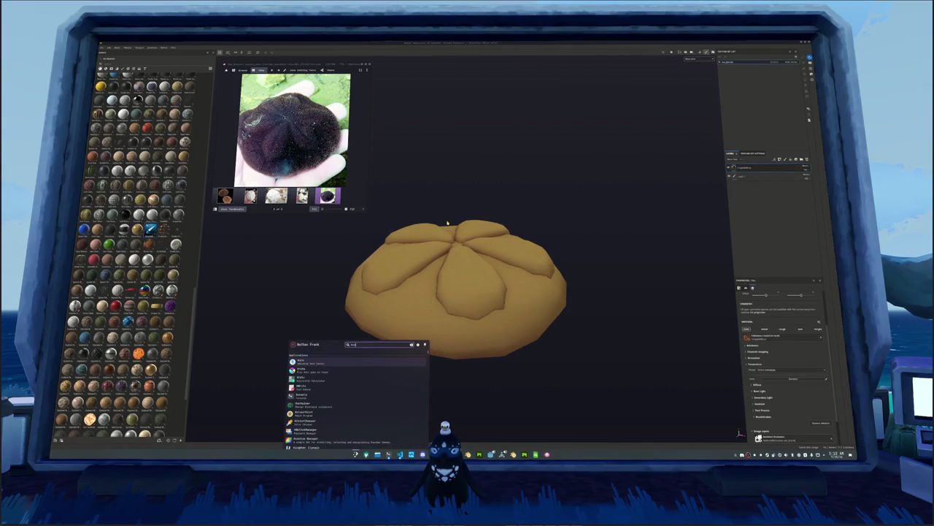
type("chooser")
Step: Launch KColorChooser and eyedrop the urchin's dark purple from the reference photo
key("Return")
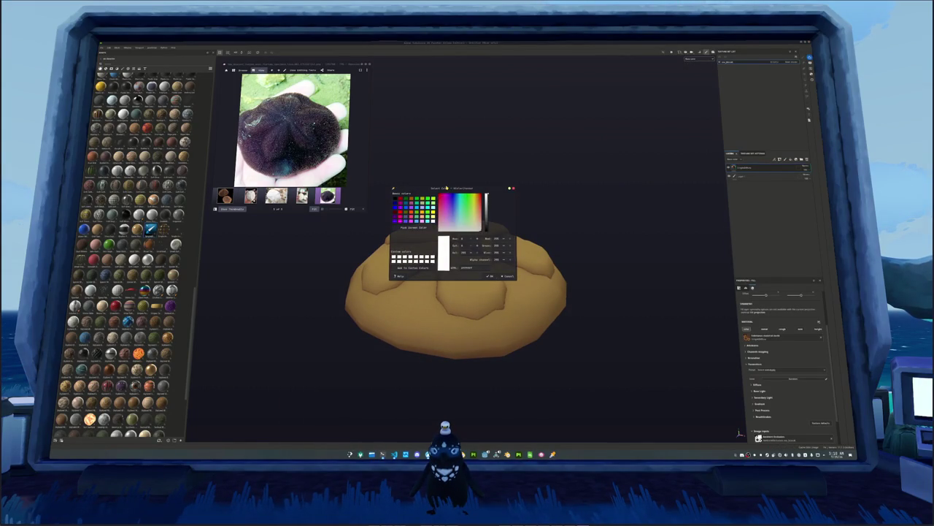
mouse_move(445, 187)
left_mouse_down()
mouse_move(447, 109)
mouse_move(424, 64)
left_mouse_up()
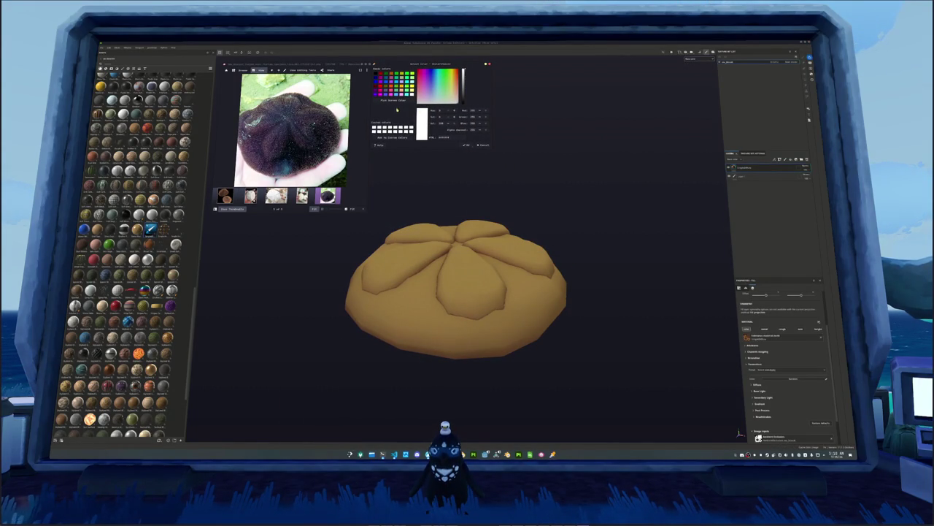
left_click(393, 100)
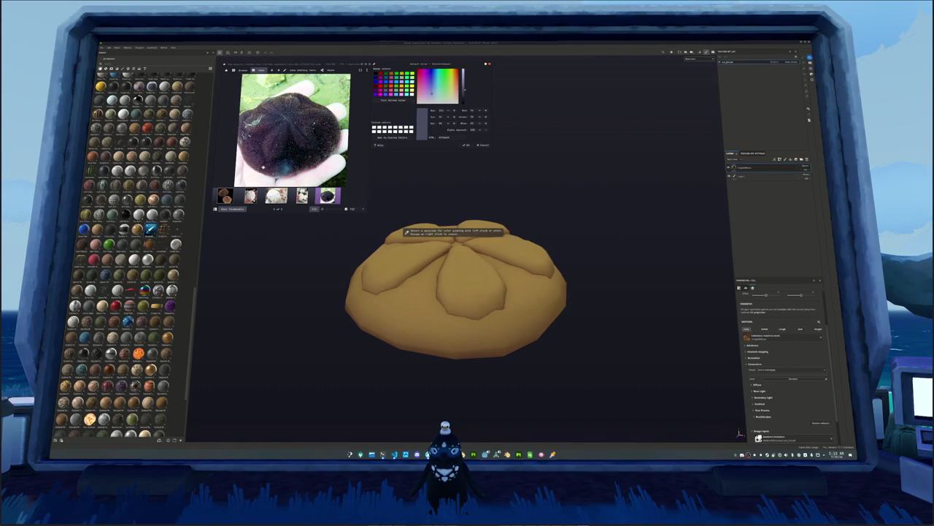
left_click(403, 219)
scroll(292, 129, "up", 3)
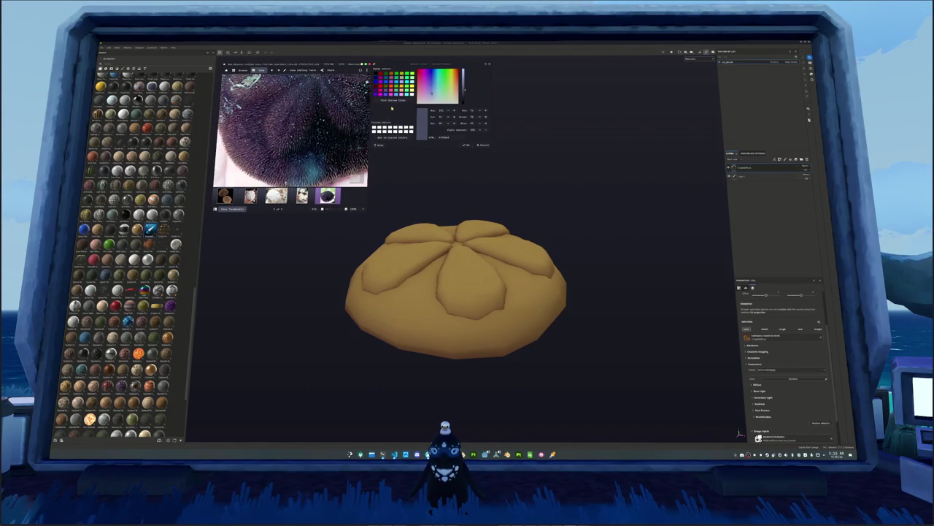
left_click(393, 100)
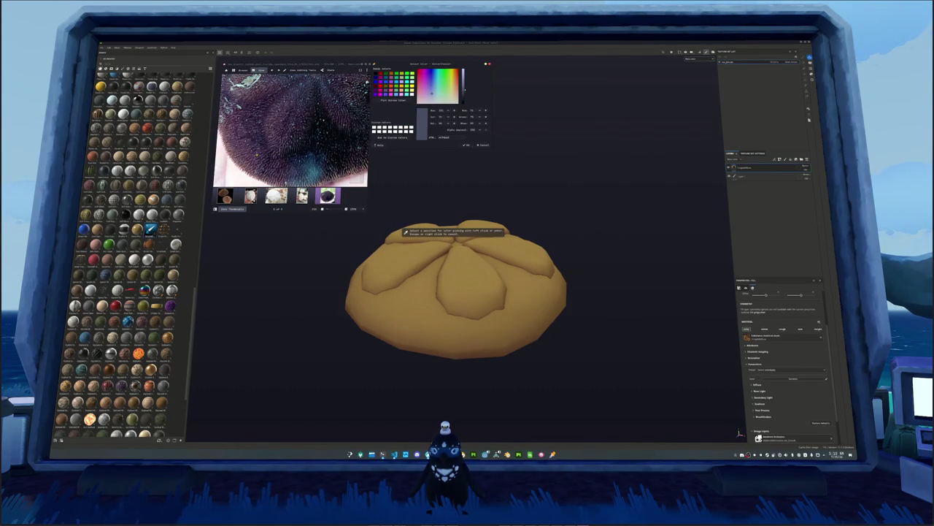
left_click(403, 228)
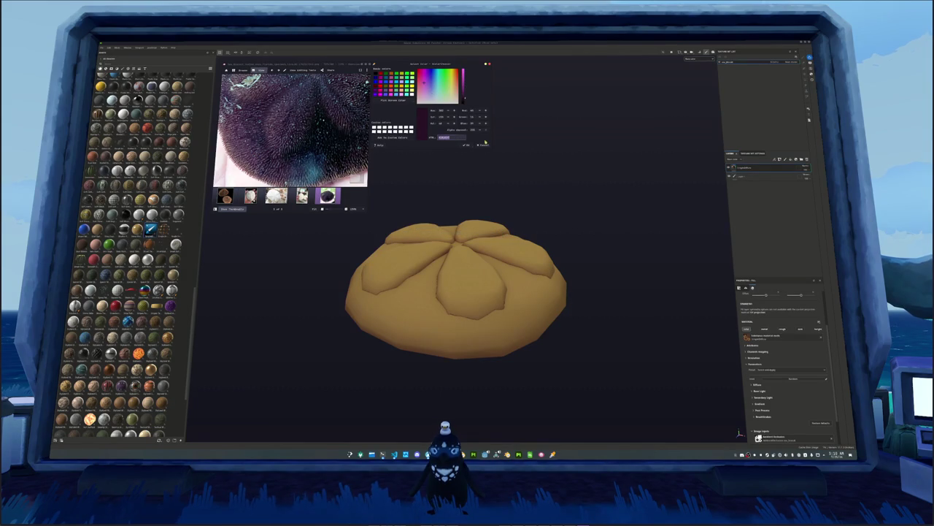
Step: Paste the sampled hex into the fill layer's Diffuse Base Color
left_click(757, 385)
left_click(779, 391)
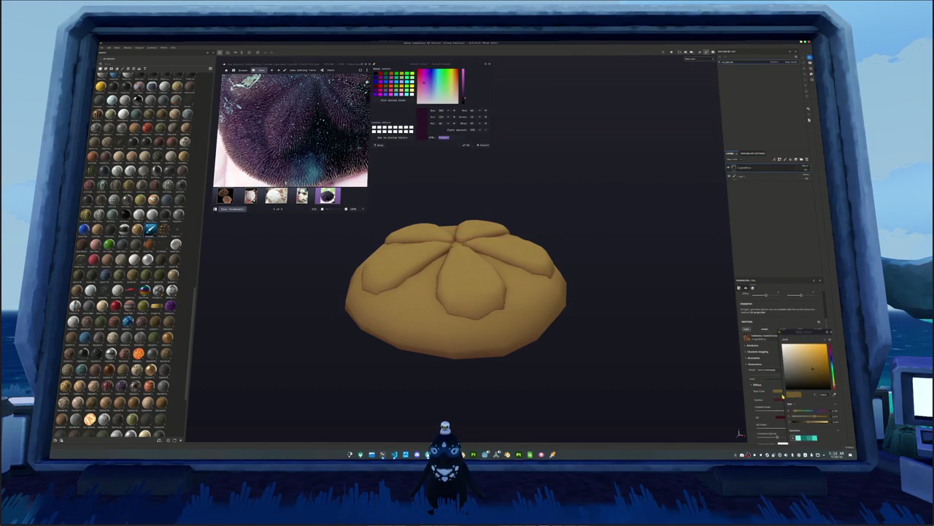
left_click(823, 394)
left_click_drag(815, 376, 809, 380)
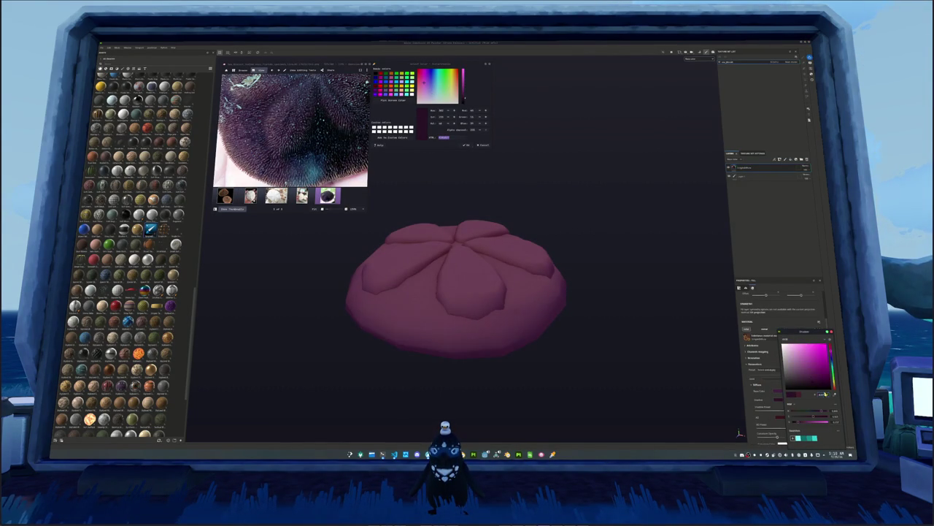
left_click(789, 412)
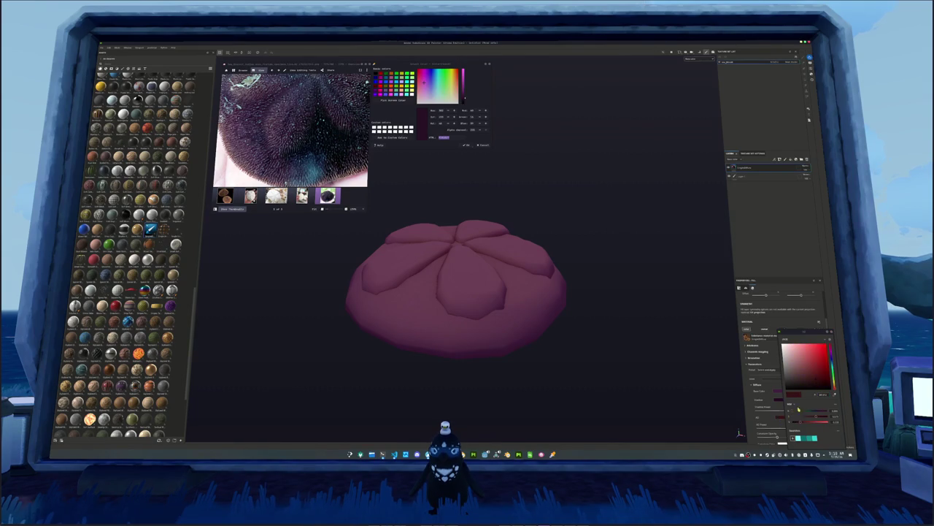
key("ctrl+v")
key("Return")
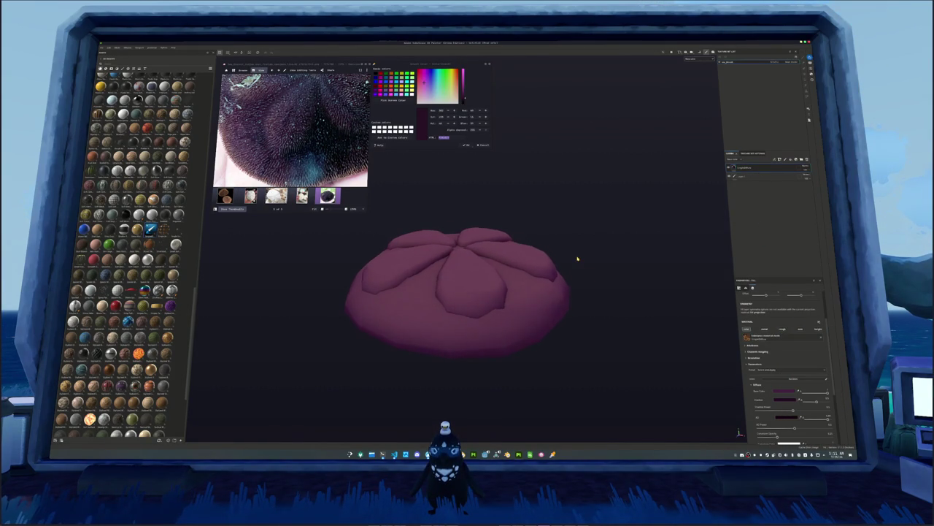
Step: Eyedrop several darker purples from the reference photo's spines with KColorChooser
scroll(577, 258, "down", 2)
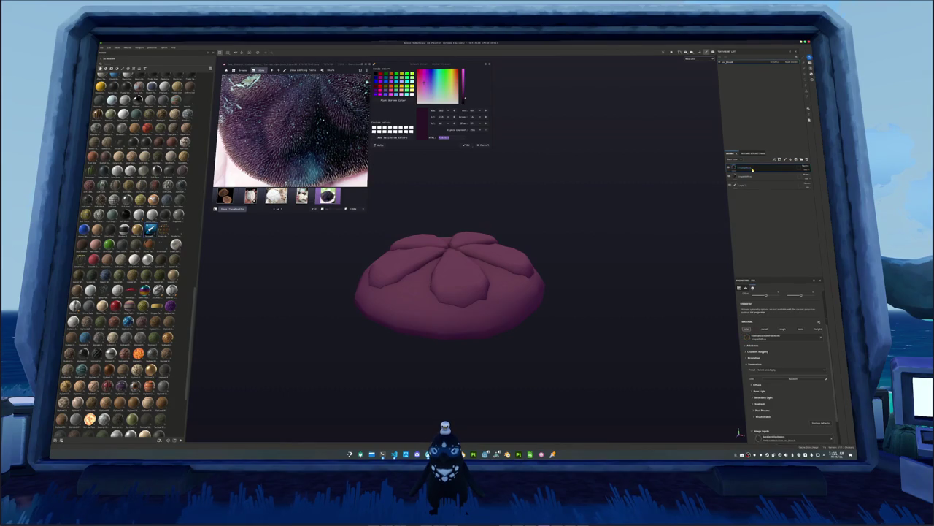
scroll(292, 130, "down", 3)
left_click(392, 101)
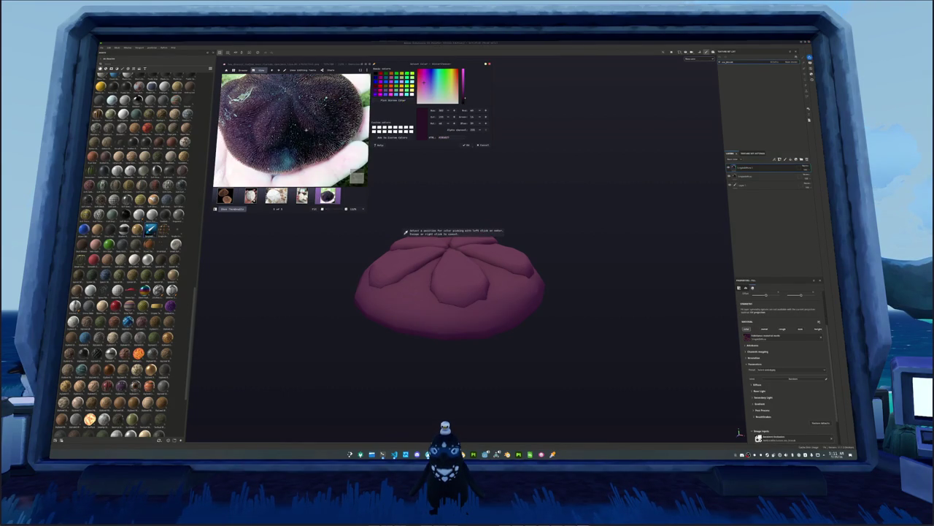
scroll(225, 86, "up", 5)
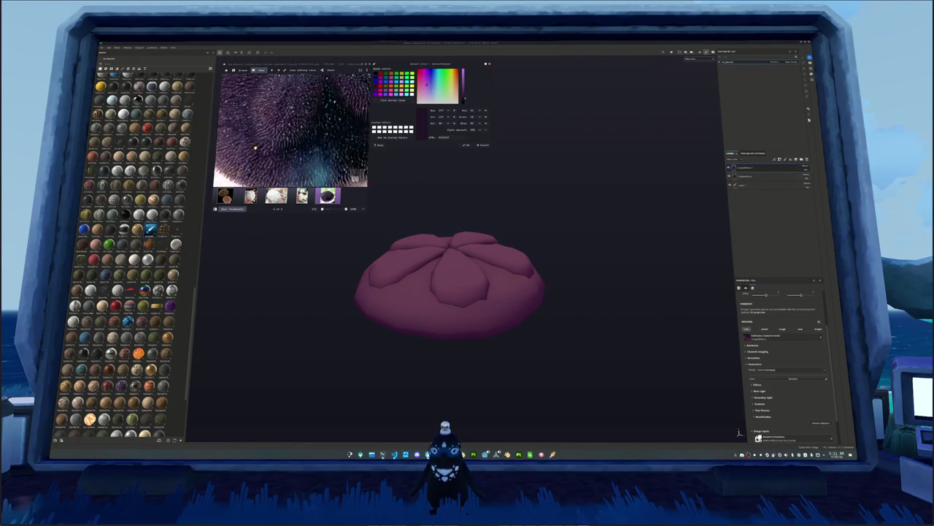
left_click(392, 100)
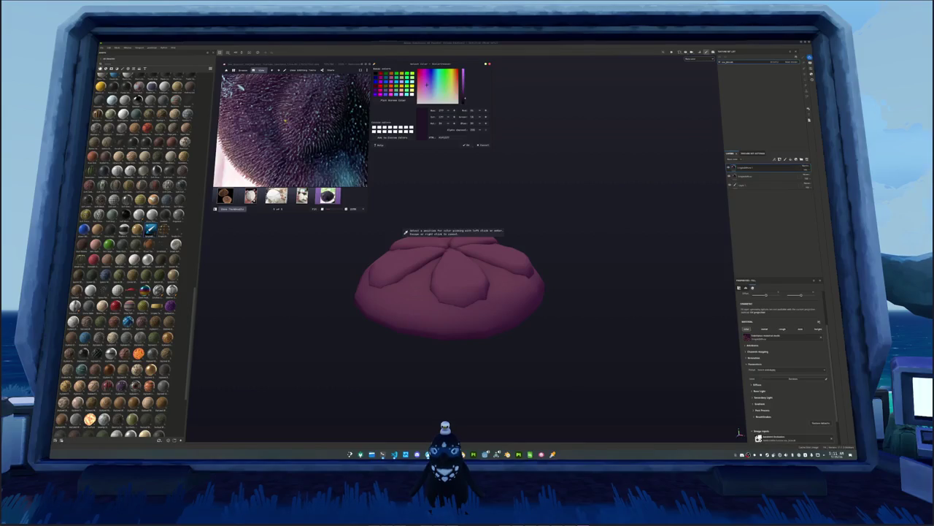
left_click(290, 122)
scroll(290, 123, "up", 2)
scroll(290, 123, "down", 2)
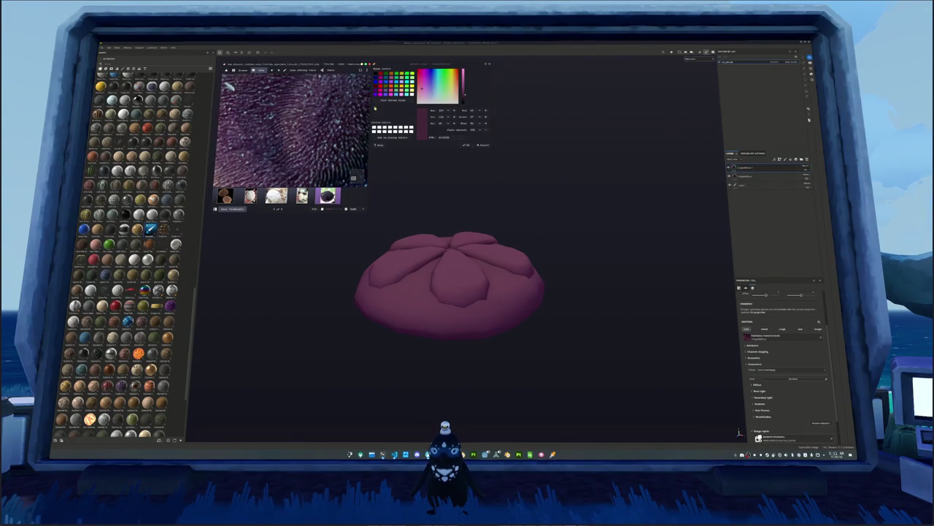
left_click(392, 100)
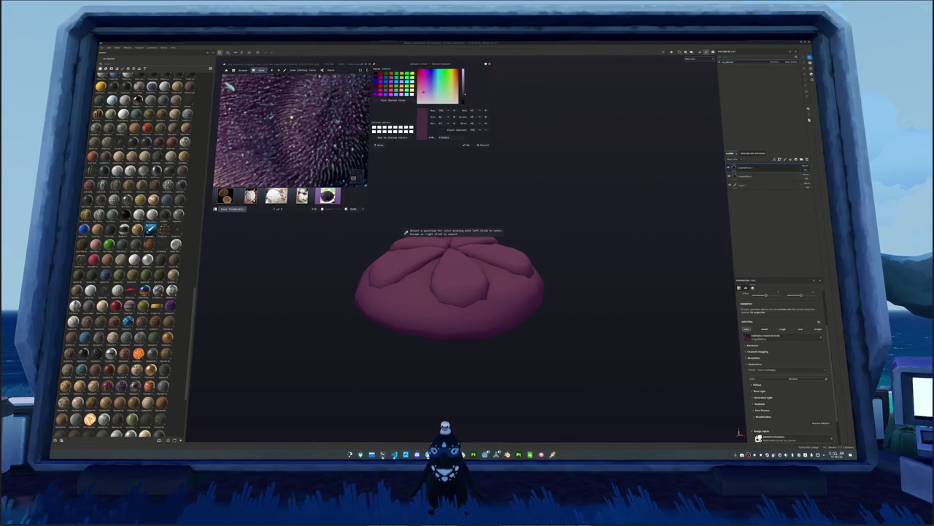
left_click(303, 133)
scroll(303, 133, "down", 2)
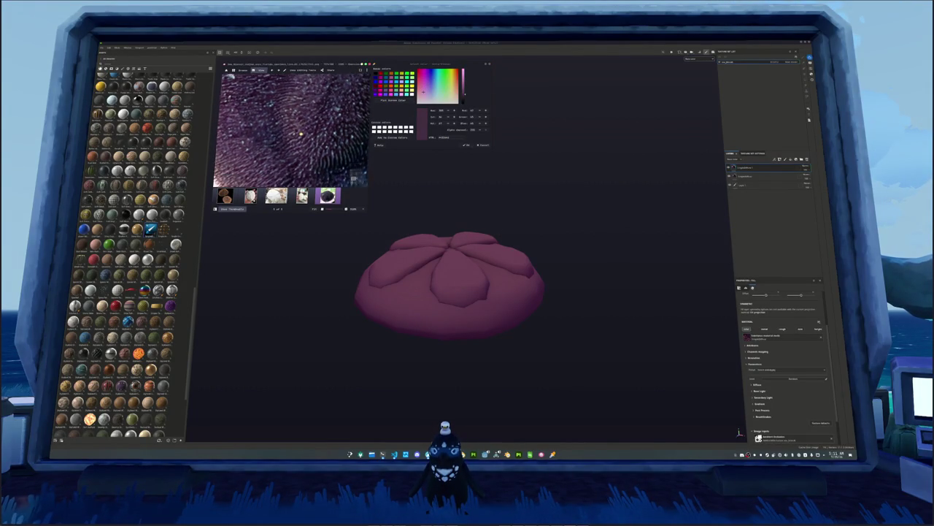
left_click(392, 100)
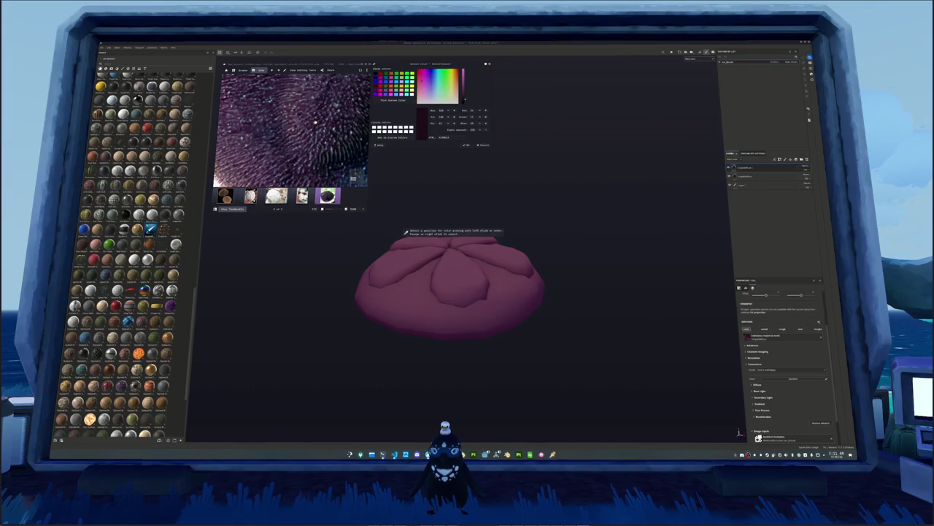
left_click(405, 233)
Step: Set the top layer's Base Color to the darker maroon and add a new fill layer
left_click(741, 168)
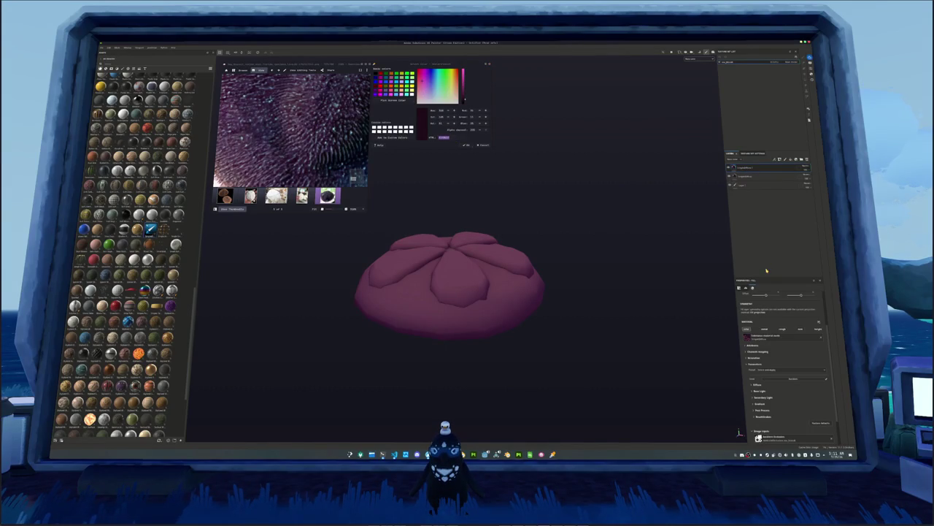
scroll(780, 320, "down", 1)
left_click(762, 360)
left_click(776, 365)
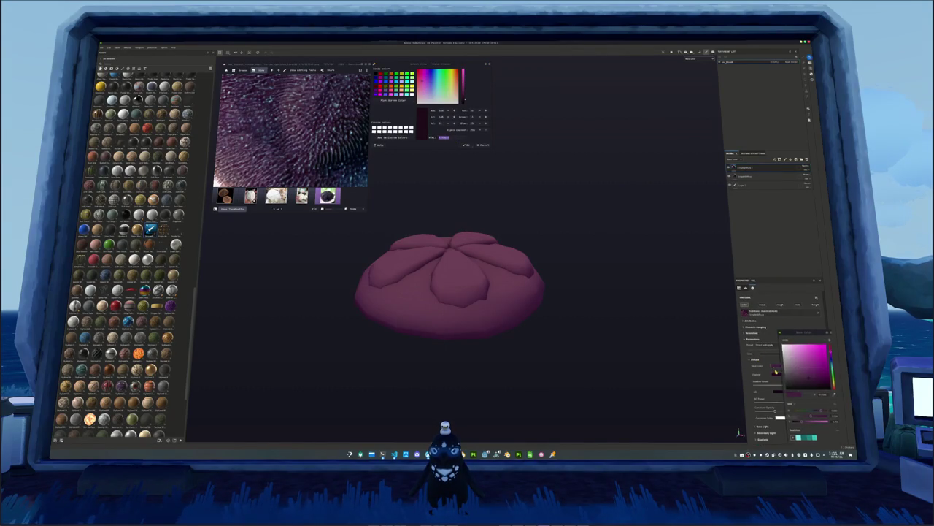
left_click(823, 395)
left_click(810, 381)
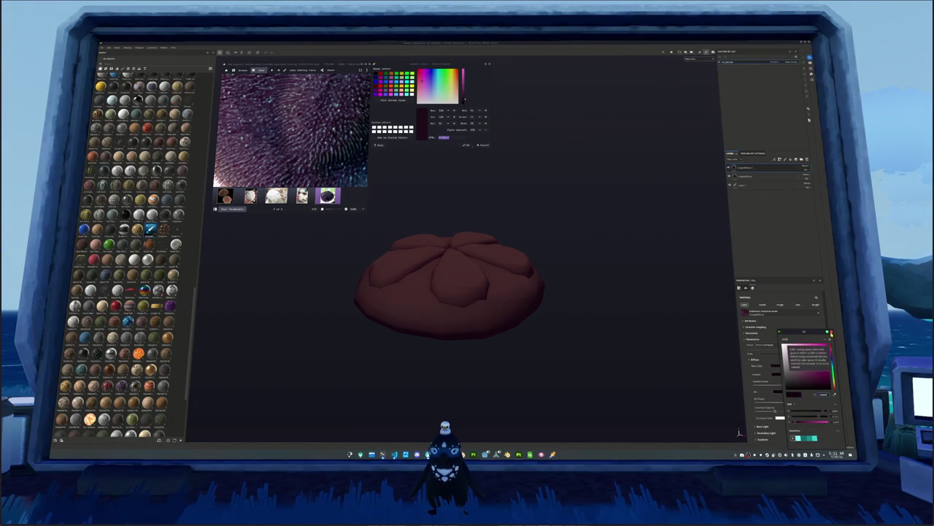
scroll(617, 326, "down", 2)
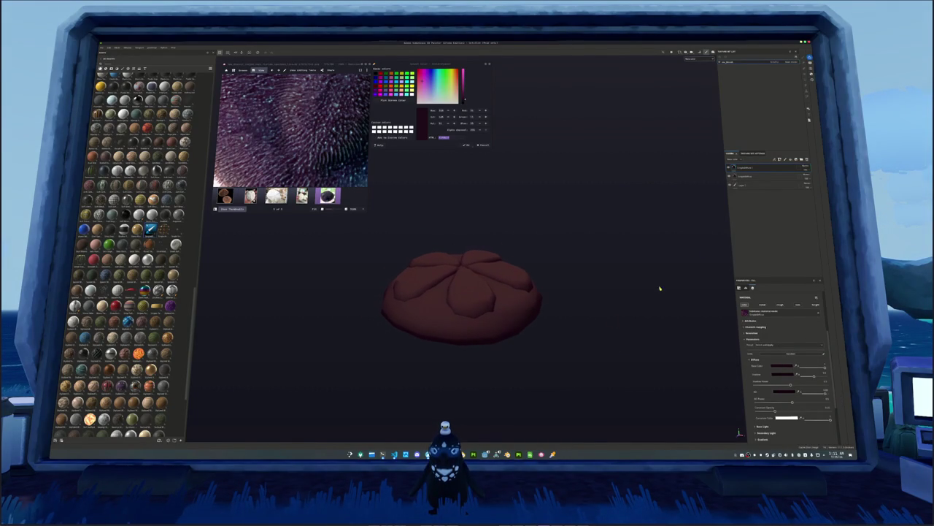
right_click(763, 175)
left_click(770, 178)
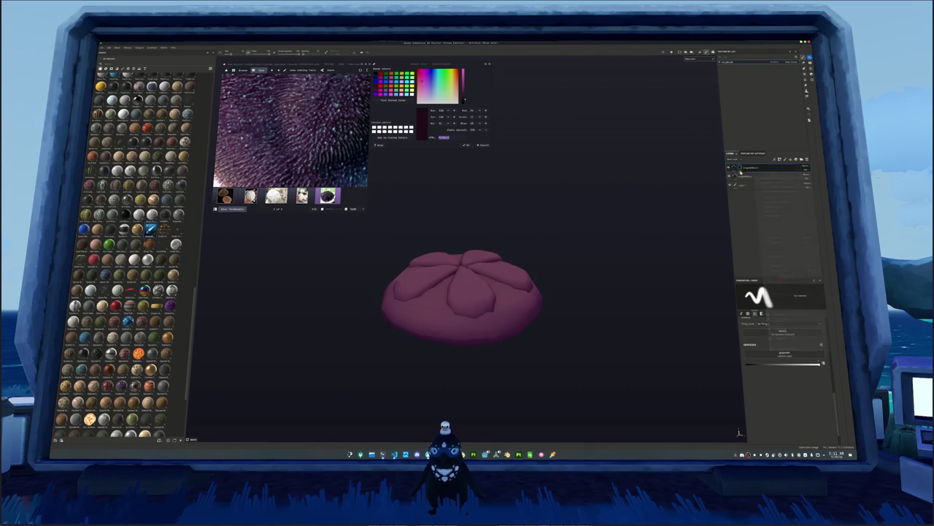
Step: Apply a noise texture to the new fill layer, adjust it, then hide it to compare
right_click(747, 169)
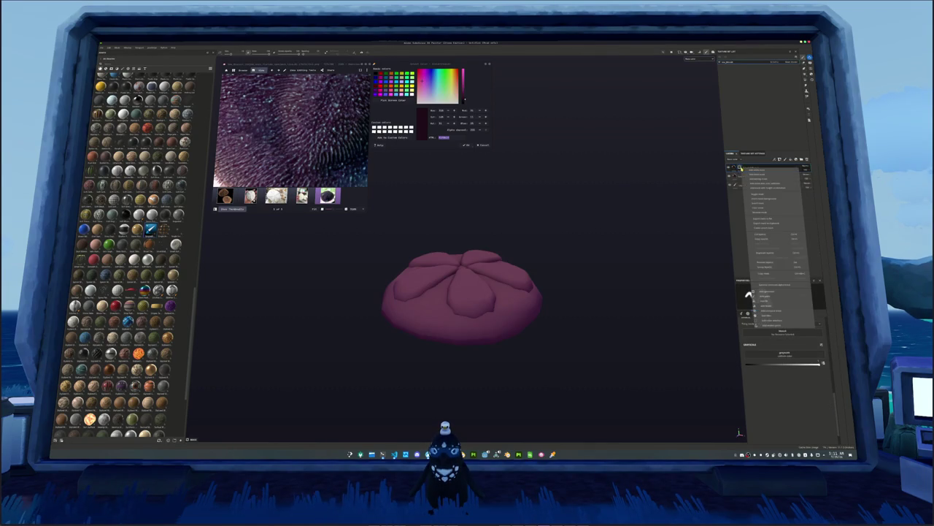
left_click(765, 298)
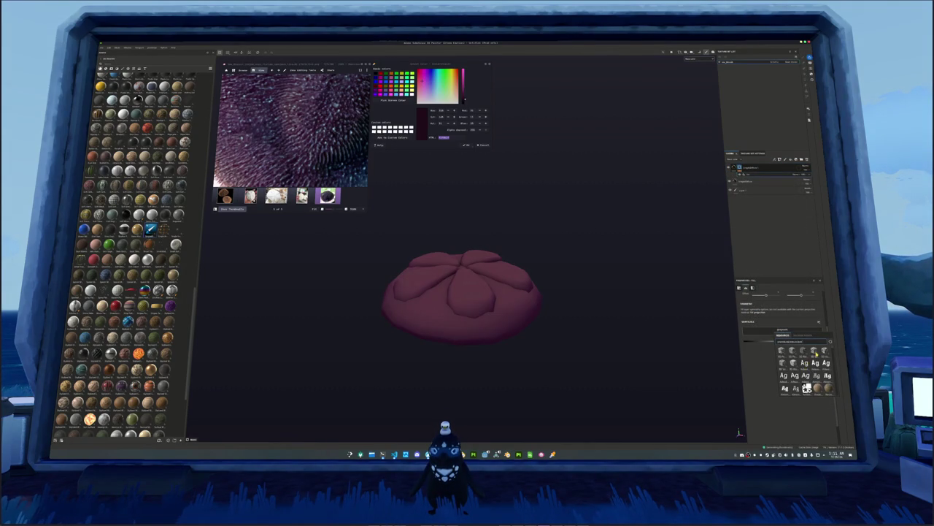
mouse_move(817, 355)
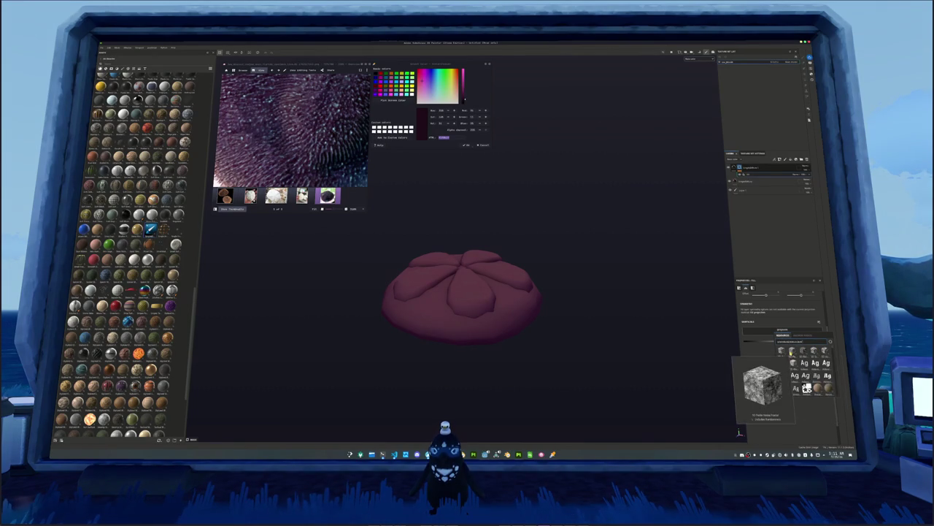
left_click(782, 351)
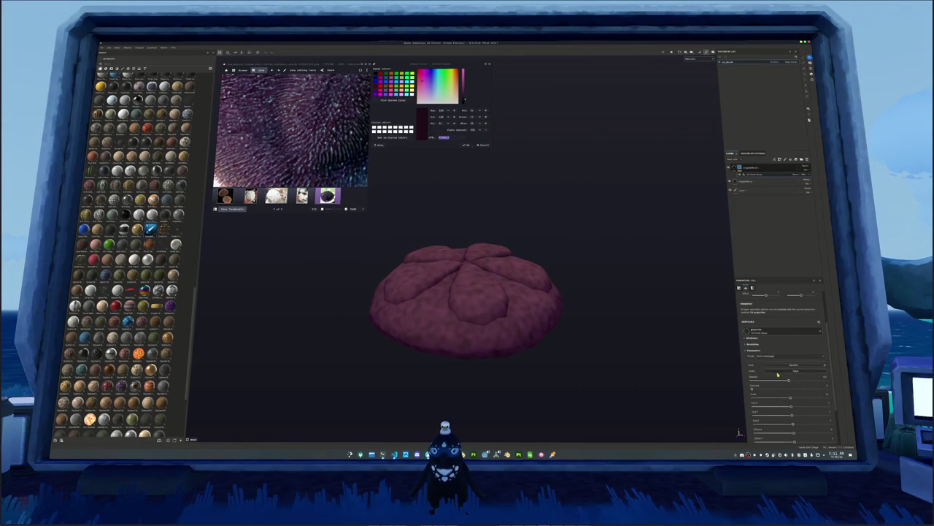
mouse_move(789, 381)
left_mouse_down()
mouse_move(810, 381)
mouse_move(794, 380)
left_mouse_up()
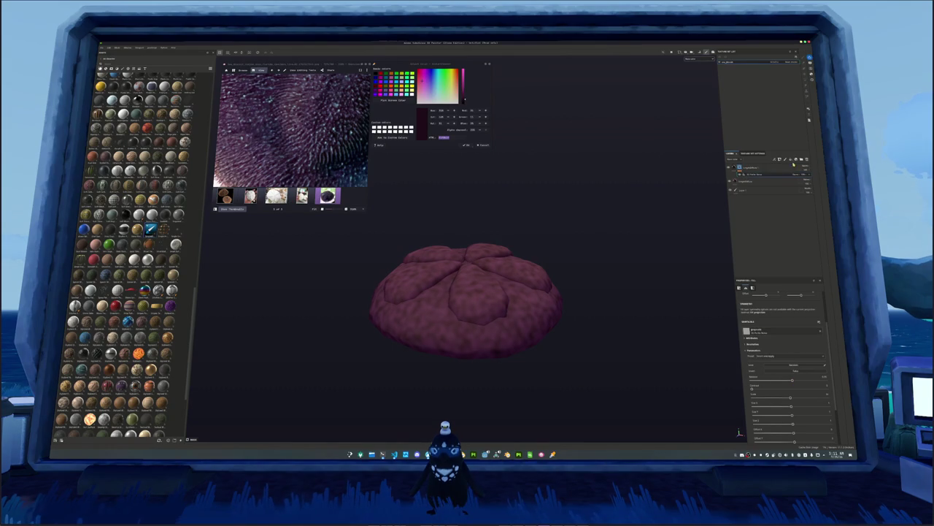
left_click(809, 177)
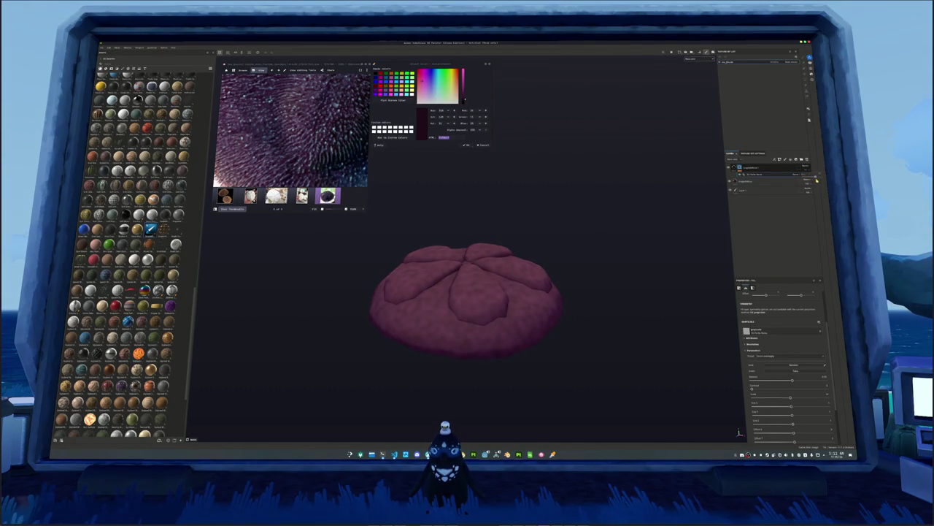
Step: Sample a light grey-blue from the reference and use it as a new top fill layer's Base Color
scroll(603, 271, "down", 1)
scroll(557, 238, "down", 1)
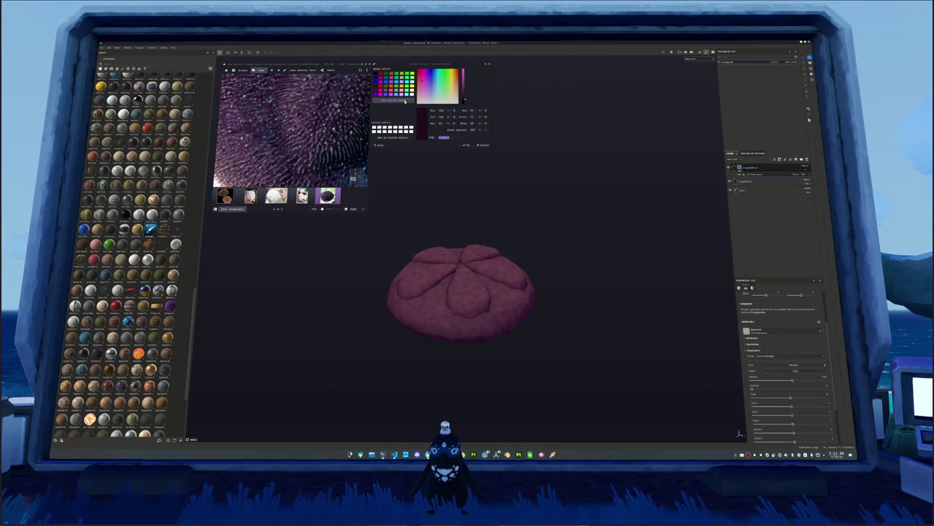
left_click(405, 100)
left_click(356, 178)
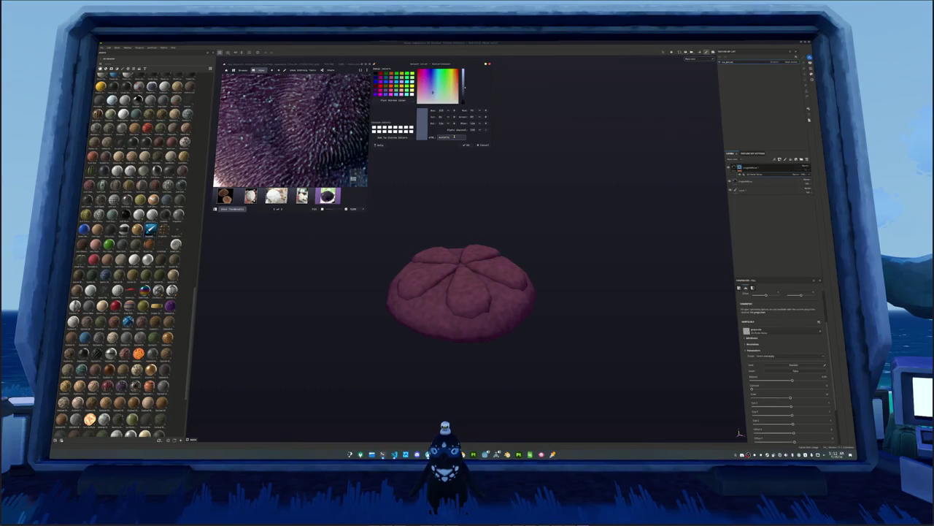
left_click(756, 169)
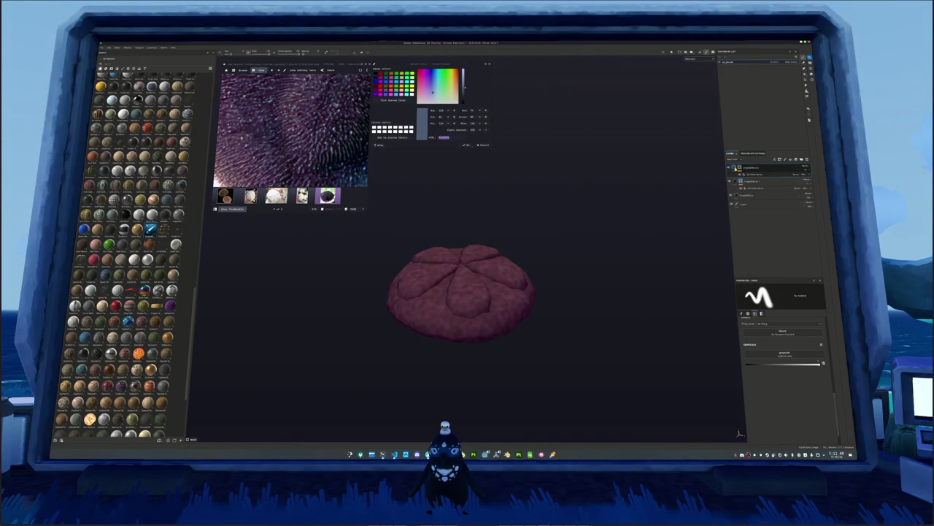
left_click(795, 159)
left_click(756, 372)
left_click(776, 378)
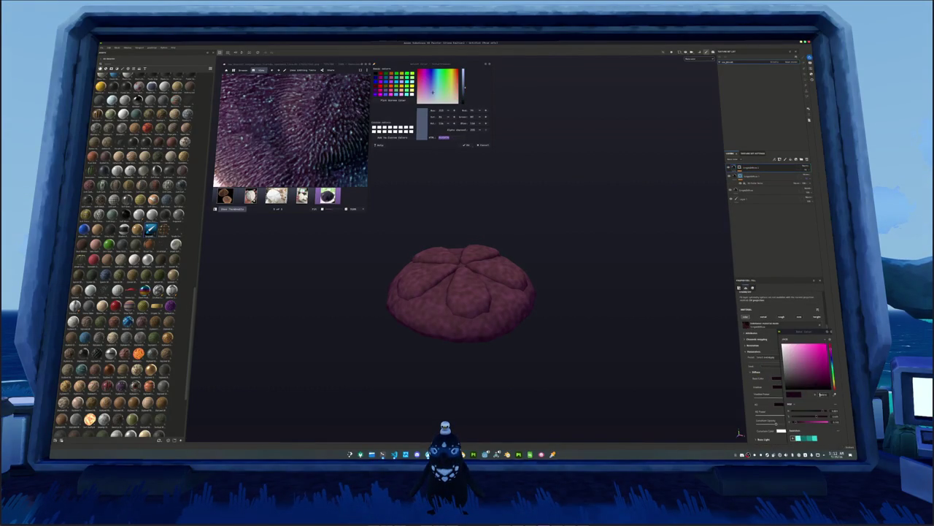
left_click(800, 371)
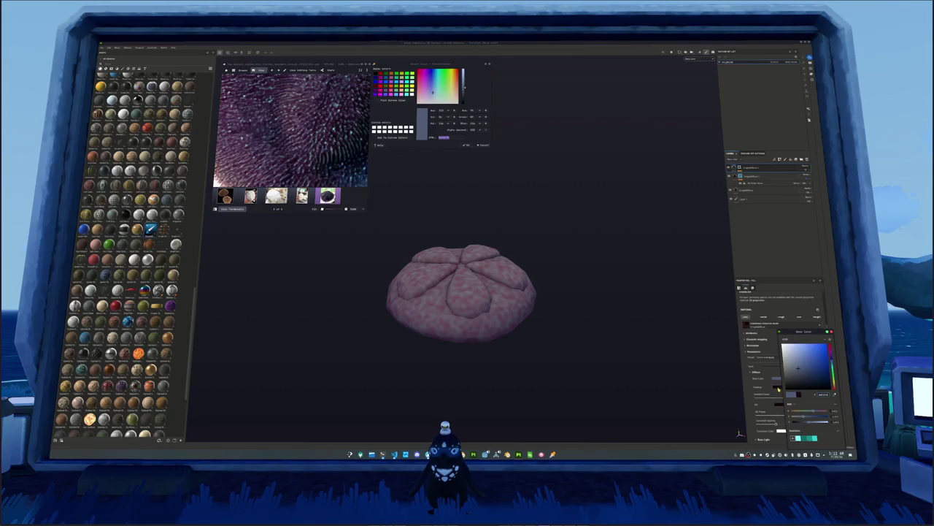
left_click(807, 375)
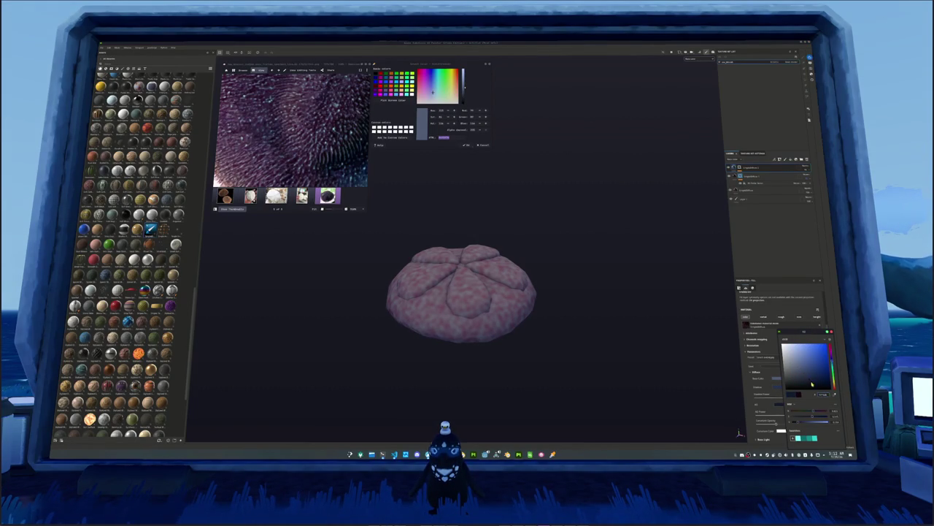
Step: Drag the mask generator slider to strengthen the pale speckle pattern
left_click(743, 184)
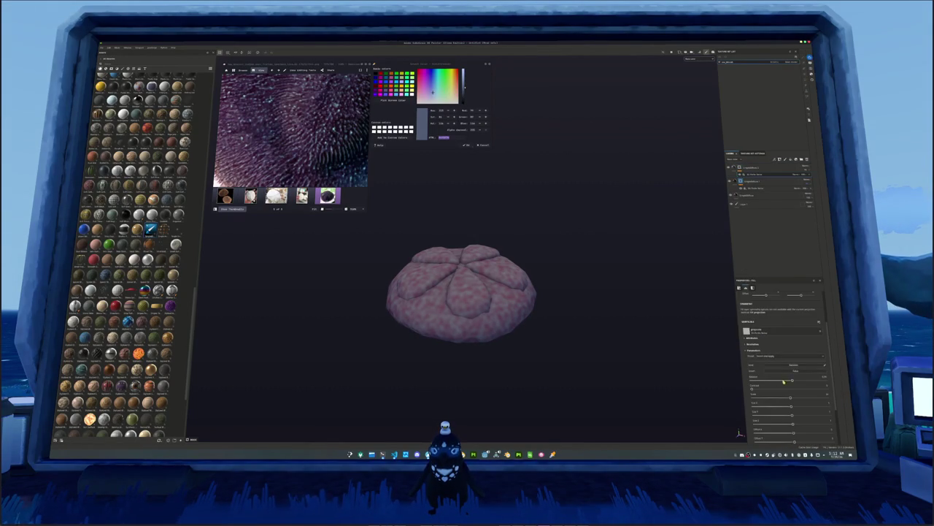
mouse_move(791, 381)
left_mouse_down()
mouse_move(774, 380)
mouse_move(782, 389)
mouse_move(768, 380)
left_mouse_up()
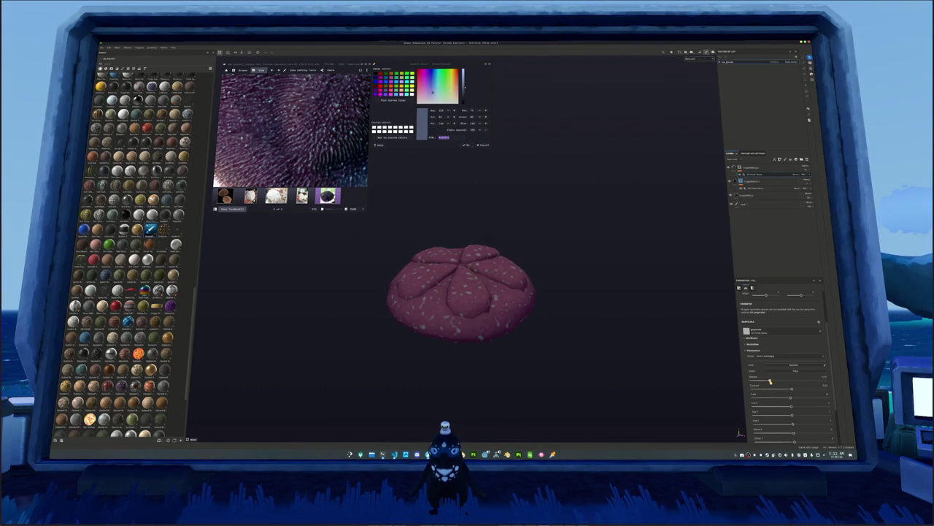
left_click(790, 163)
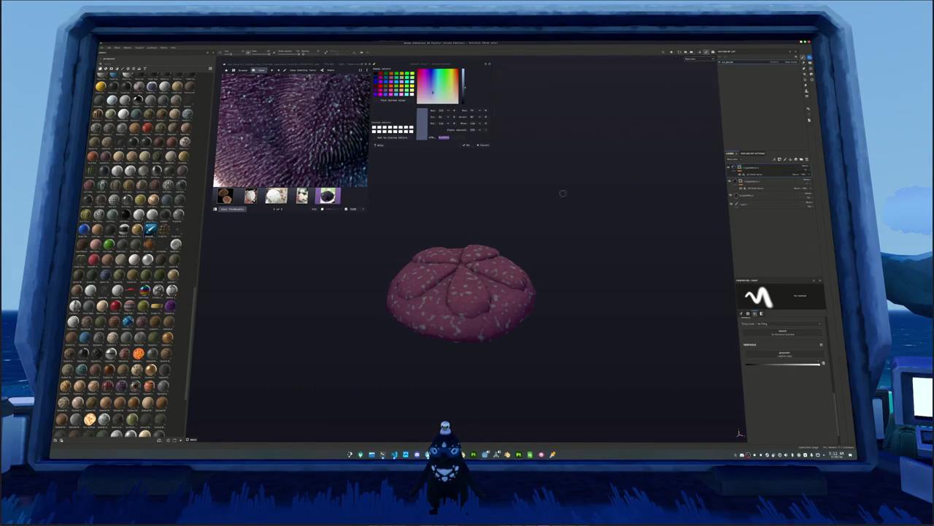
scroll(376, 173, "down", 3)
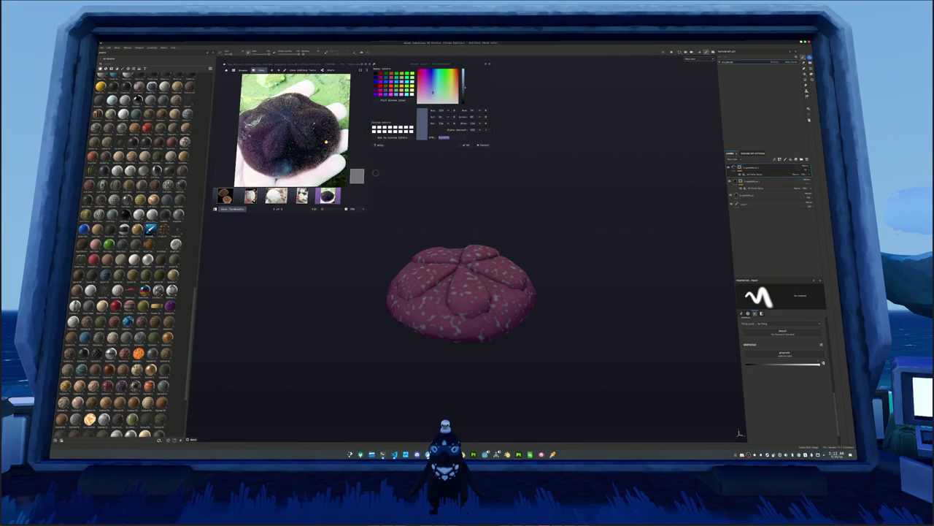
Step: Sample a purple from the reference photo, then undo an accidental fill-layer reorder
left_click(401, 103)
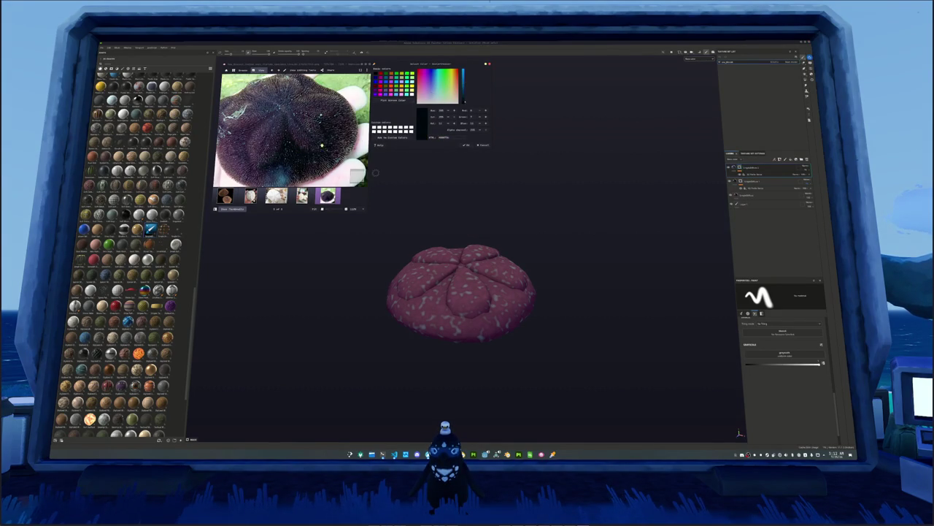
left_click(307, 138)
left_click(759, 196)
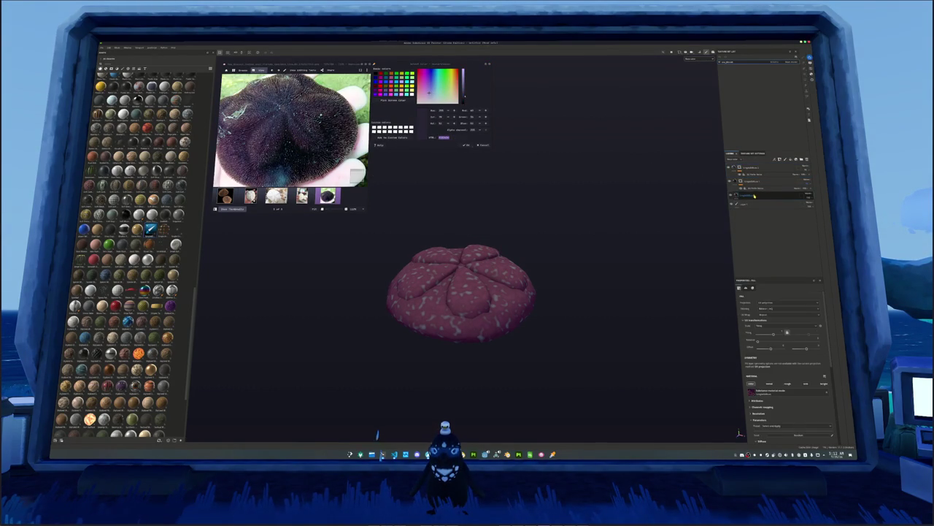
left_click_drag(759, 196, 752, 178)
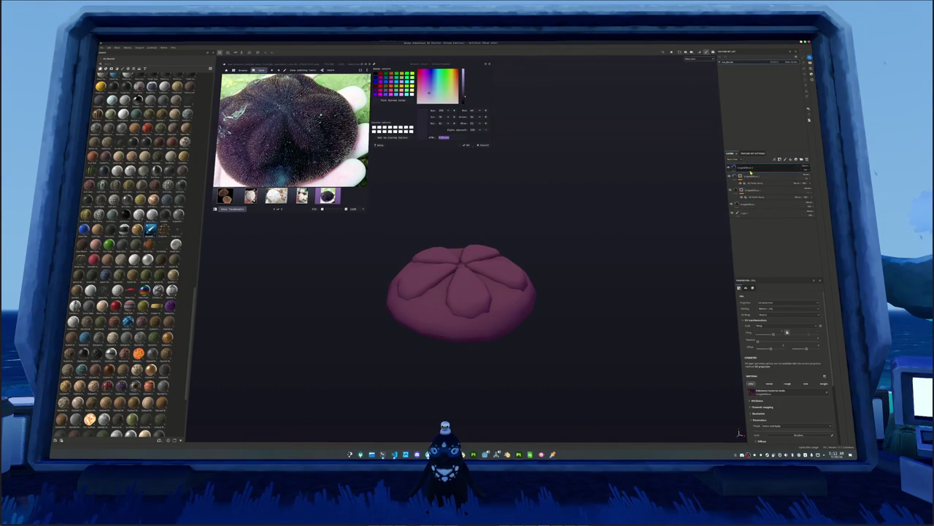
key("ctrl+z")
left_click(744, 196)
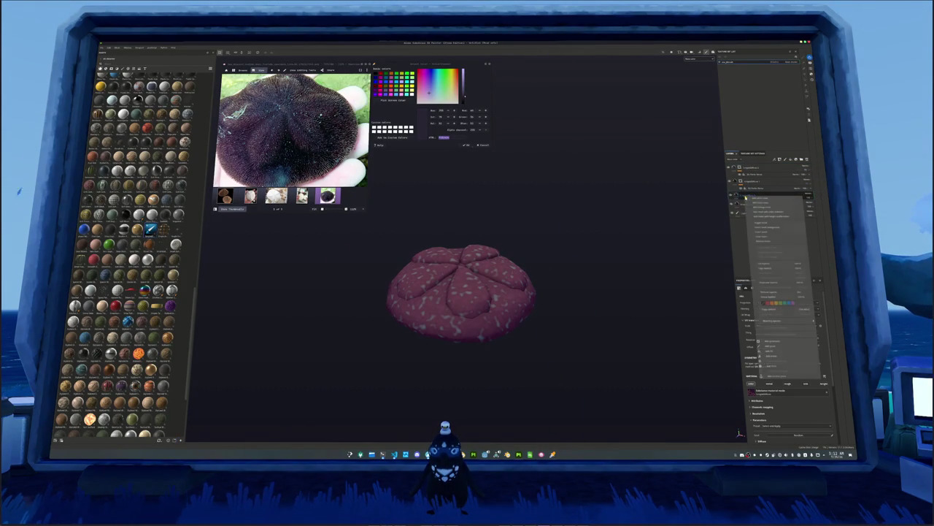
Step: Add a fill to the speckle layer's mask using the Grunge Brushed Dark texture
right_click(743, 195)
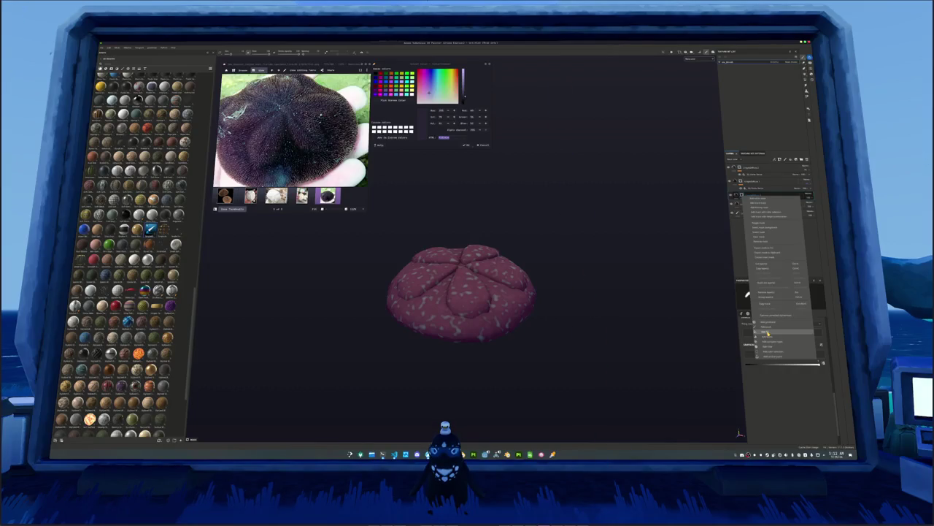
left_click(767, 333)
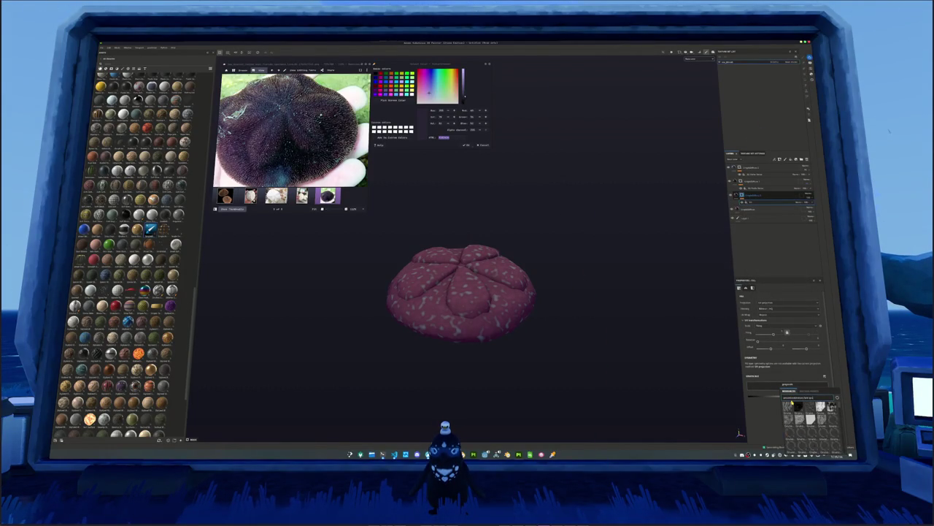
mouse_move(796, 406)
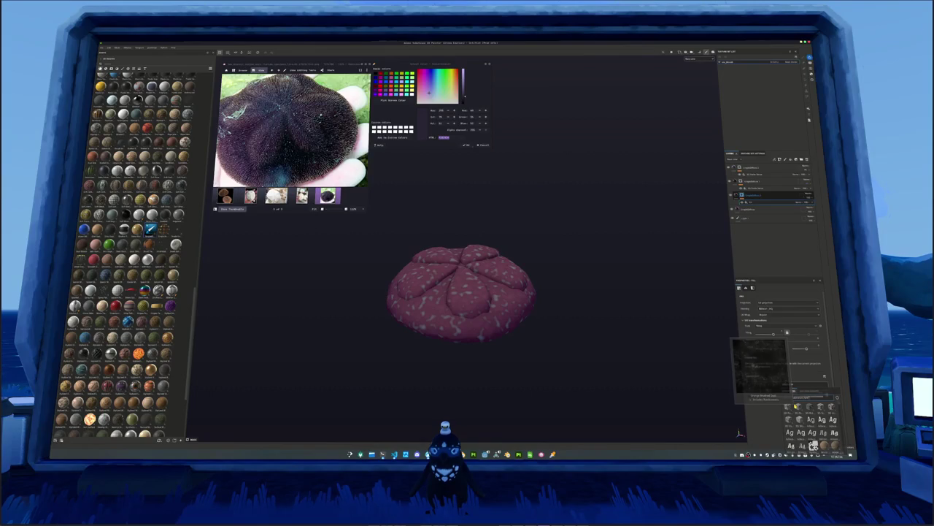
left_click(813, 444)
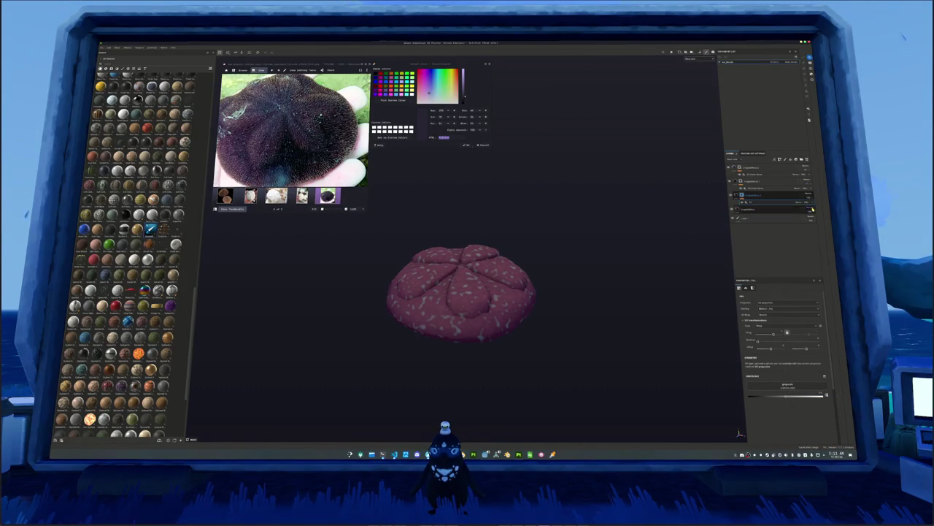
left_click(755, 197)
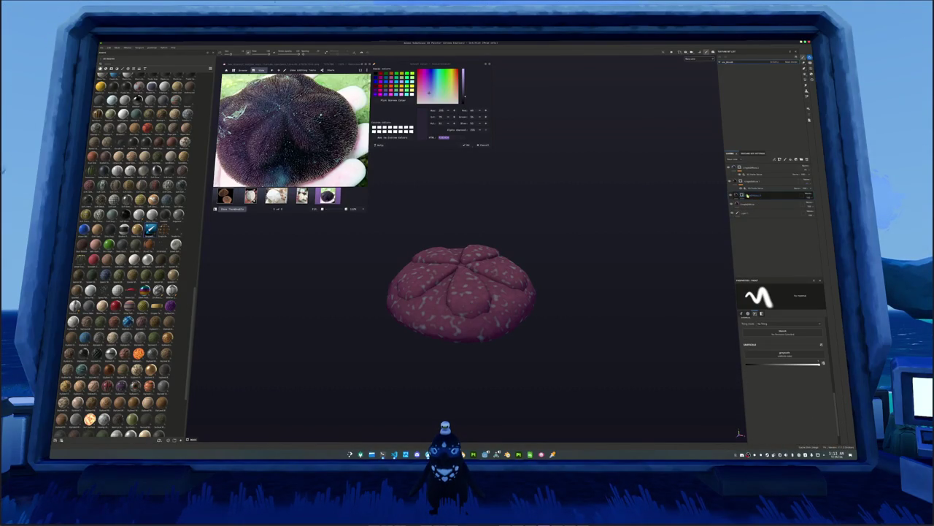
right_click(747, 195)
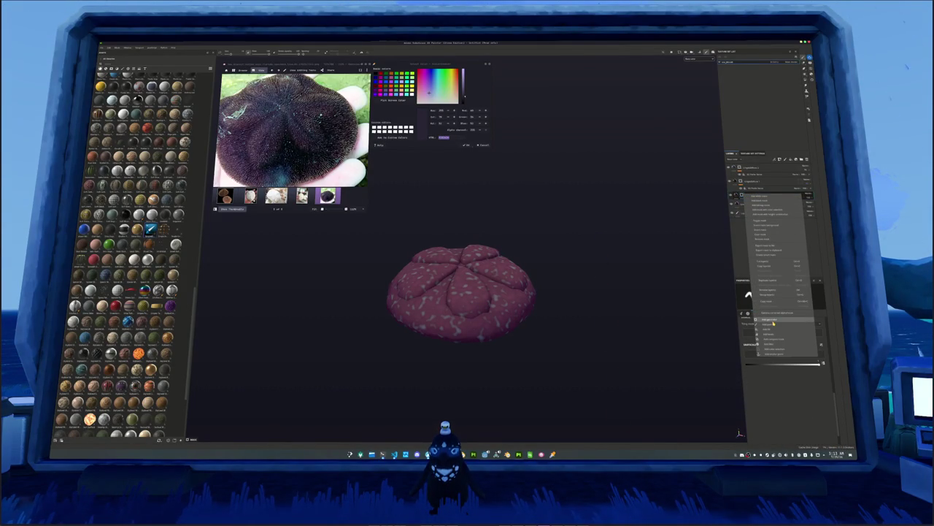
Step: Add a generator to the speckle mask, lower its value, and set Global Invert to True
left_click(773, 322)
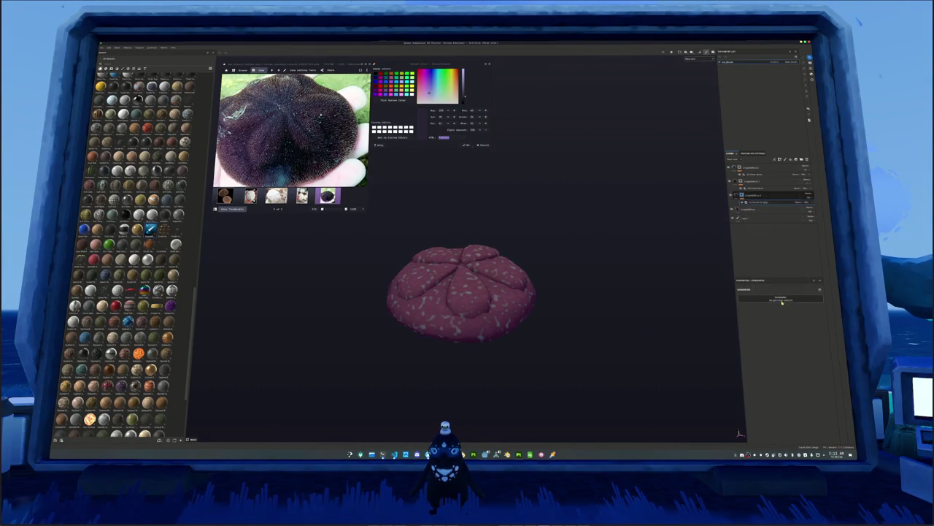
left_click(781, 303)
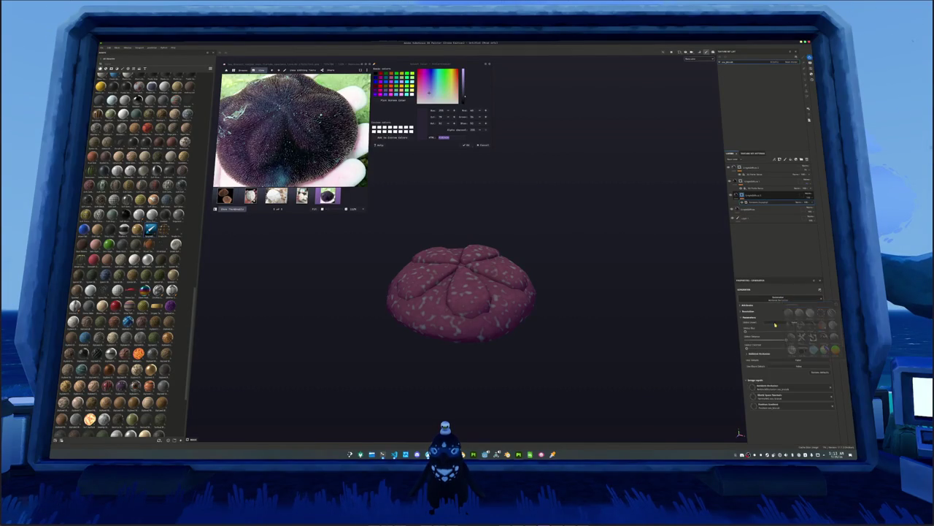
left_click(757, 169)
left_click_drag(758, 169, 755, 178)
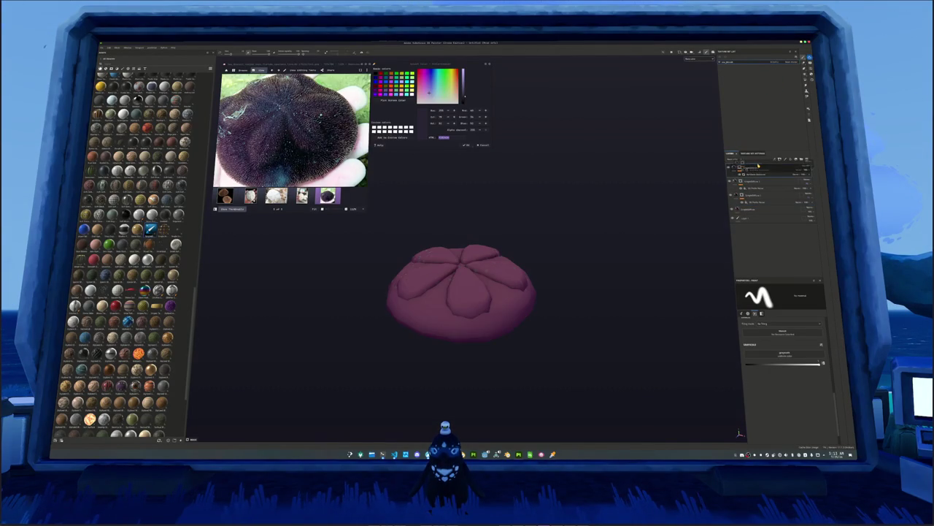
left_click(755, 178)
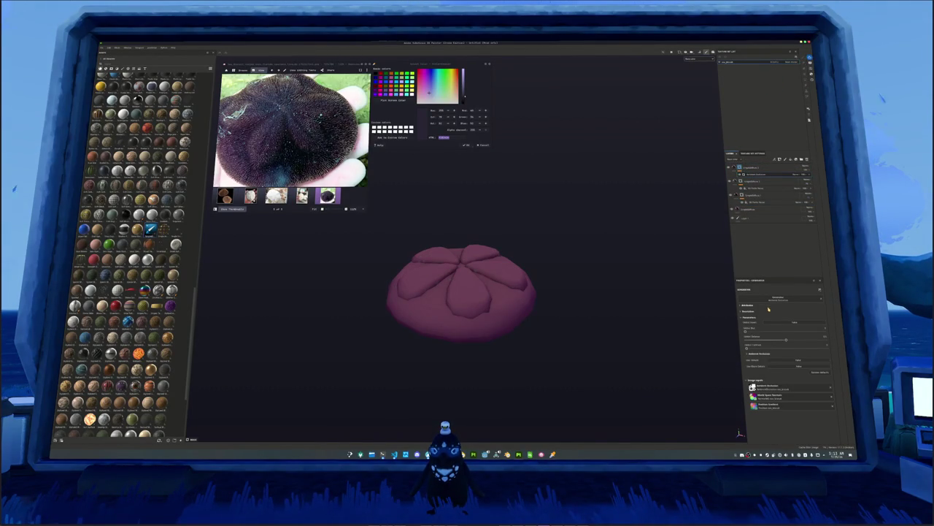
mouse_move(784, 340)
left_mouse_down()
mouse_move(752, 341)
mouse_move(774, 337)
left_mouse_up()
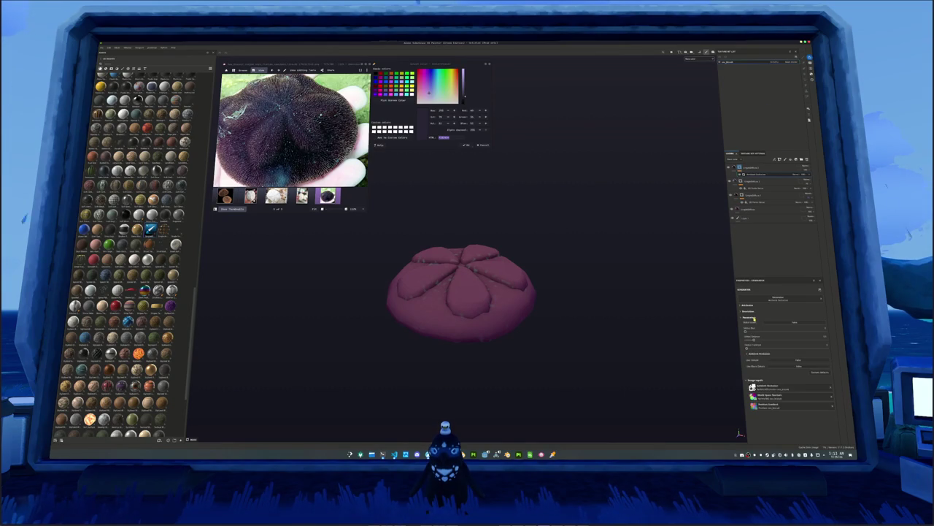
left_click(776, 321)
mouse_move(753, 339)
left_mouse_down()
mouse_move(783, 340)
mouse_move(748, 341)
left_mouse_up()
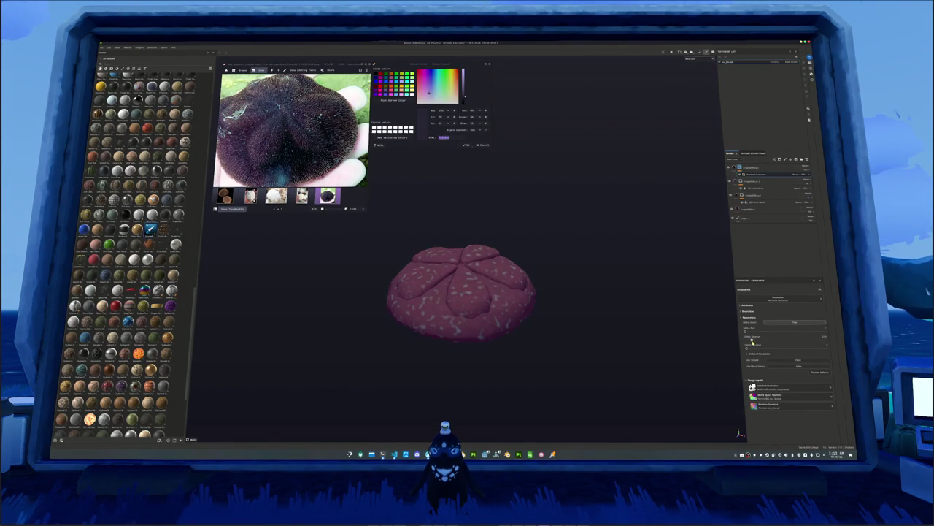
left_click(759, 167)
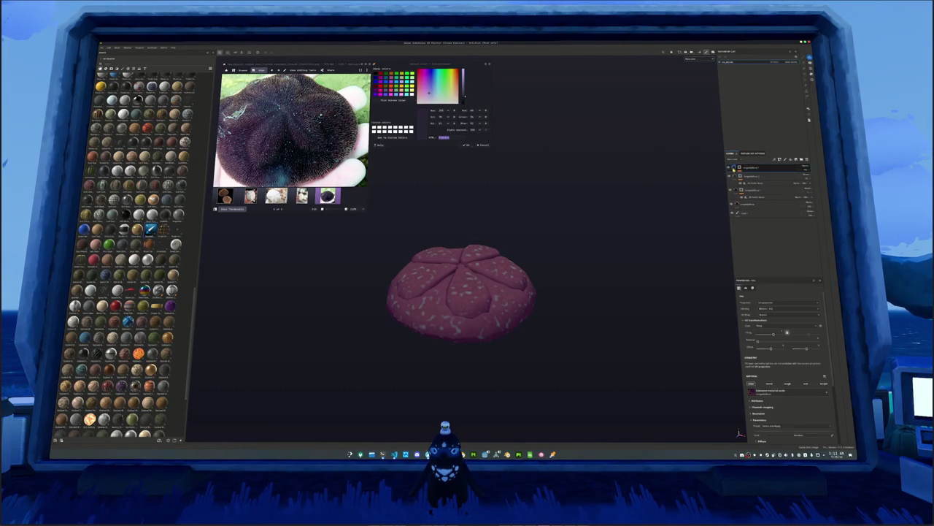
Step: Paste the sampled hex into the Diffuse Base Color, shifting it toward magenta
scroll(763, 411, "down", 2)
left_click(758, 401)
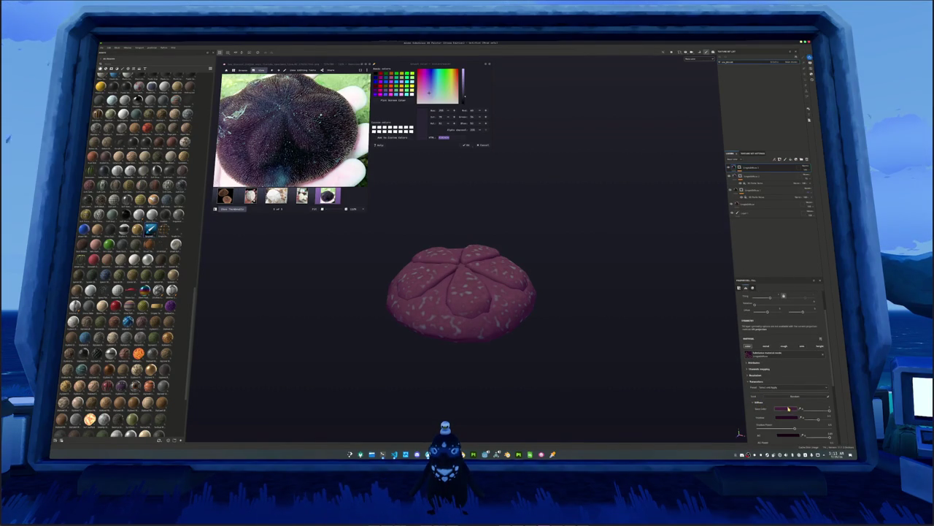
left_click(789, 408)
left_click(798, 376)
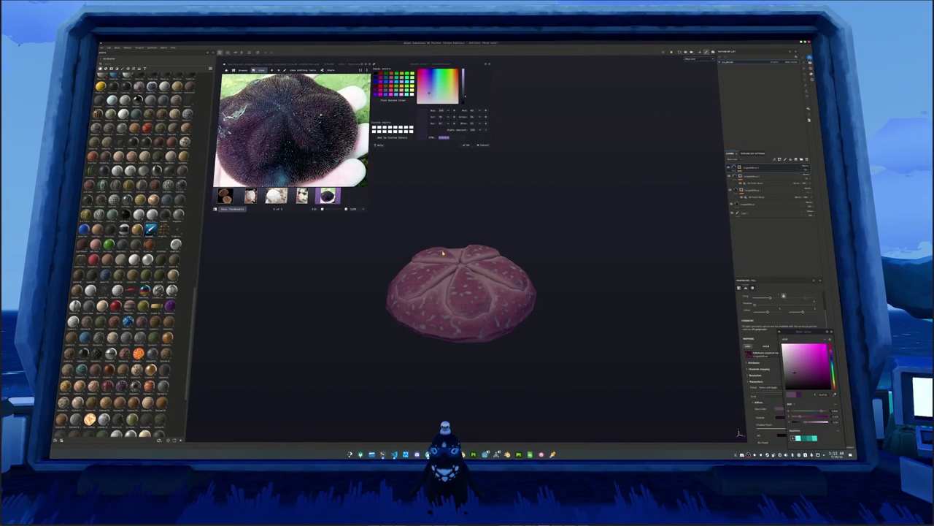
key("ctrl+v")
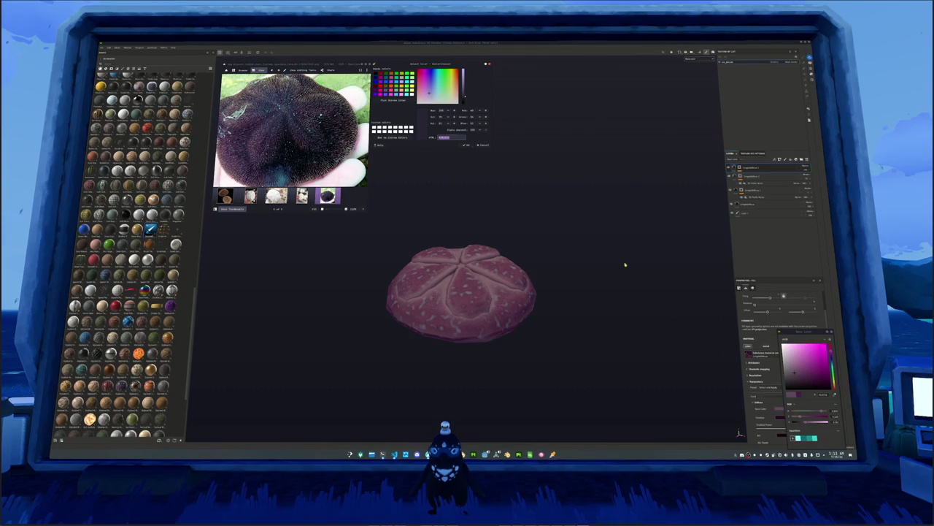
left_click(824, 395)
key("ctrl+v")
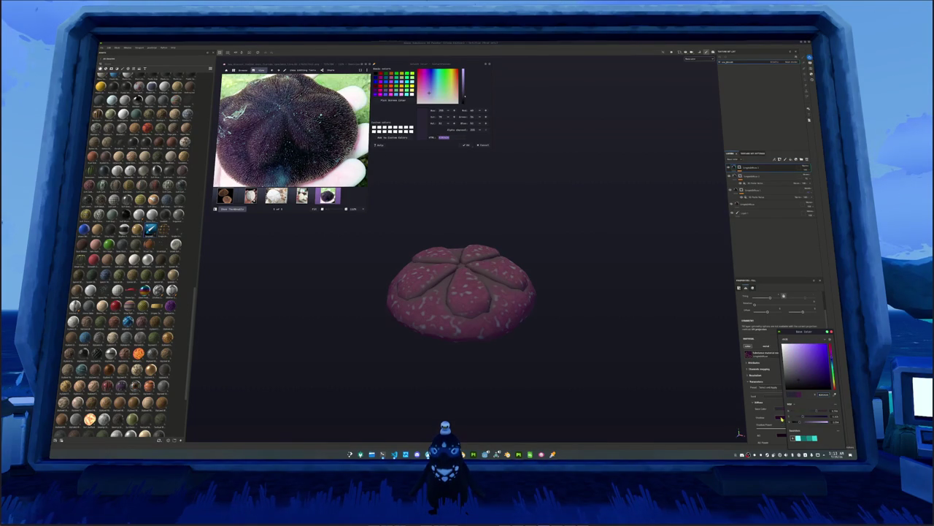
key("Return")
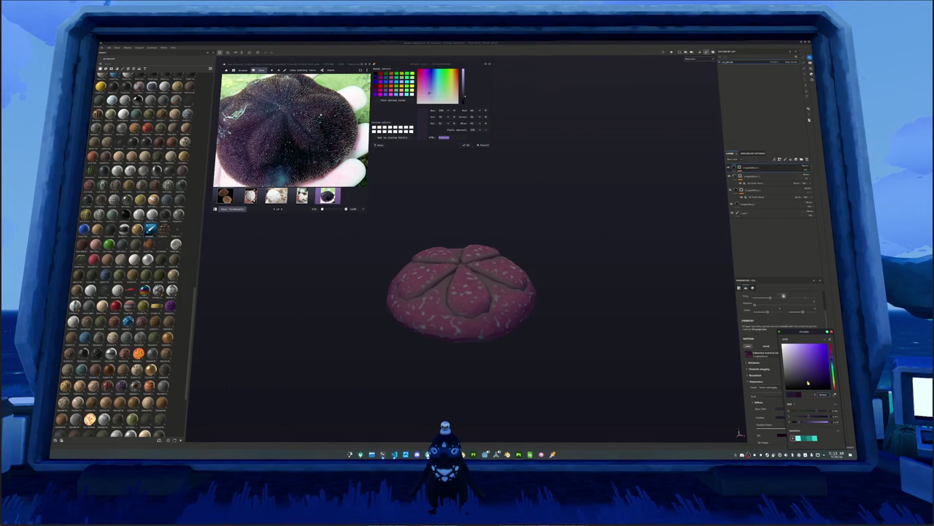
left_click(824, 394)
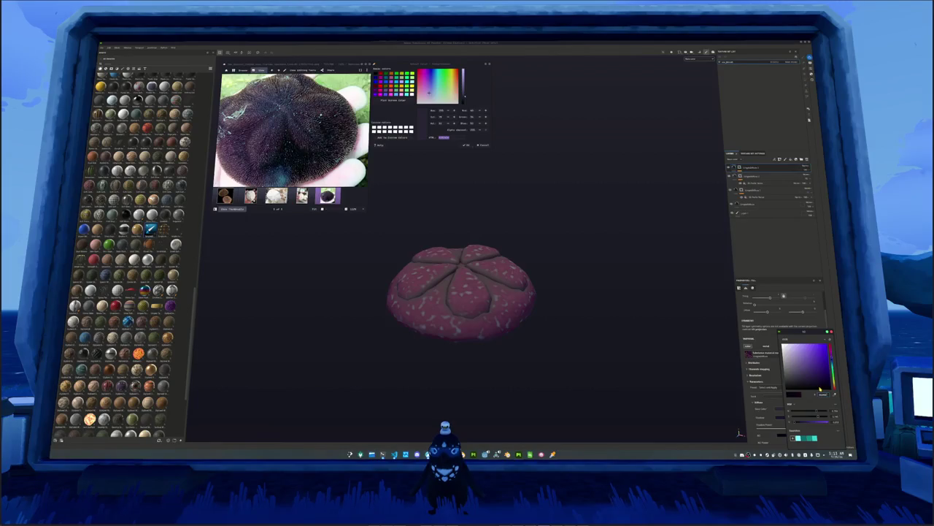
Step: Adjust the Ambient Occlusion generator's sliders to shrink the pale spots
left_click(752, 174)
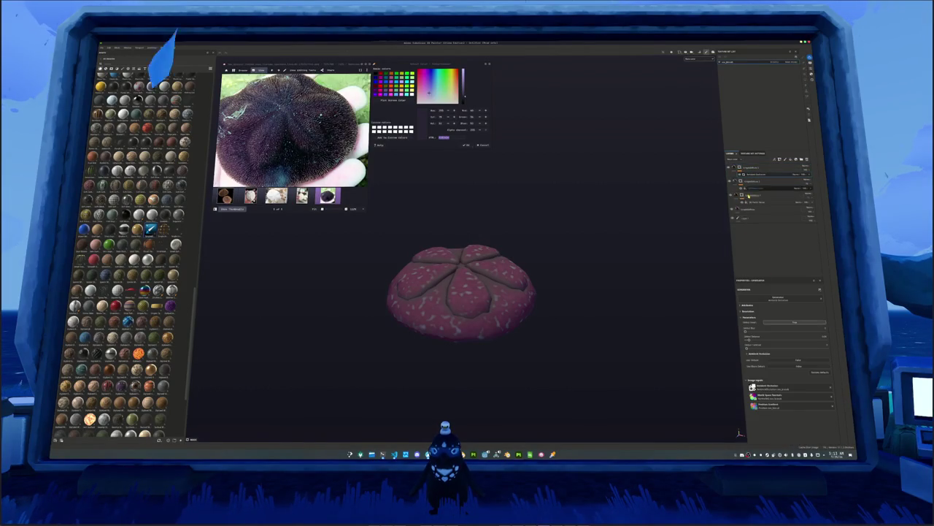
mouse_move(748, 342)
left_mouse_down()
mouse_move(770, 340)
mouse_move(749, 341)
left_mouse_up()
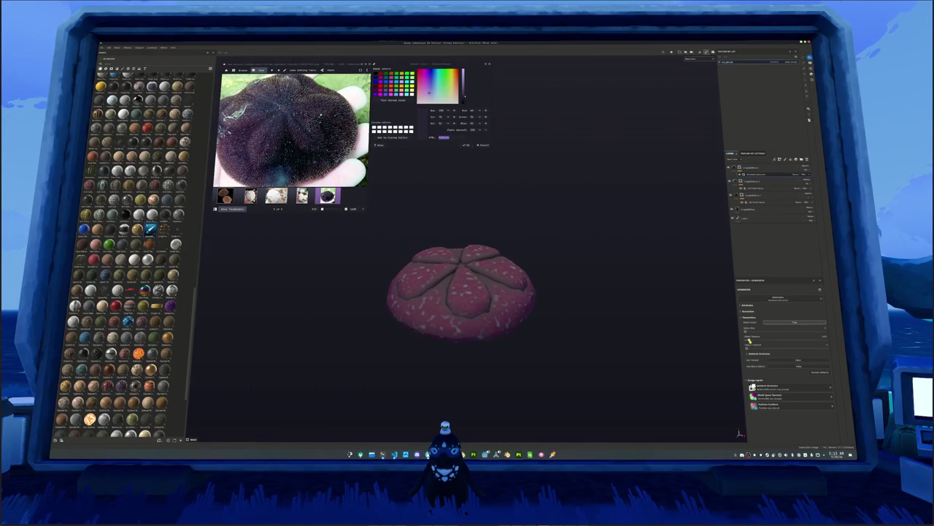
mouse_move(771, 332)
left_mouse_down()
mouse_move(810, 332)
mouse_move(763, 332)
mouse_move(785, 333)
mouse_move(772, 337)
left_mouse_up()
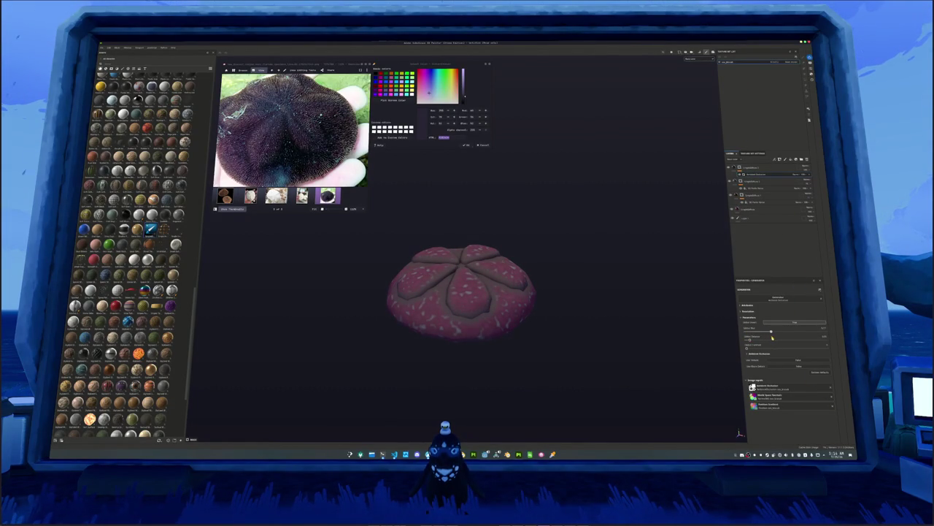
Step: Darken the top fill layer's Base Color to a deeper pink
left_click(763, 168)
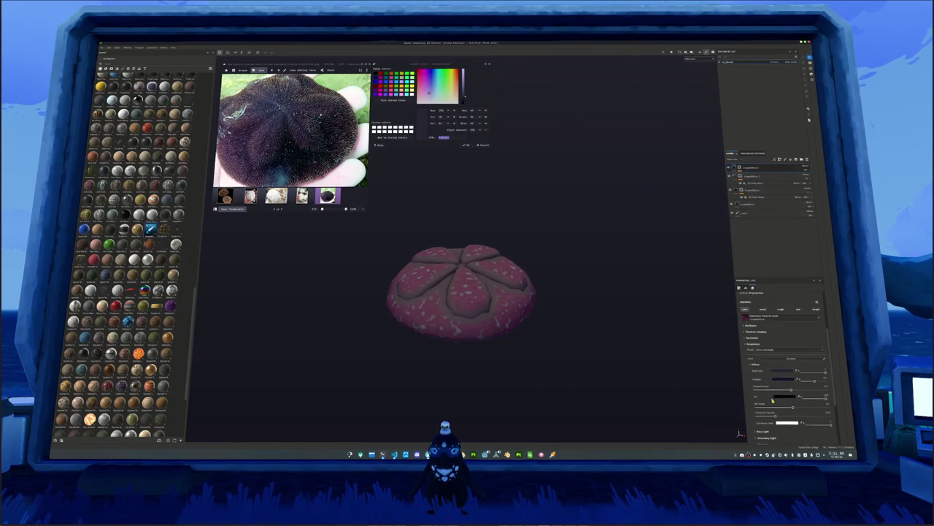
left_click(777, 372)
left_click(814, 380)
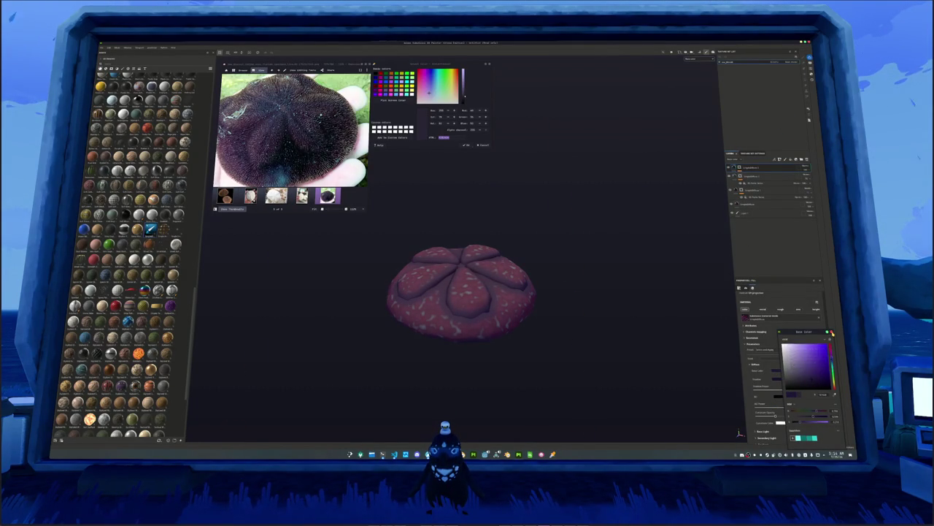
left_click(832, 333)
left_click(755, 212)
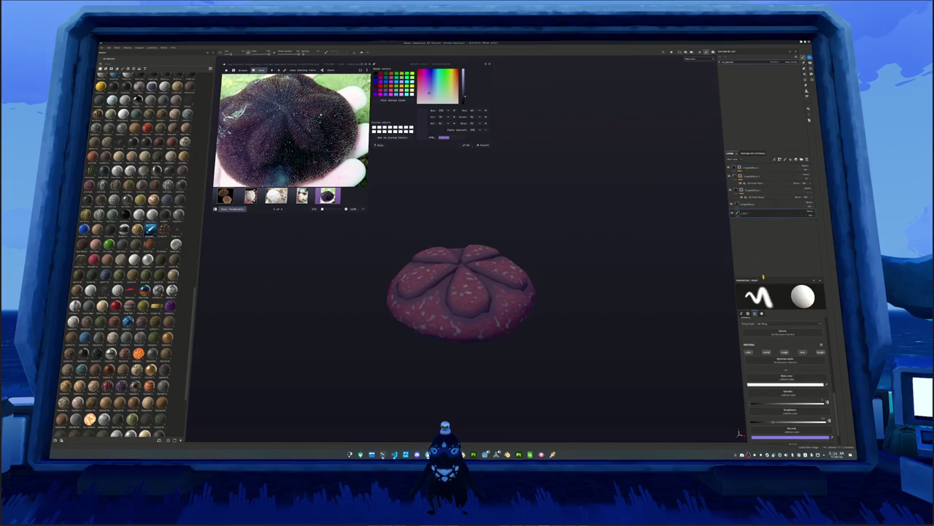
Step: Delete the unused Layer 1 paint layer and reorder the fill layers in the stack
key("Delete")
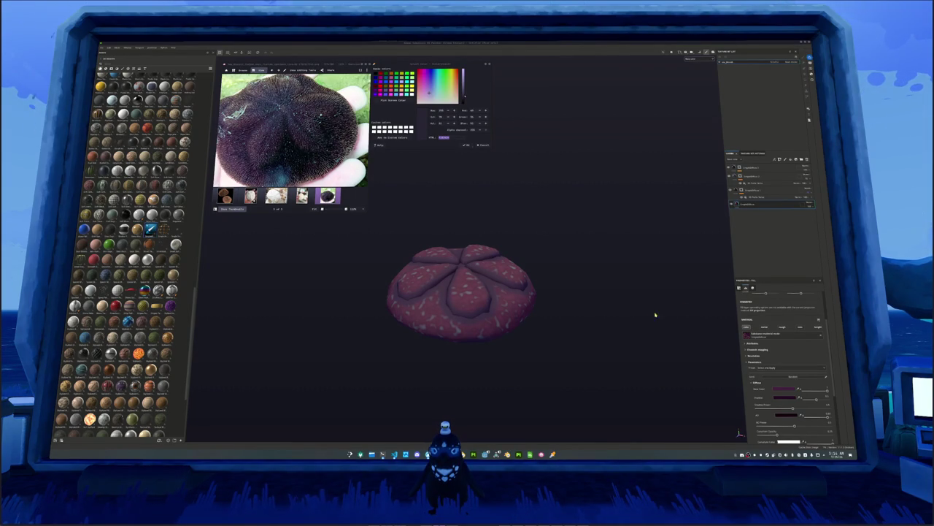
left_click_drag(625, 293, 676, 246)
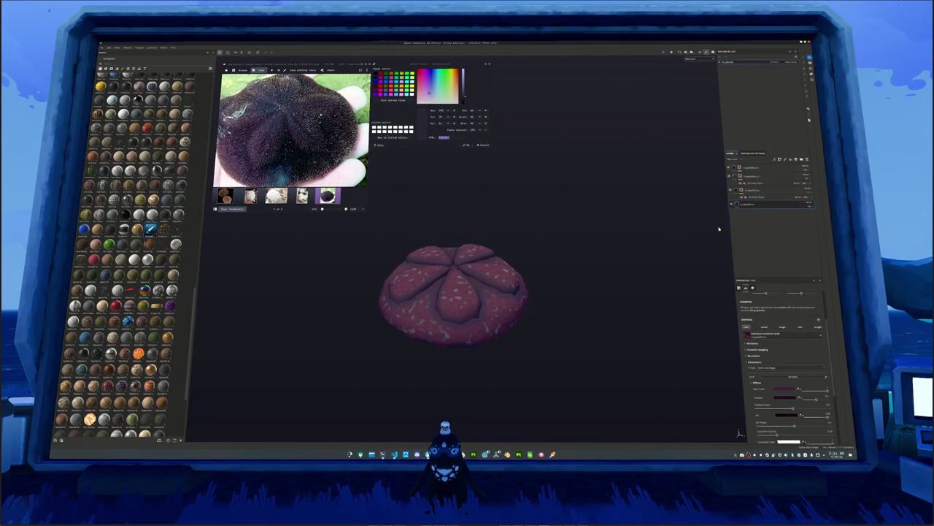
scroll(303, 156, "up", 2)
scroll(528, 250, "down", 1)
left_click(753, 205)
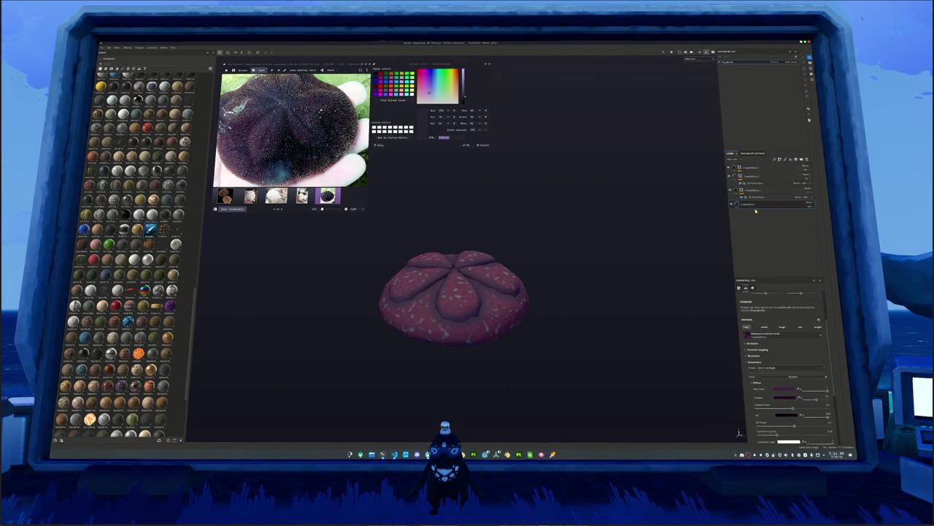
left_click_drag(757, 167, 744, 169)
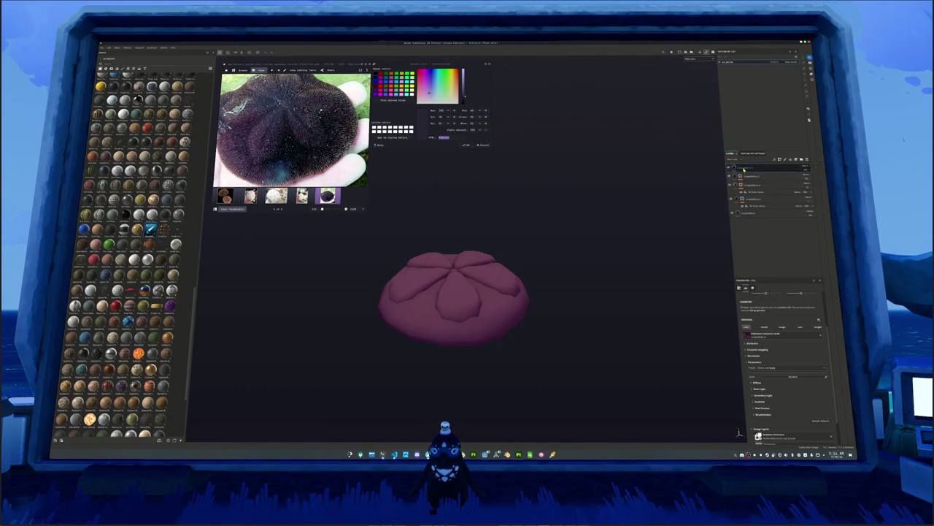
left_click(745, 167)
Step: Change the top fill layer's Base Color to a dusky reddish mauve and add a new layer on top
left_click(776, 376)
left_click(804, 372)
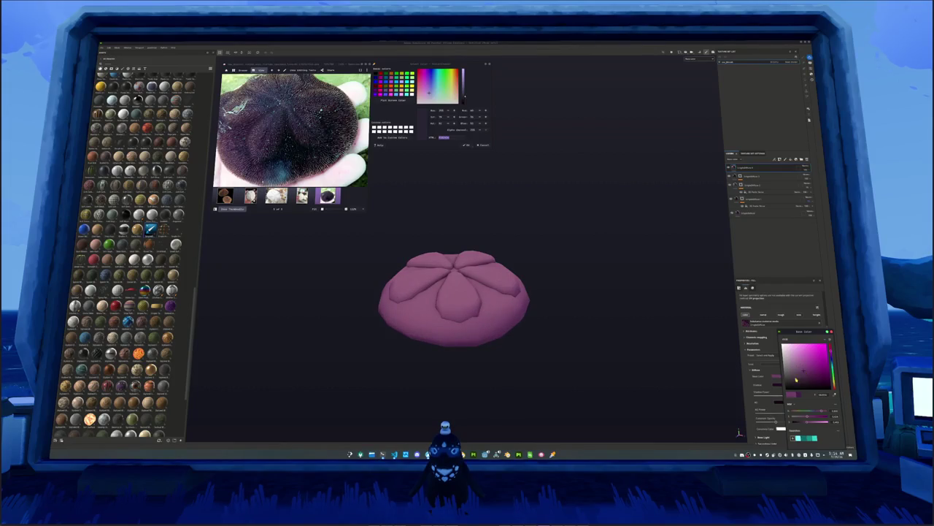
left_click(806, 377)
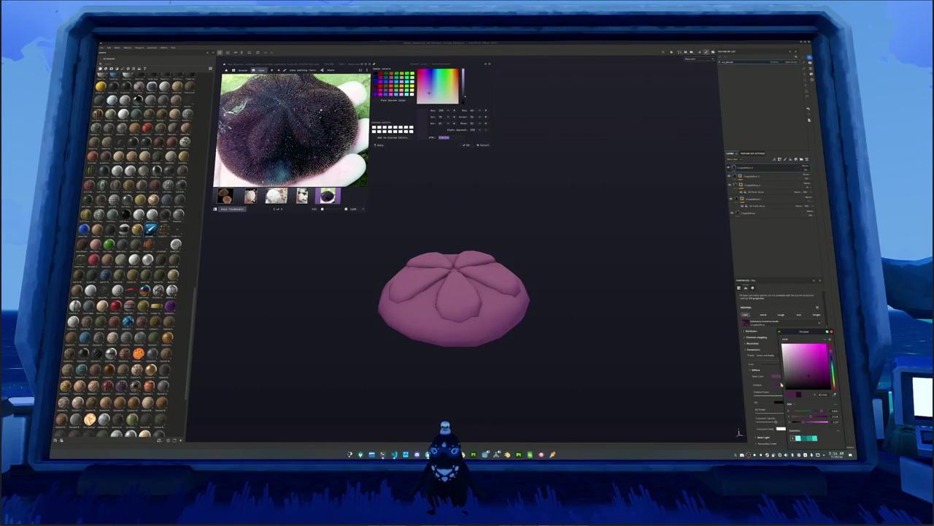
left_click(802, 384)
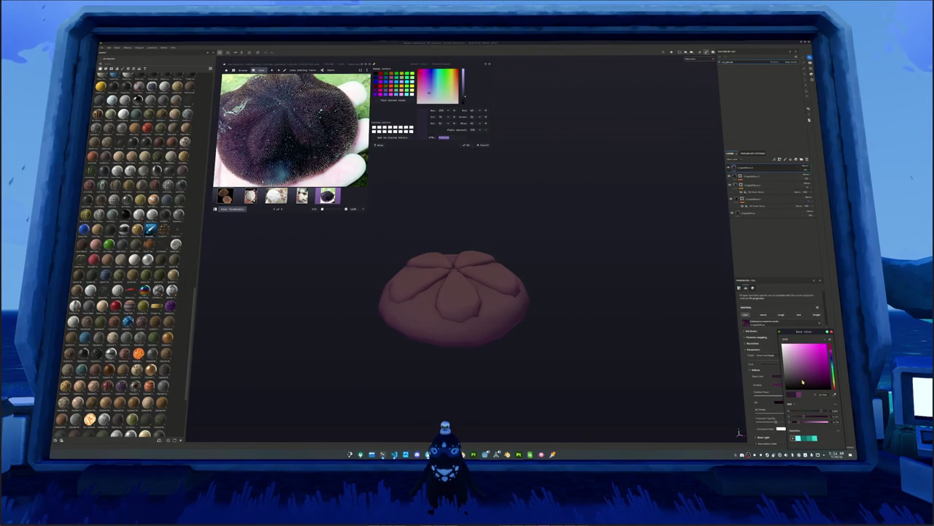
left_click_drag(832, 354, 833, 365)
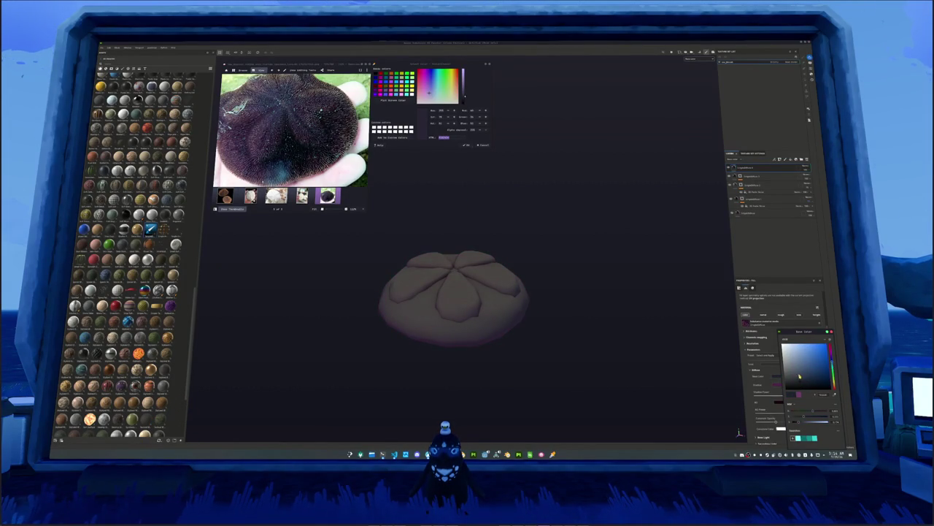
left_click(802, 379)
left_click(833, 354)
left_click(833, 365)
left_click(814, 377)
left_click(822, 380)
left_click(833, 354)
left_click(833, 365)
left_click(822, 380)
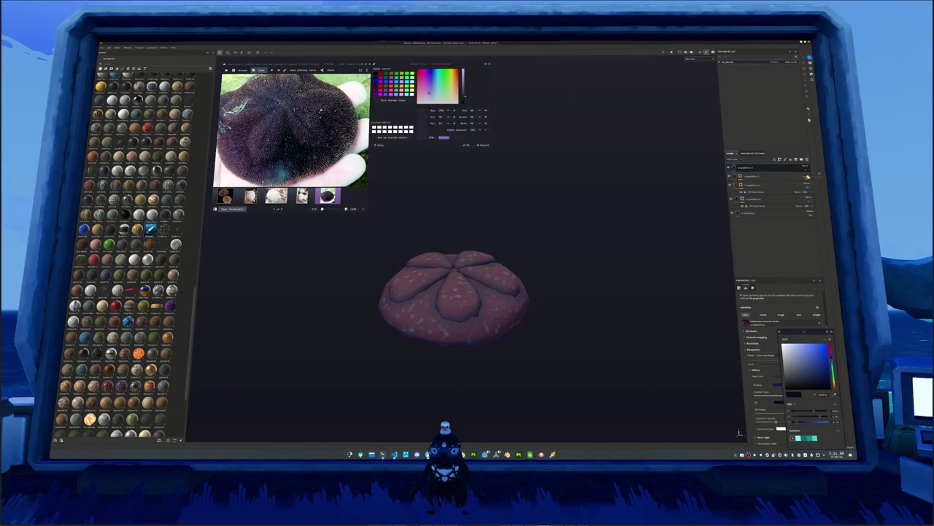
left_click(780, 169)
Step: Add a filter to the new top layer and tune its sliders toward a brighter violet-magenta
right_click(779, 169)
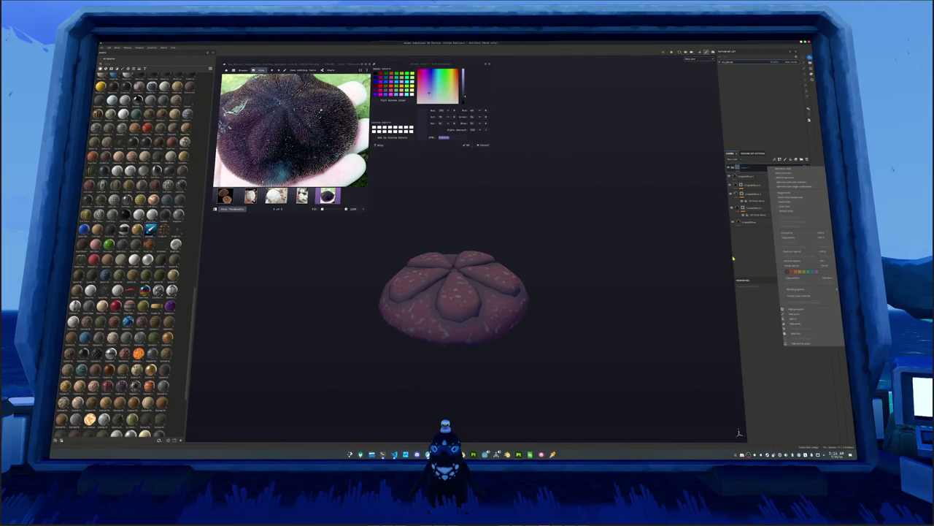
left_click(801, 335)
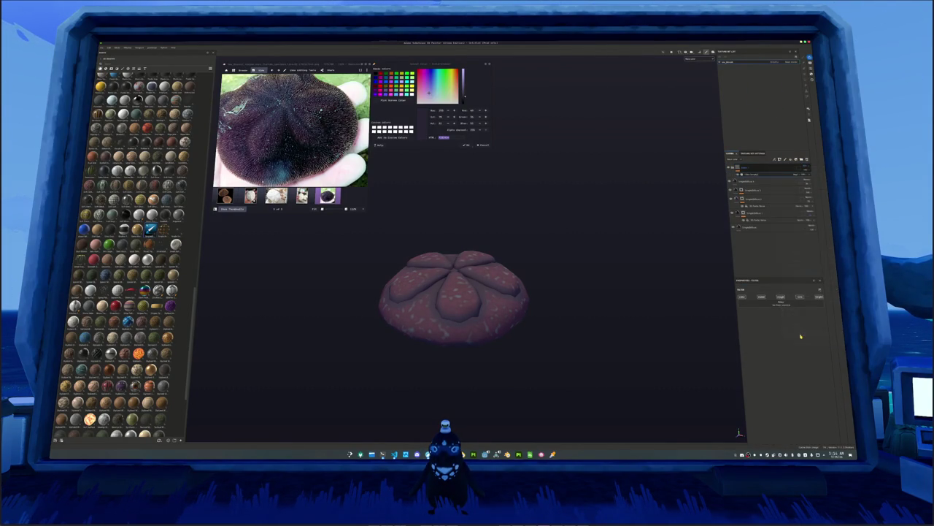
left_click(778, 298)
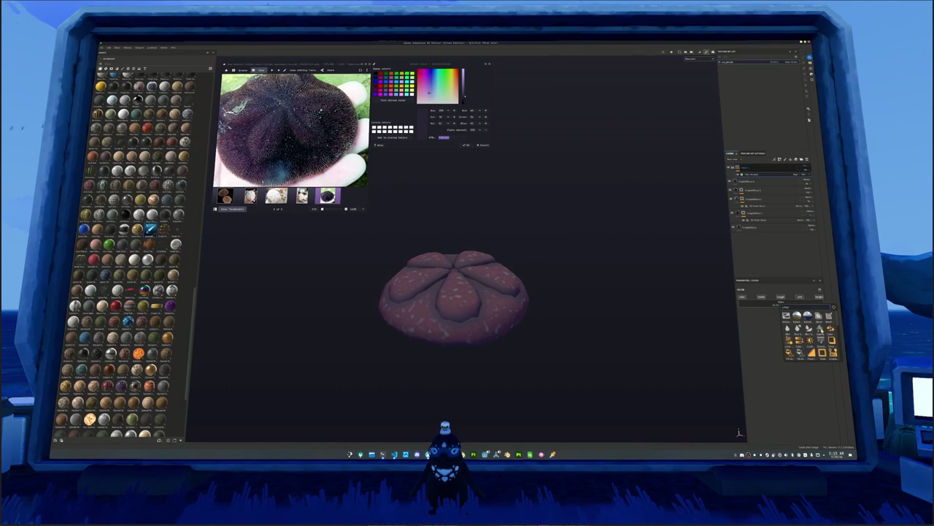
left_click(798, 329)
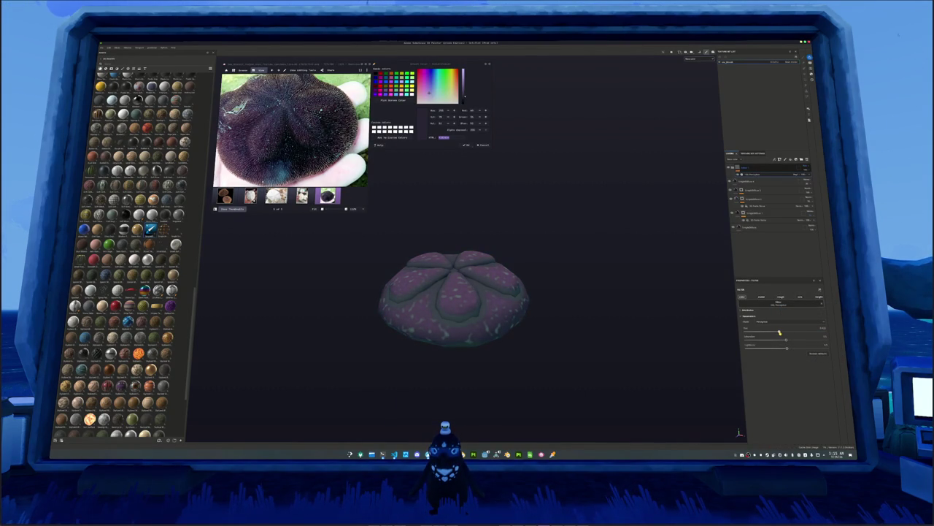
left_click_drag(794, 341, 789, 341)
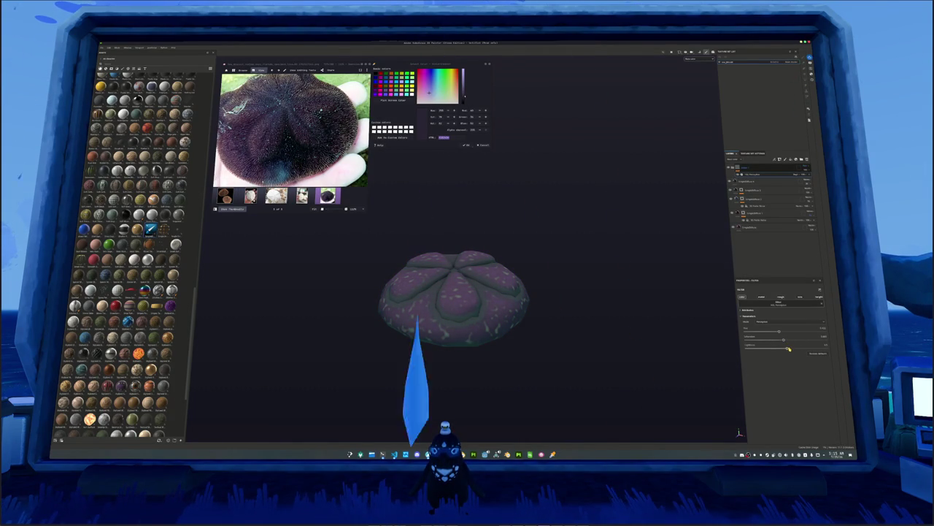
left_click_drag(786, 349, 787, 350)
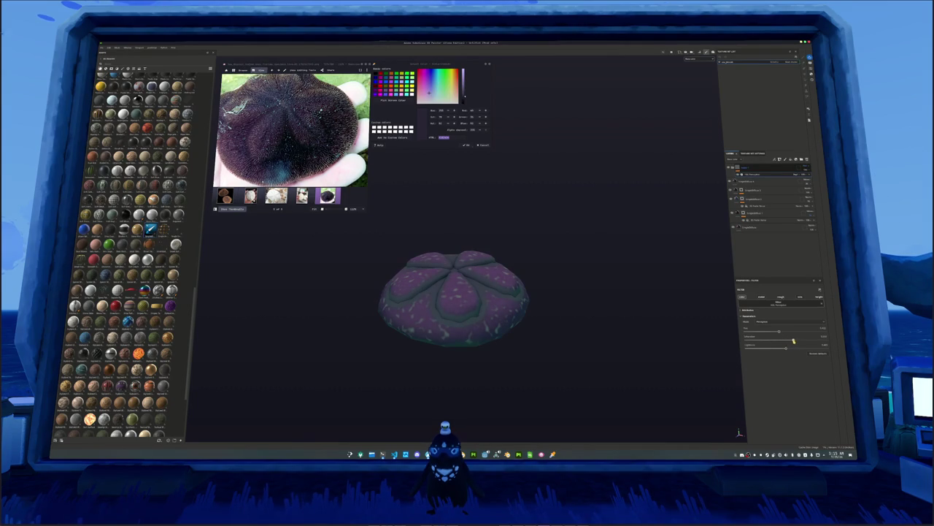
mouse_move(788, 341)
left_mouse_down()
mouse_move(797, 340)
mouse_move(789, 338)
left_mouse_up()
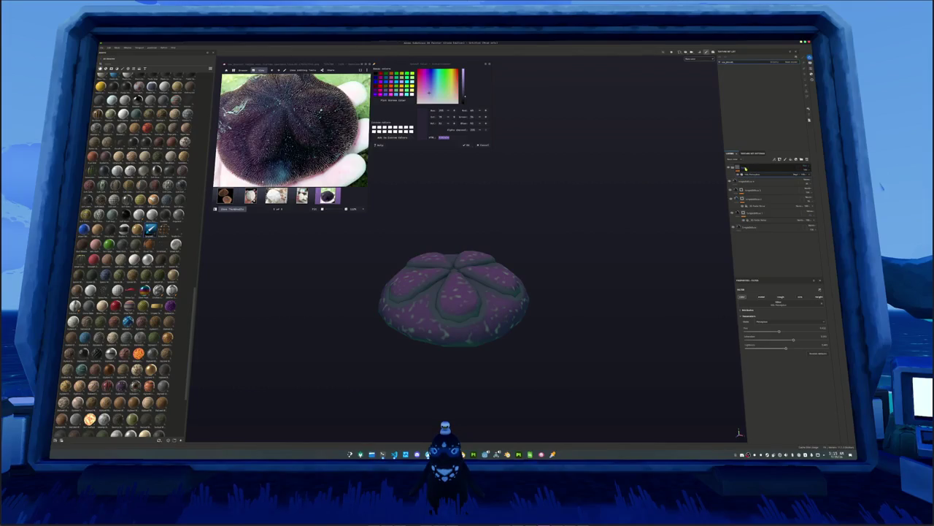
Step: Apply another filter from the filter list to the top layer
left_click(749, 168)
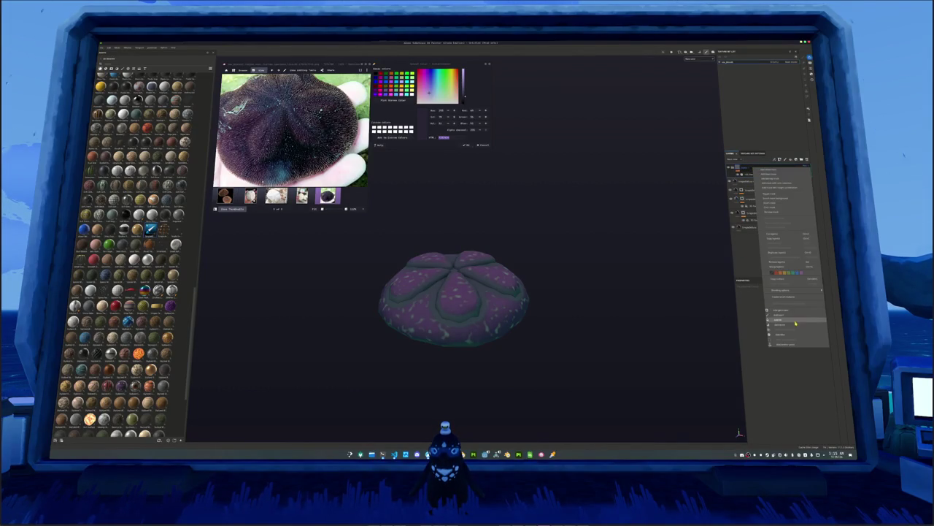
left_click(782, 302)
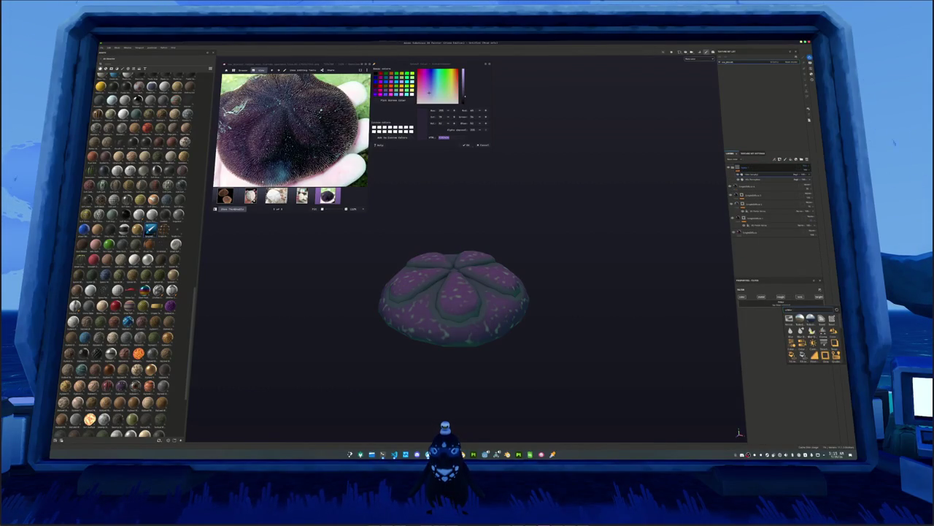
left_click(802, 330)
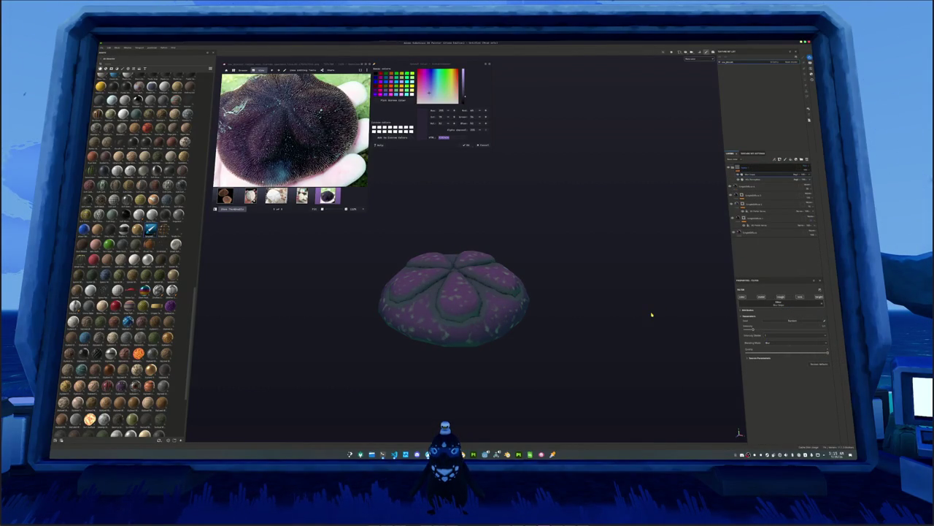
mouse_move(630, 304)
left_mouse_down()
mouse_move(618, 419)
mouse_move(618, 296)
left_mouse_up()
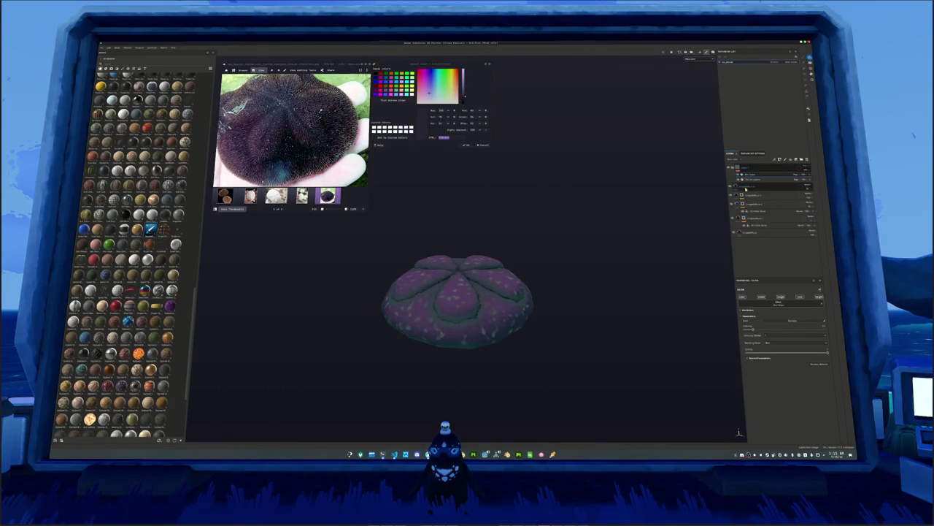
scroll(571, 236, "up", 2)
scroll(571, 236, "up", 1)
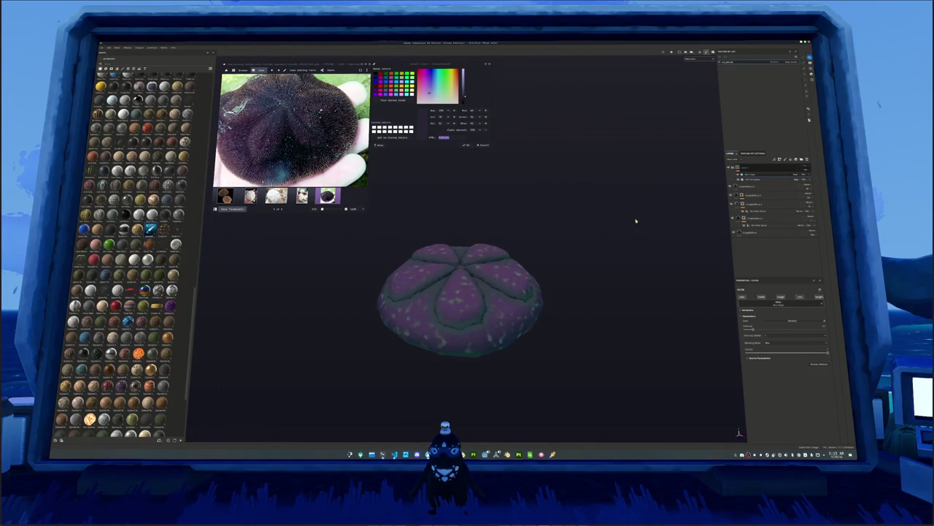
Step: Select the spots generator mask and switch it to a denser mottled pattern
left_click(762, 232)
left_click(755, 208)
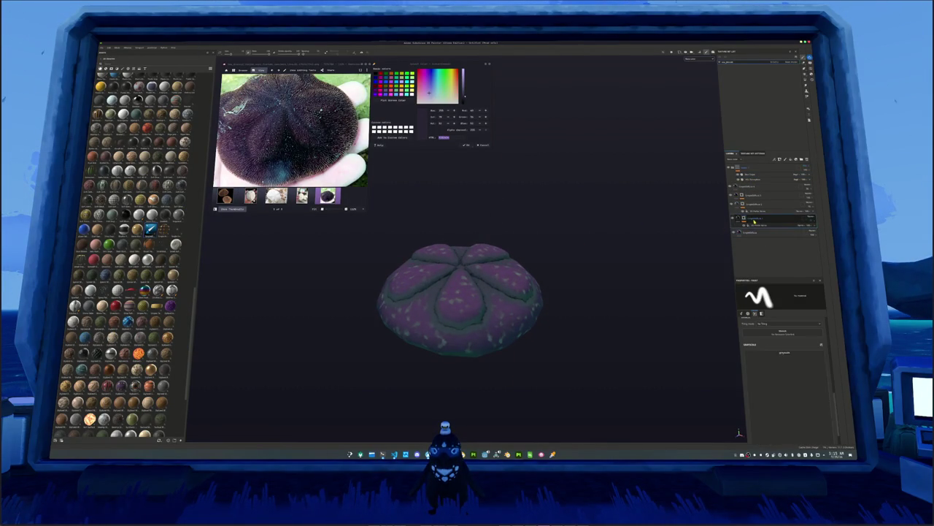
left_click(733, 204)
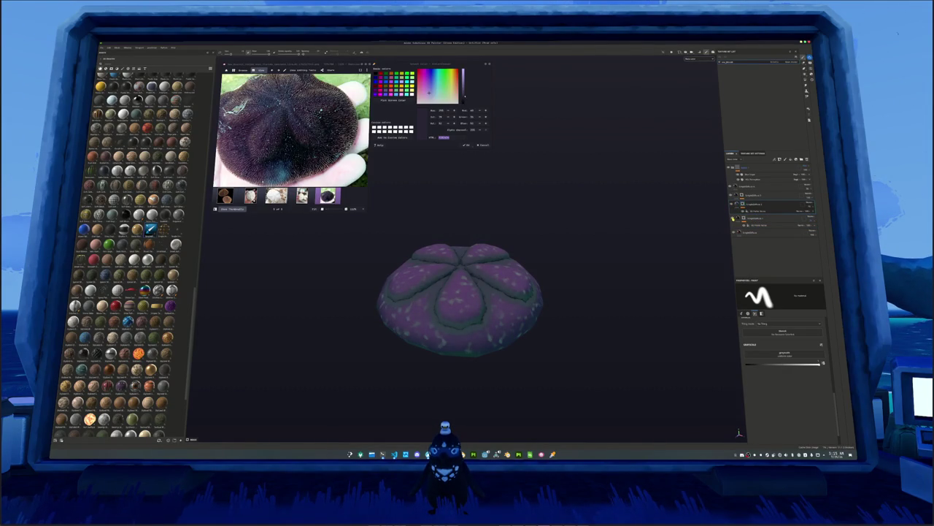
left_click(756, 248)
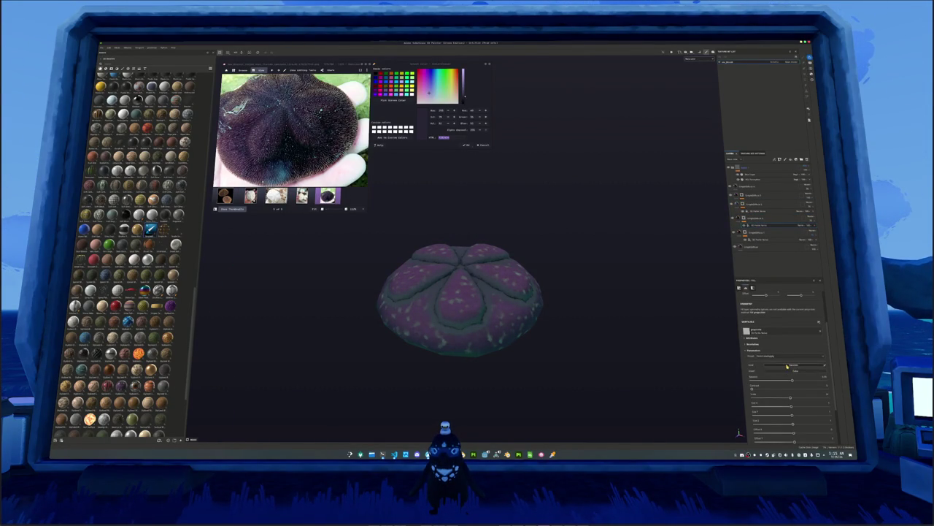
left_click(760, 205)
left_click(759, 207)
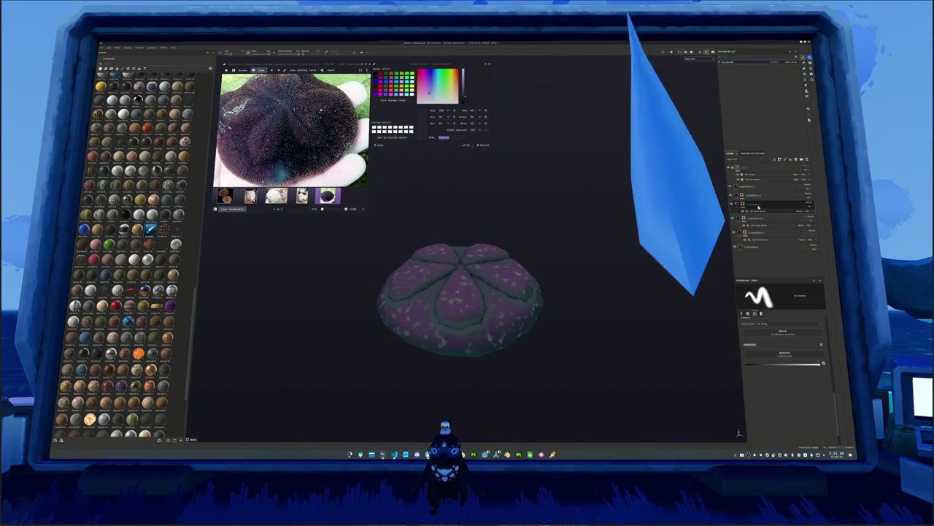
left_click(760, 211)
left_click(778, 367)
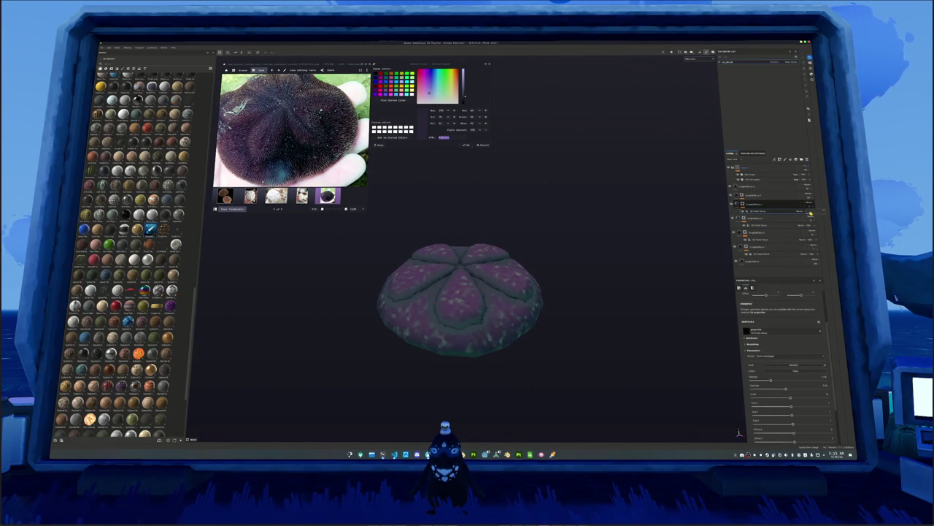
Step: Lower the speckle paint layer's opacity so the pale speckles fade out
left_click(804, 220)
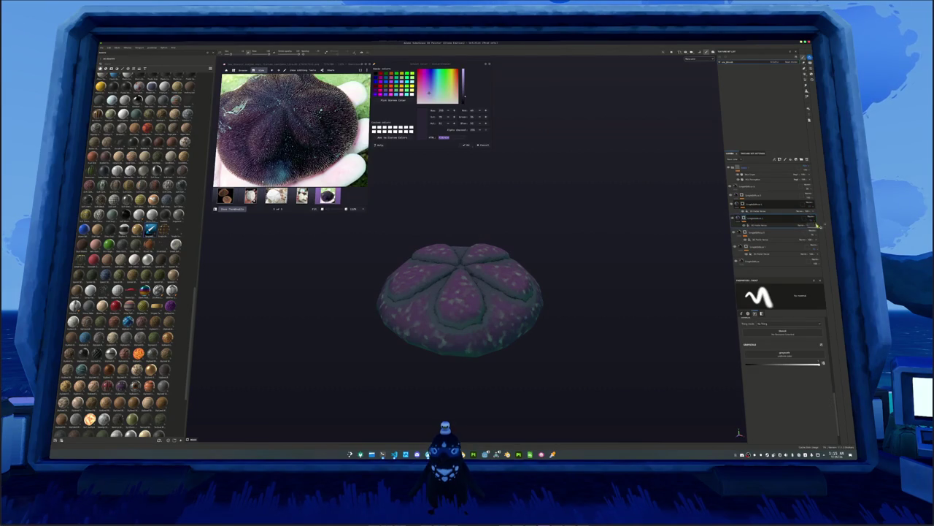
left_click_drag(816, 229, 809, 228)
left_click_drag(562, 264, 653, 255)
left_click(764, 168)
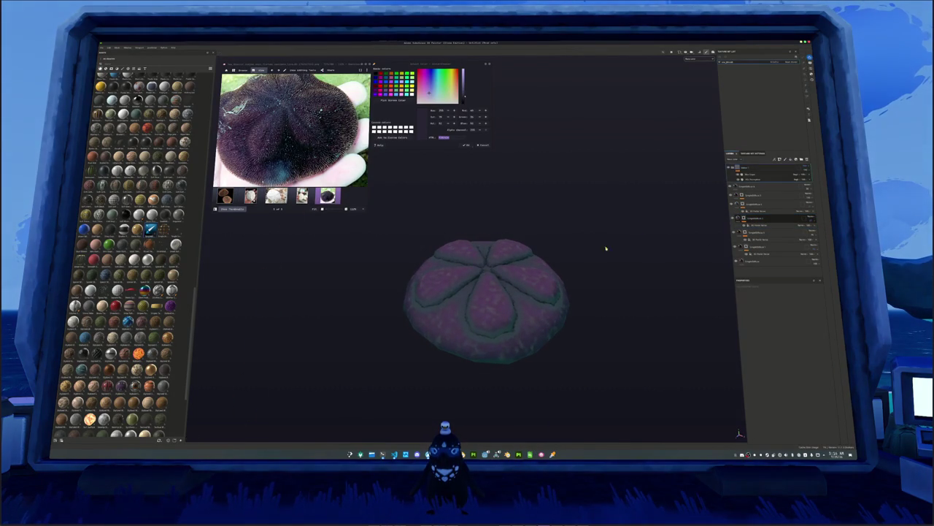
Step: Save the Substance Painter project as 'urchin' in a recently used folder
key("ctrl+s")
left_click_drag(446, 185, 594, 158)
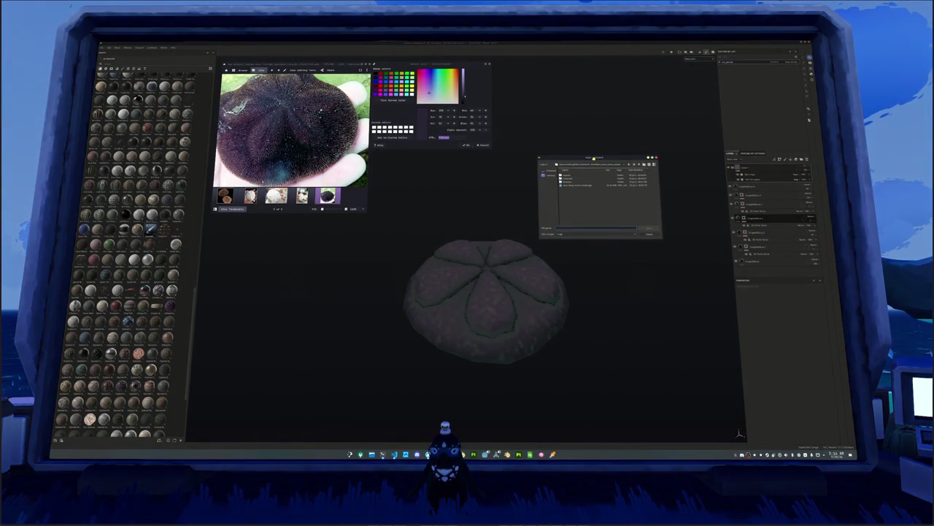
left_click(597, 165)
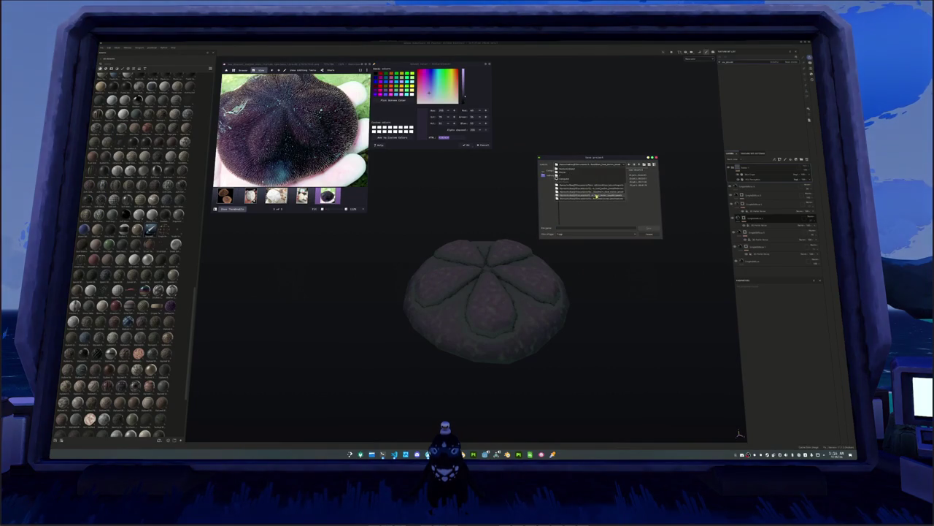
left_click(603, 188)
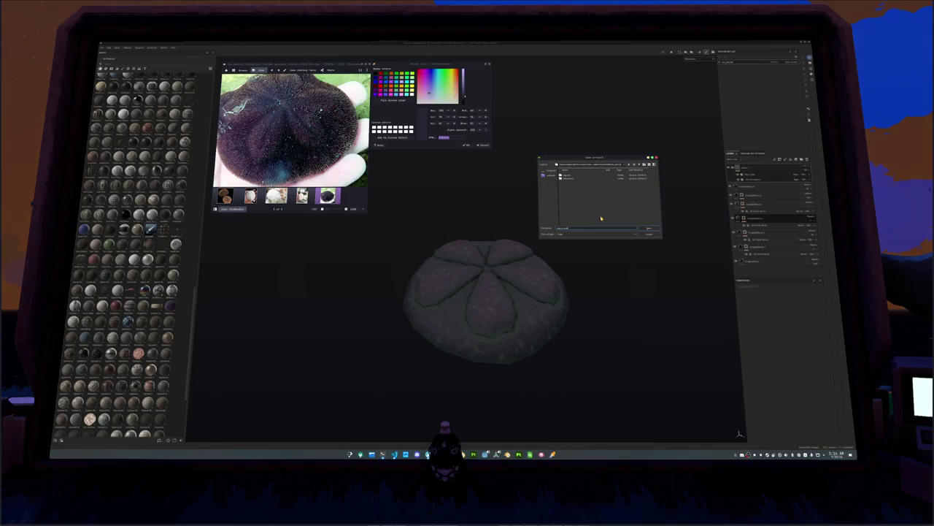
type("urchin")
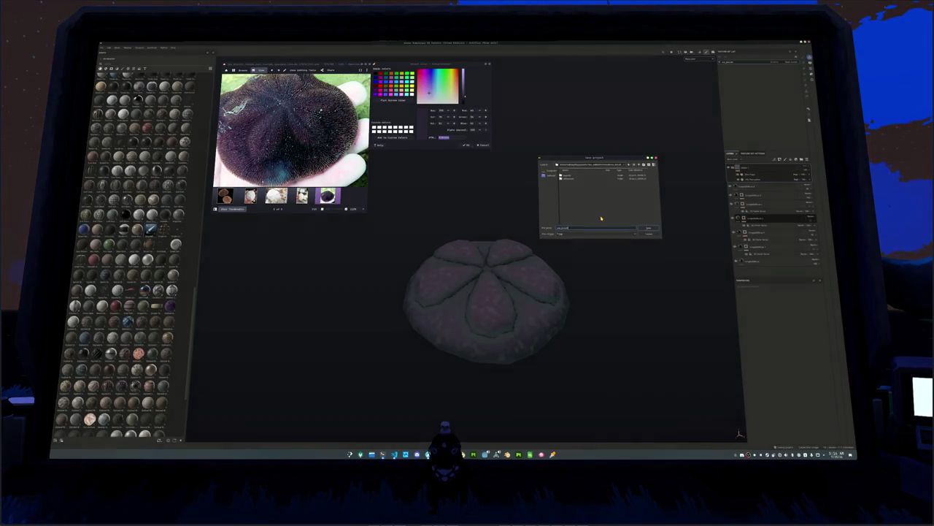
key("Return")
Step: Export the textures into a newly created folder inside the target project folder
key("ctrl+shift+e")
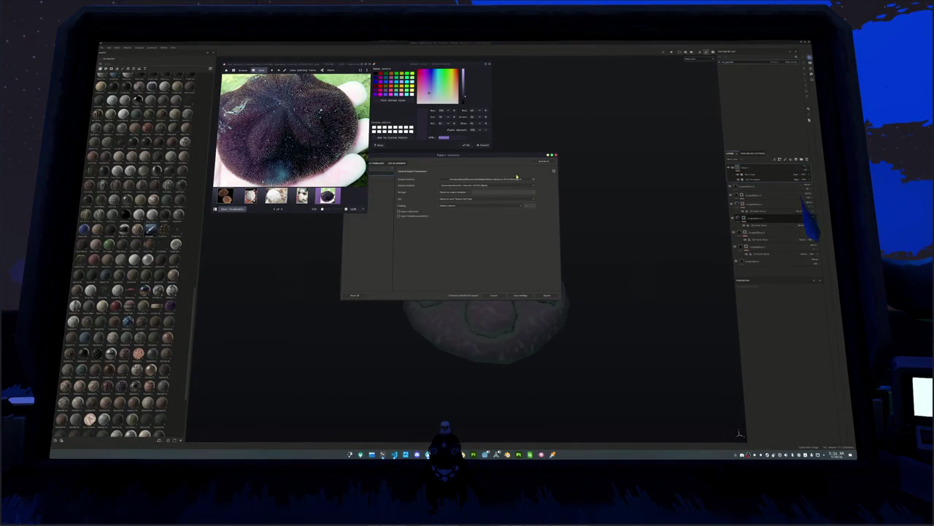
left_click(604, 193)
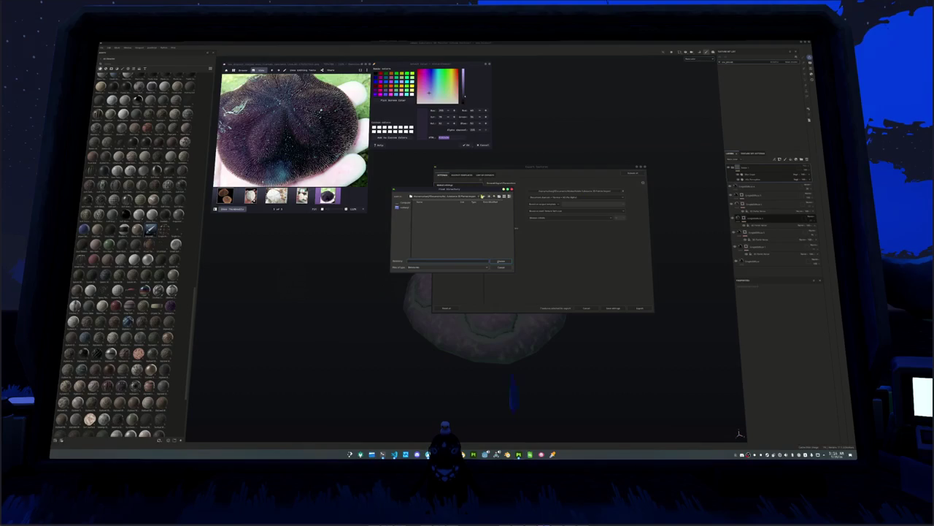
left_click(475, 198)
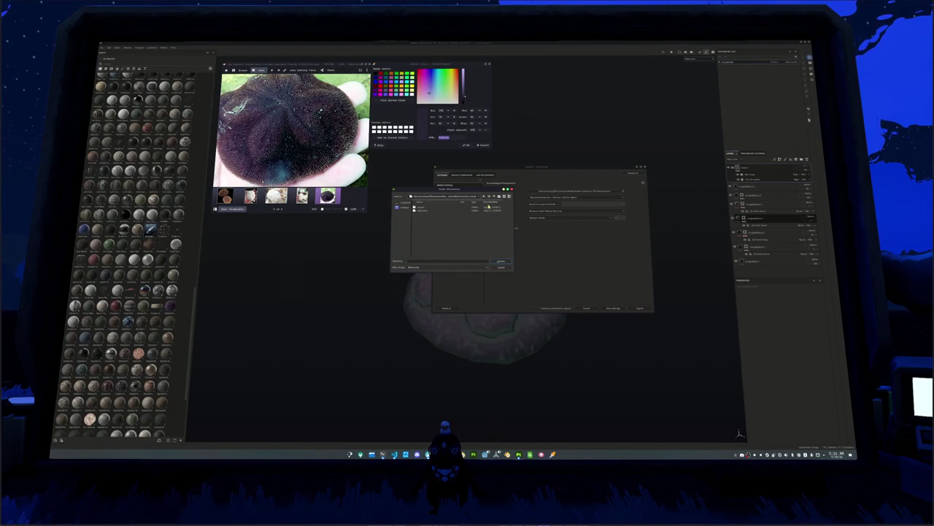
left_click(439, 213)
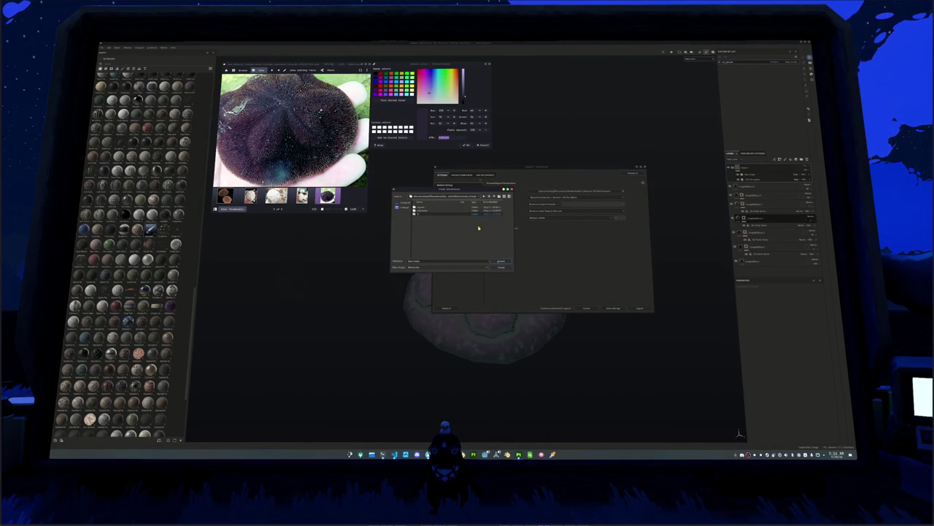
key("Return")
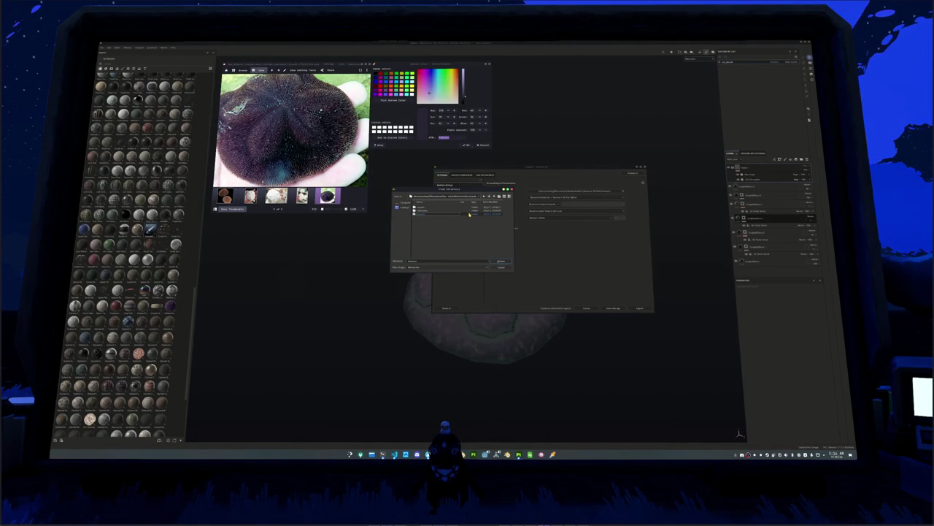
key("Return")
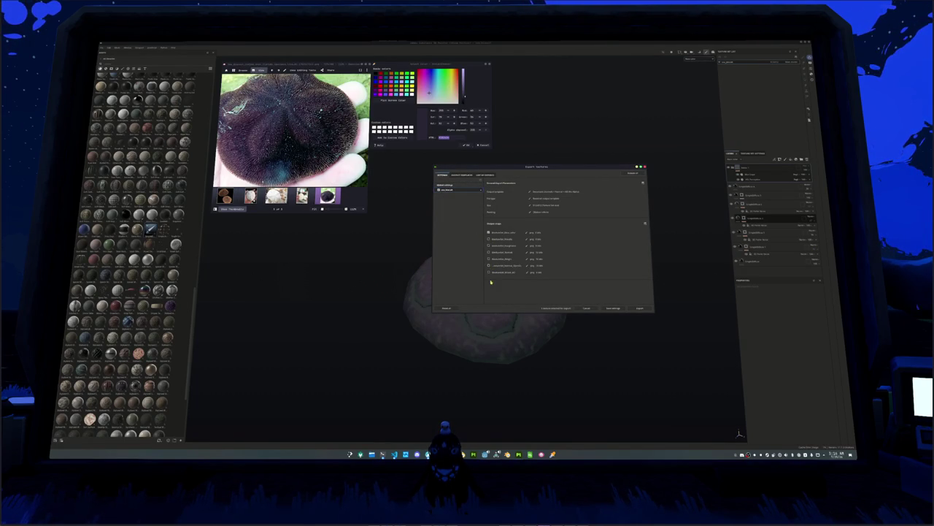
left_click(640, 308)
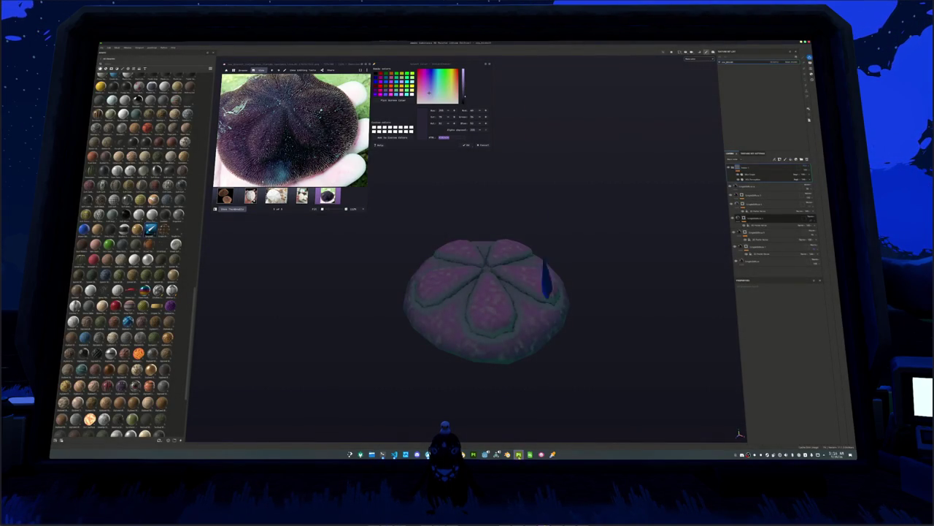
left_click(530, 454)
Step: In Godot, dismiss the colour picker and reference image, open batch_tasks, and bring up the terminal
left_click(485, 454)
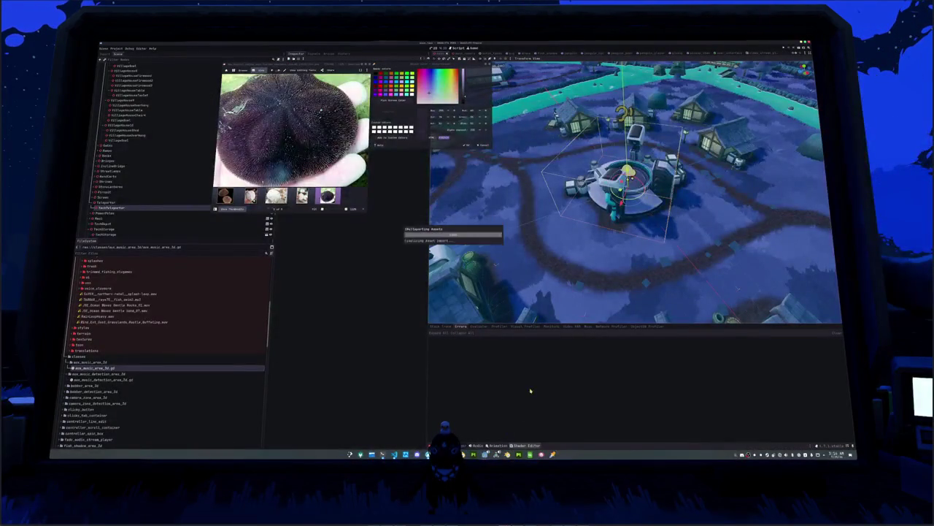
left_click(484, 144)
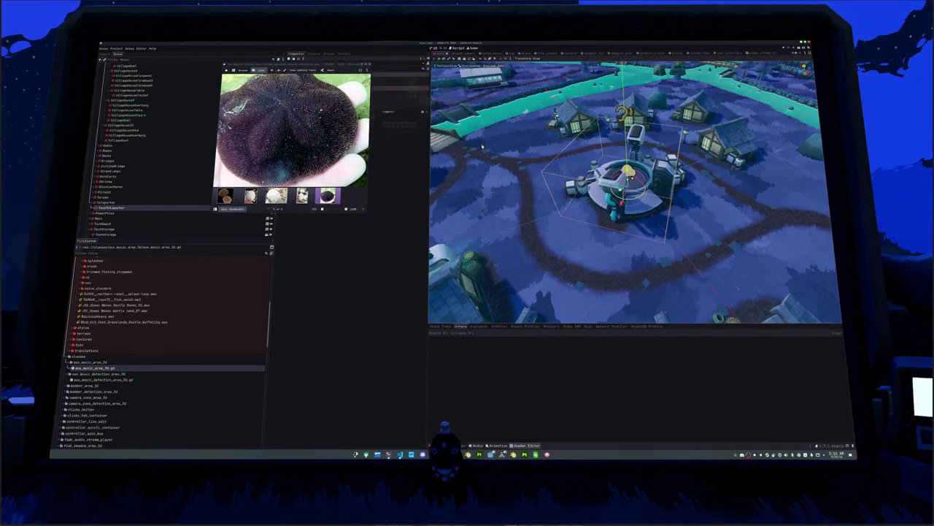
key("Escape")
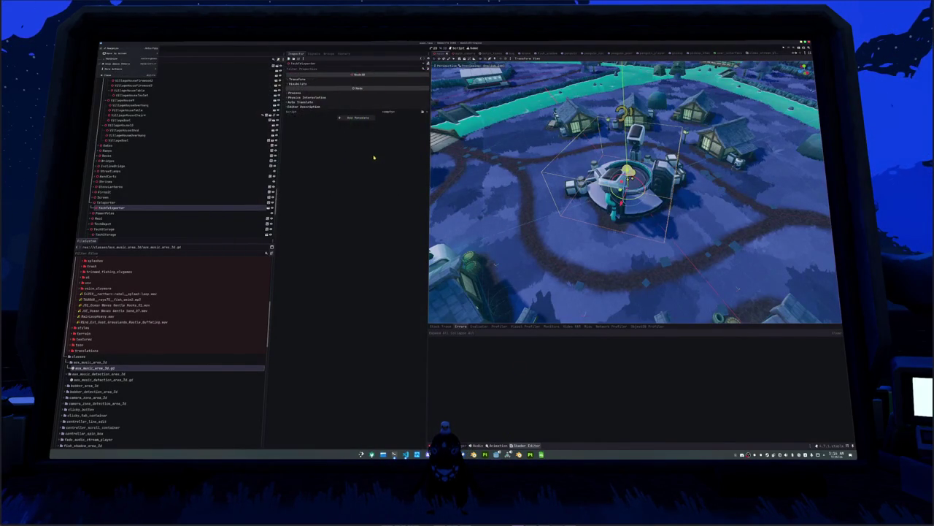
left_click(488, 53)
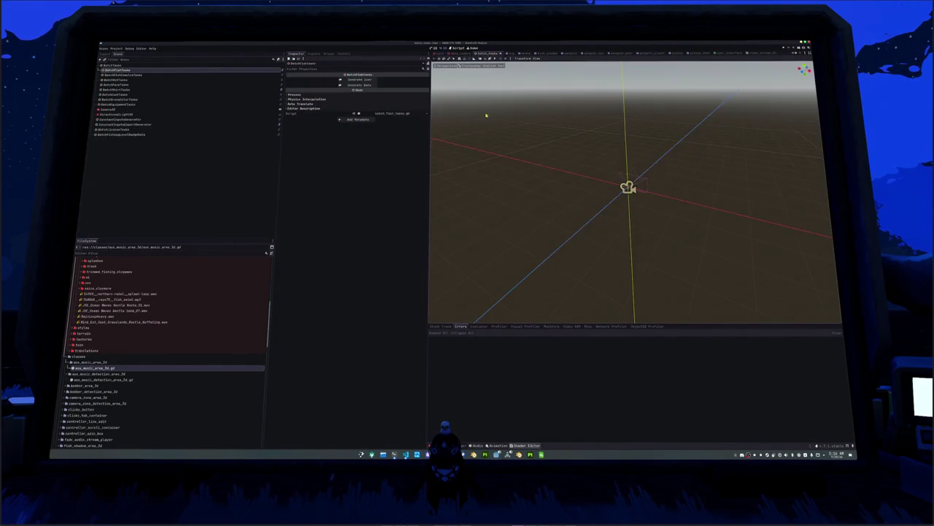
scroll(567, 188, "down", 2)
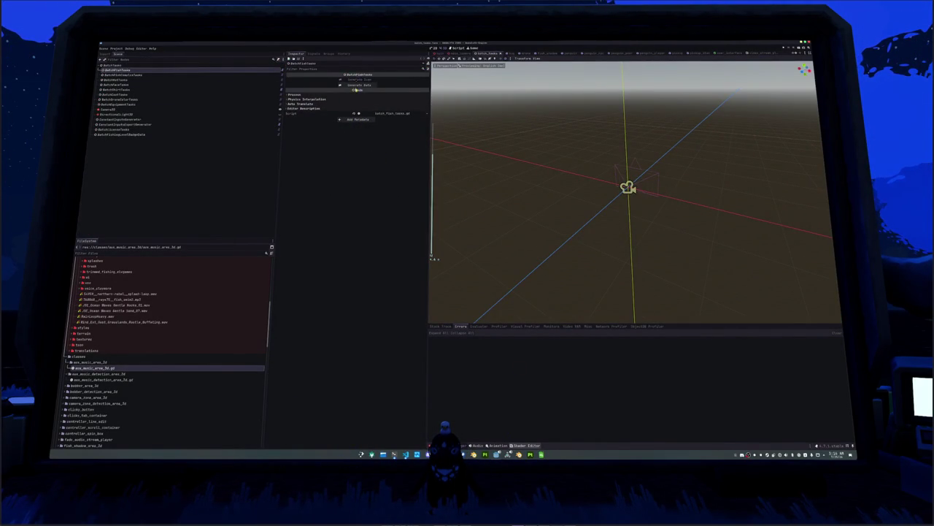
key("alt+Tab")
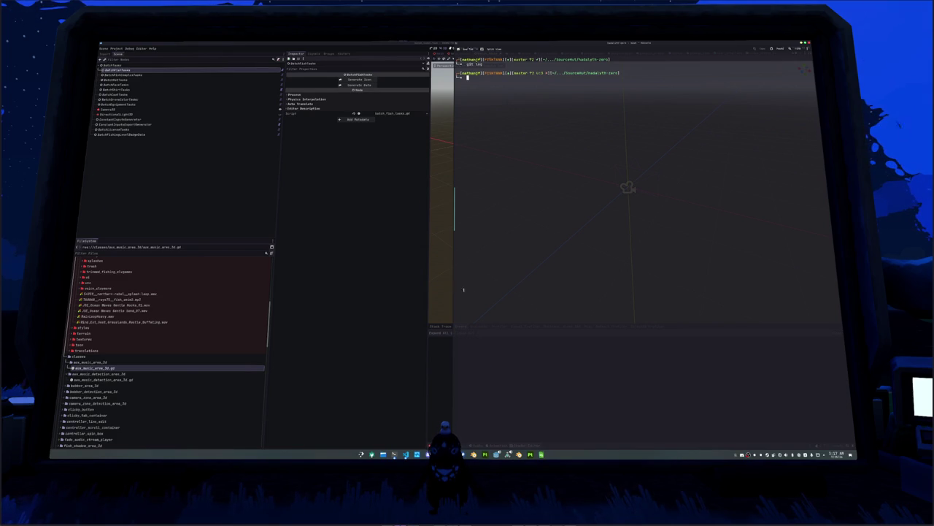
Step: Hide the drop-down terminal and run Generate Data on the batch_tasks node
left_click(390, 296)
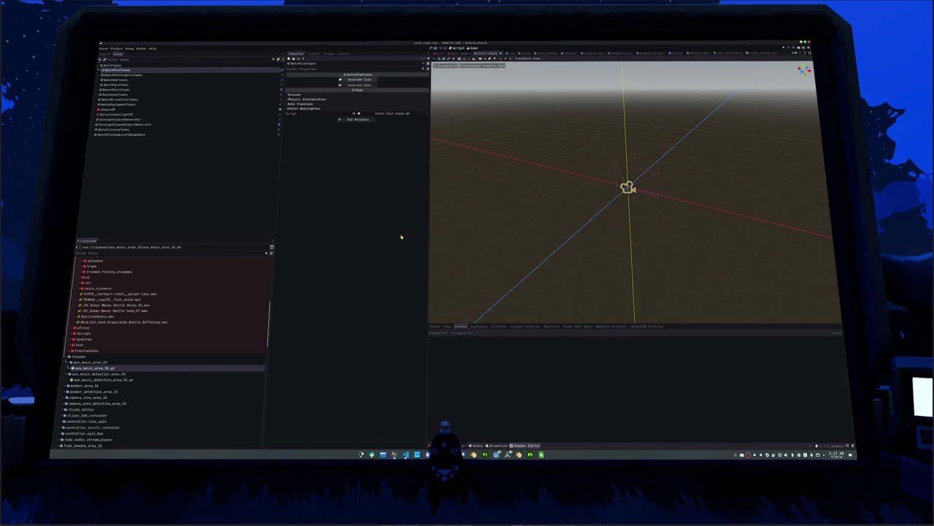
key("F12")
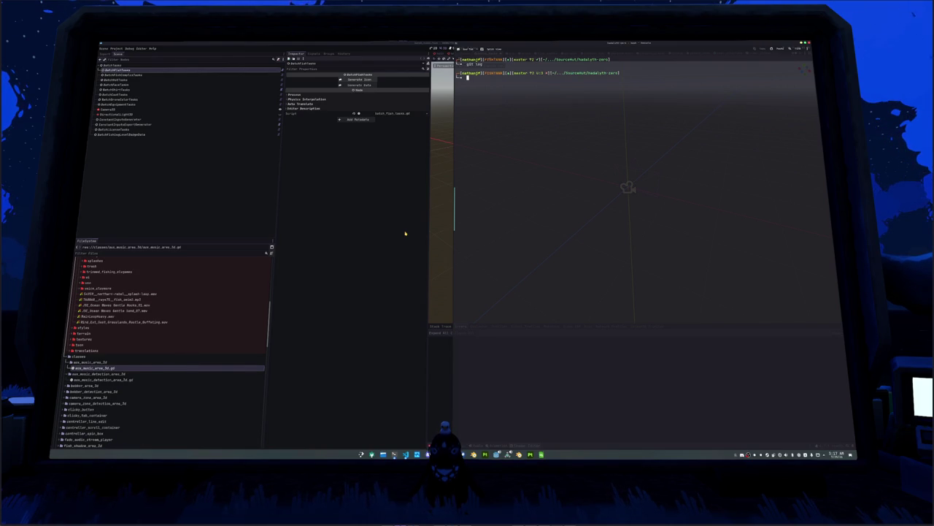
key("F12")
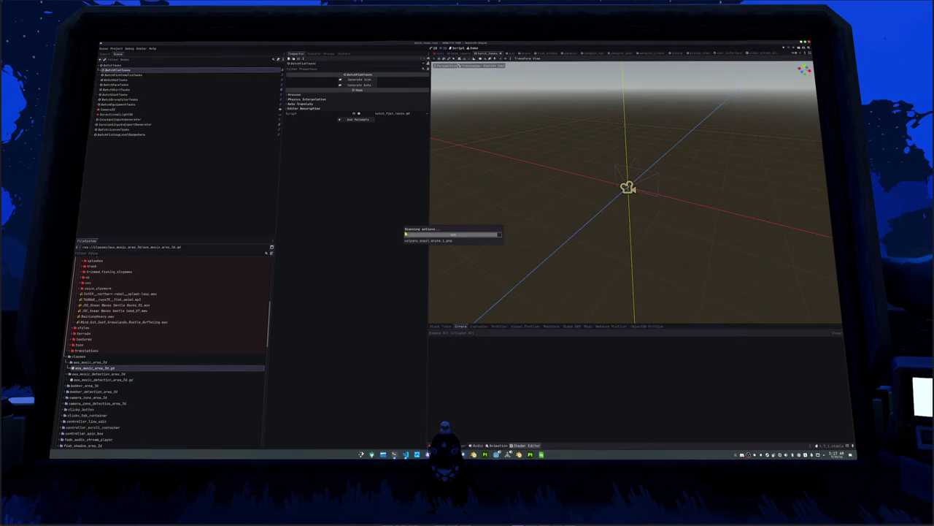
left_click(362, 86)
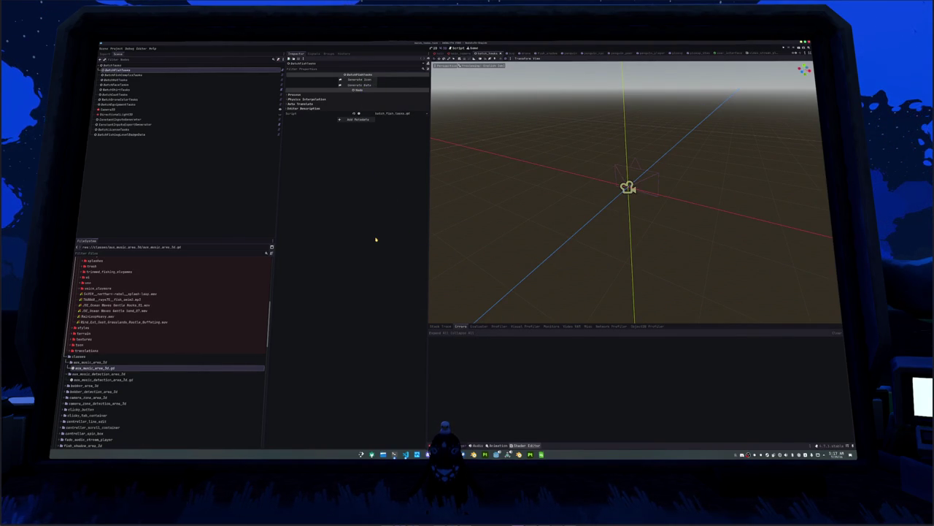
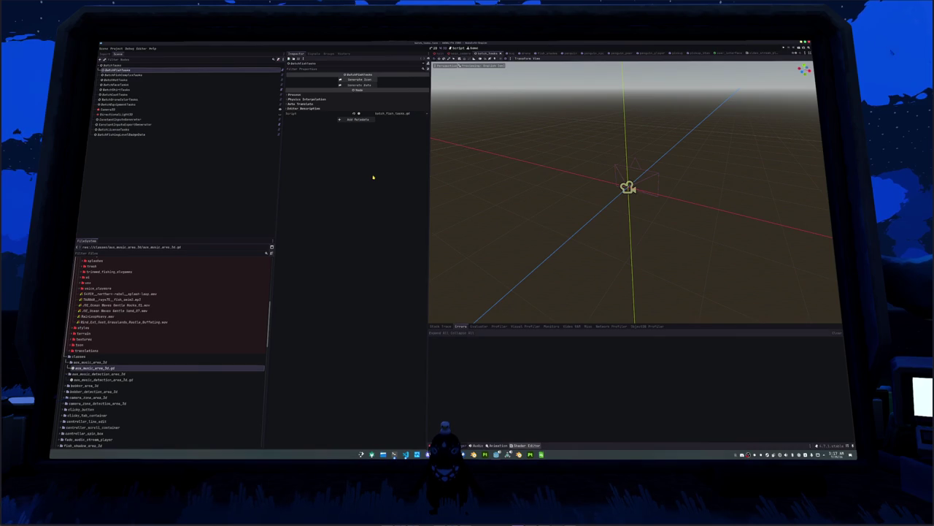
Step: Generate the batch data from the Inspector and run Hadalyth Zero to its title screen
left_click(367, 85)
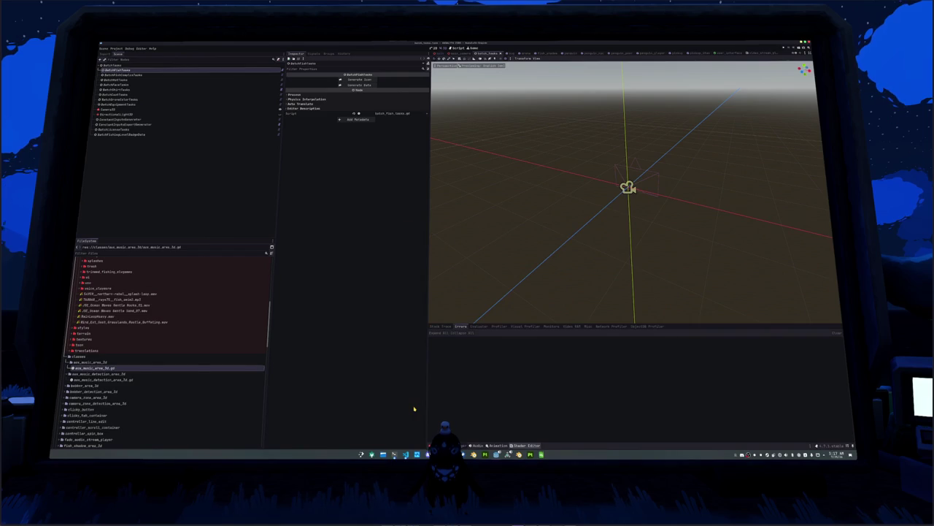
key("F5")
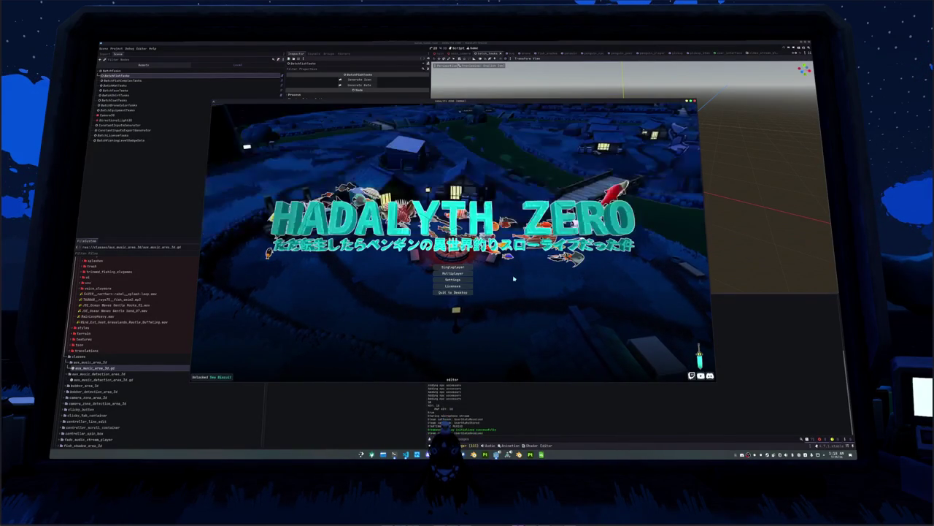
Step: Toggle the debug console on and off, then start a singleplayer game
key("grave")
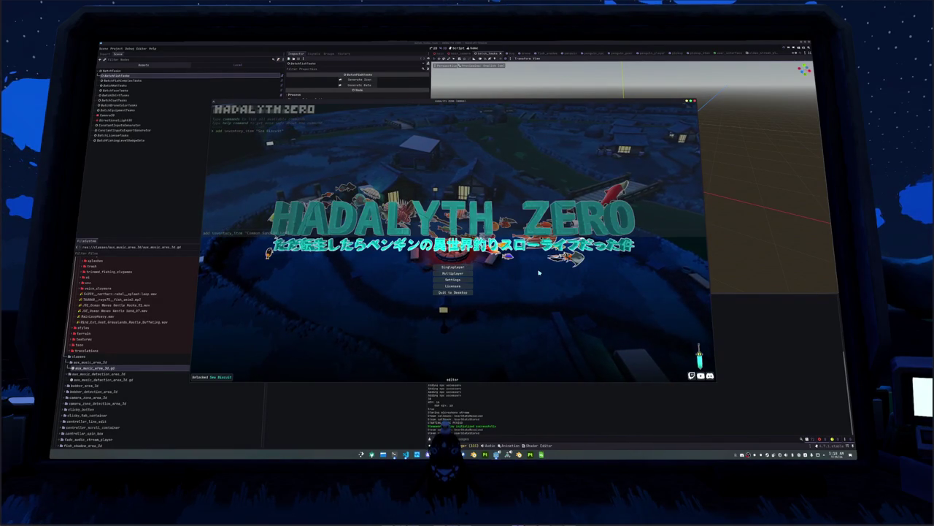
key("grave")
left_click(453, 267)
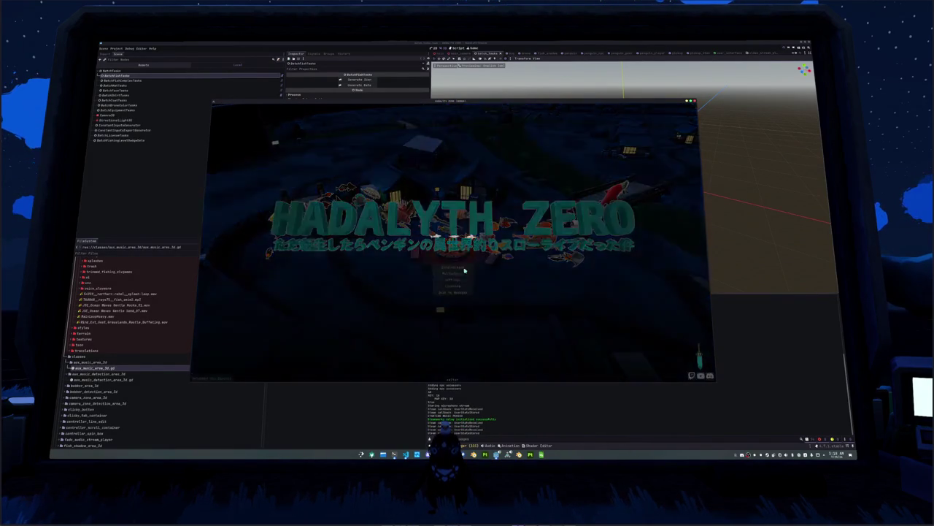
Step: Check the inventory and walk the penguin through the night village into the lit house
key("Tab")
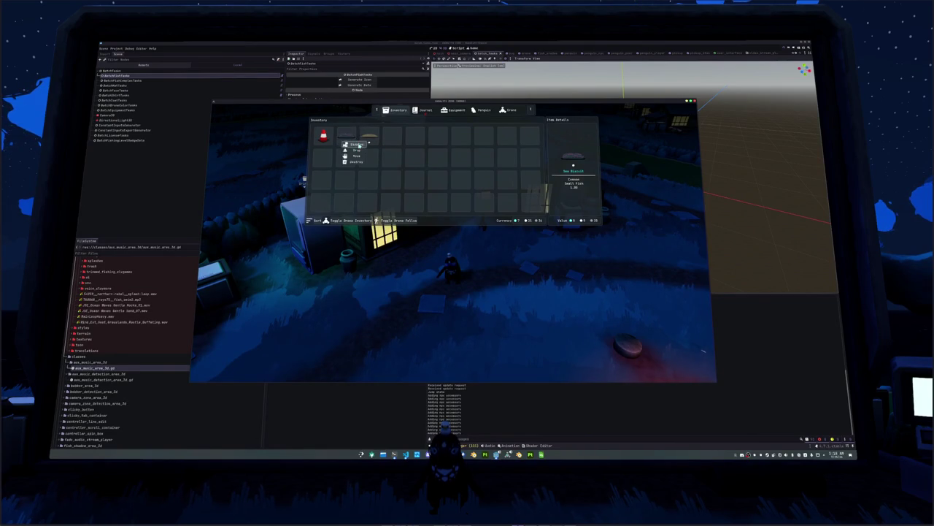
key("Tab")
key("w")
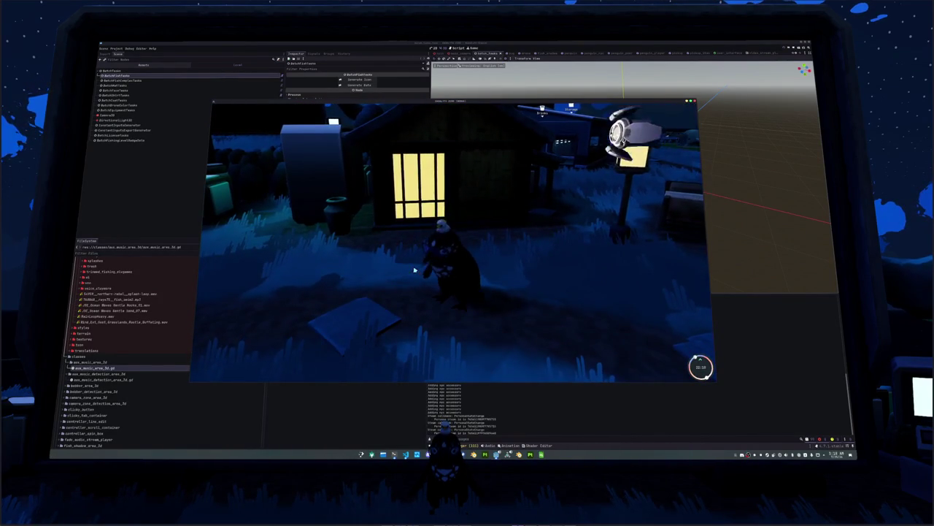
key("Tab")
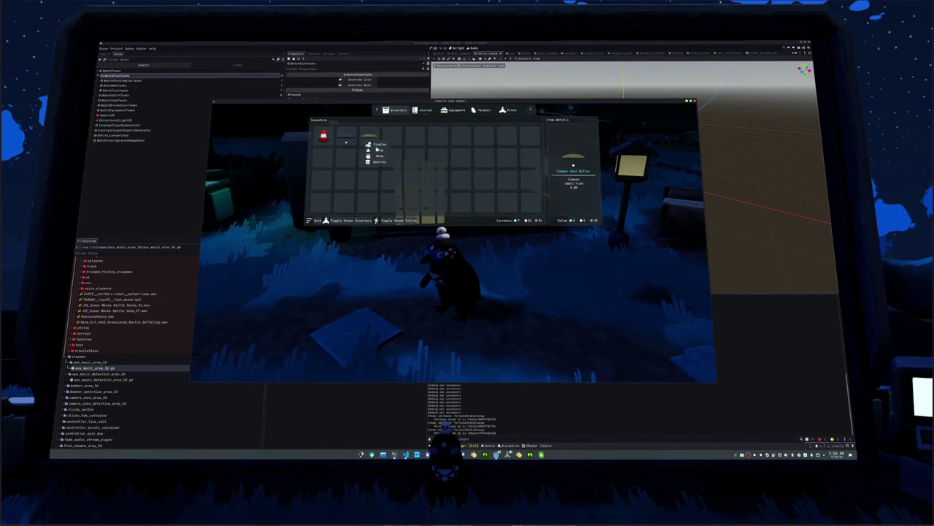
left_click(379, 145)
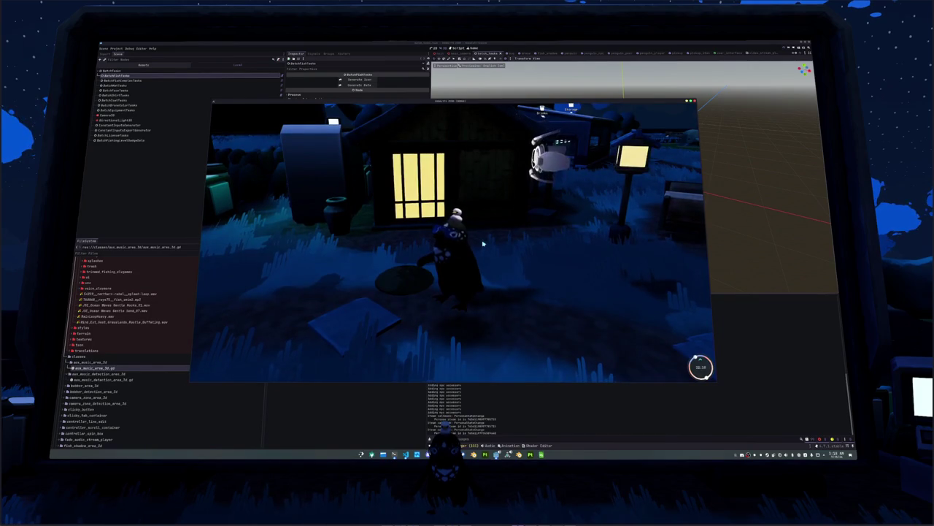
key("d")
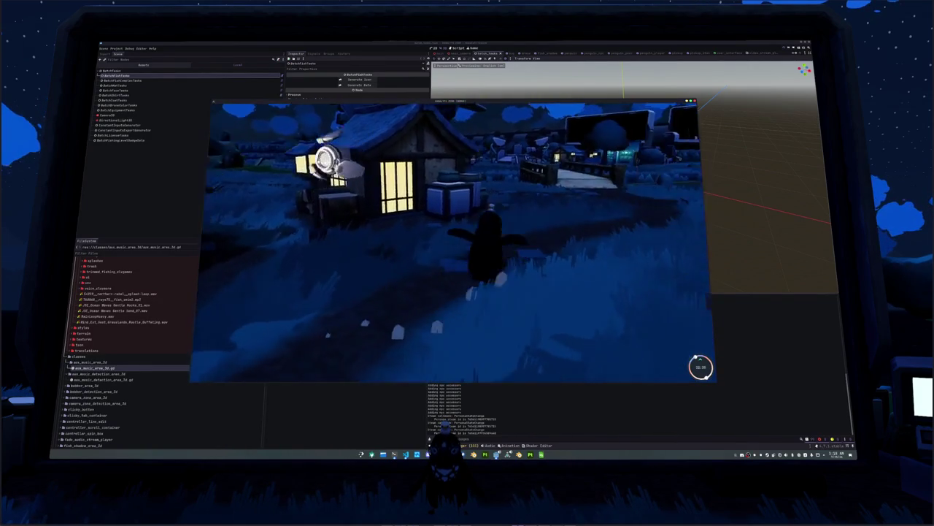
key("w")
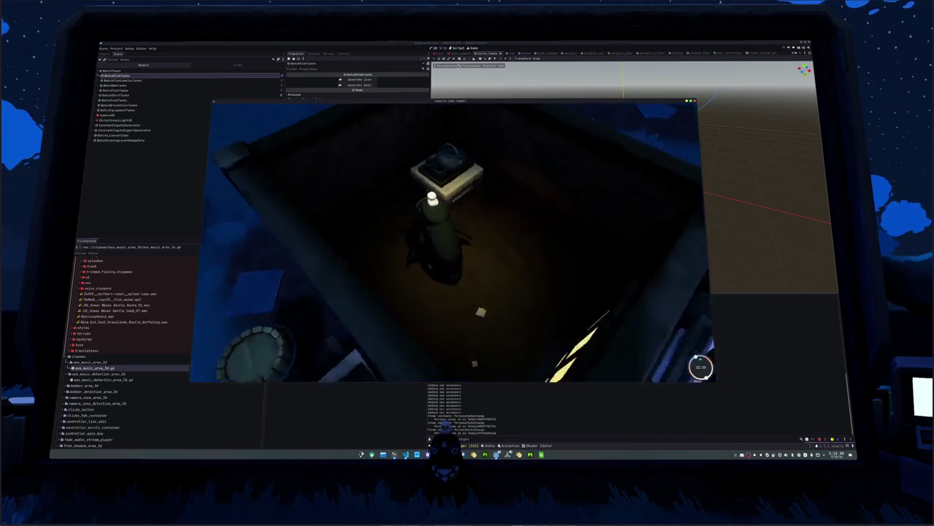
Step: Use an inventory item, swap the lamp for the white hat, and walk to the tea table
key("i")
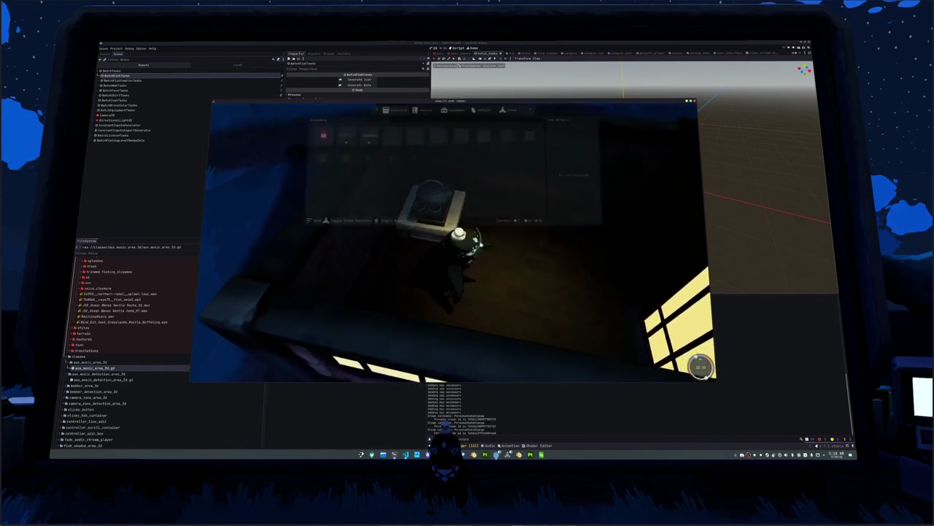
left_click(369, 137)
key("i")
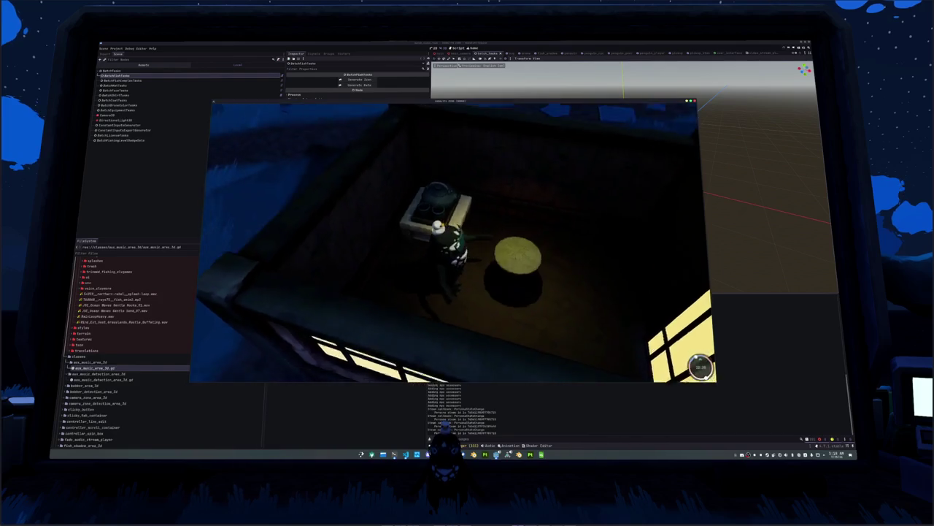
key("e")
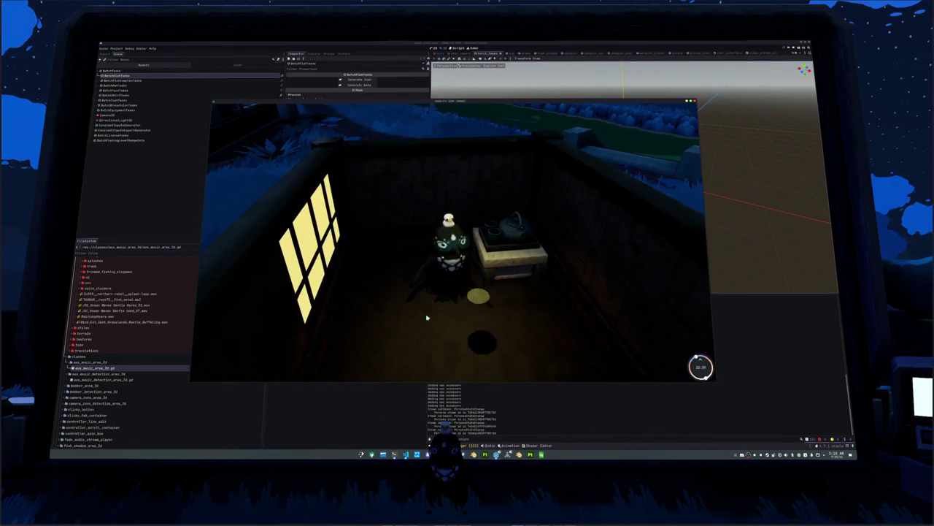
key("i")
left_click(323, 134)
key("i")
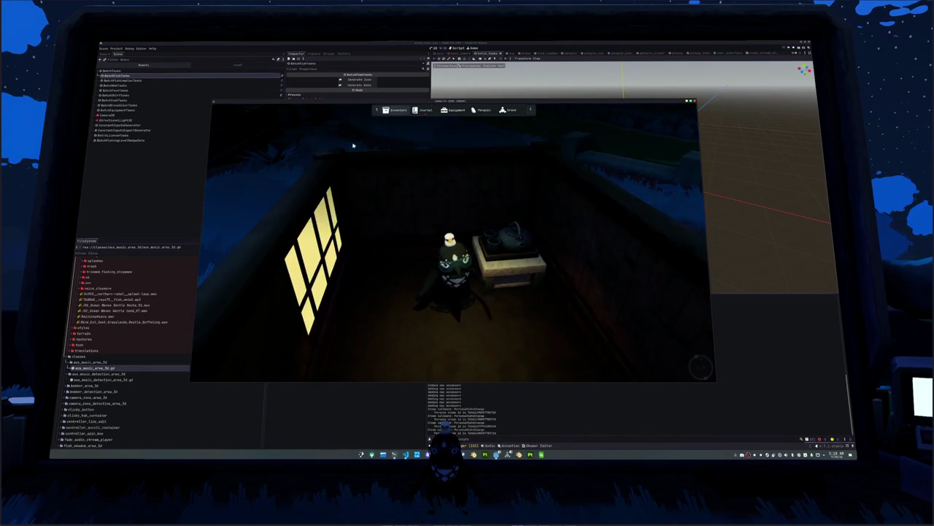
key("w")
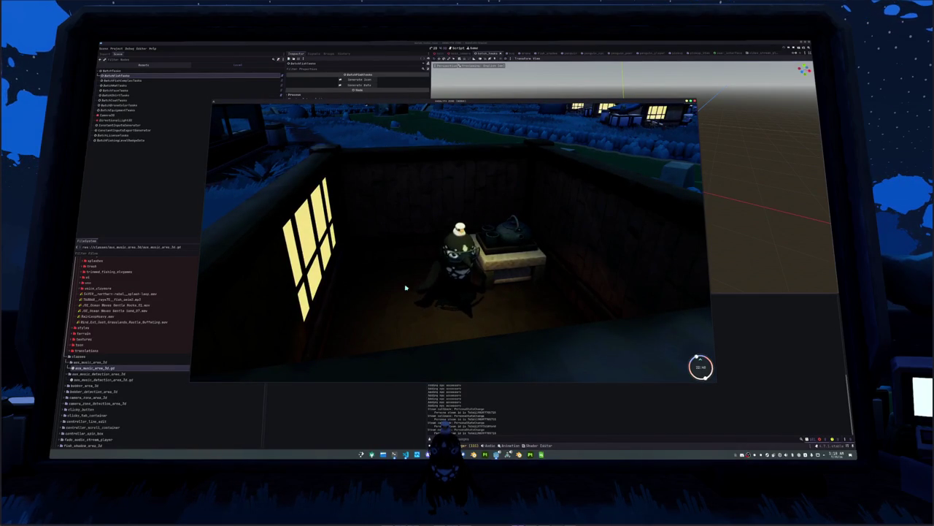
Step: Open Settings from the pause menu, view the Audio volume tab, and resume play
left_click(455, 231)
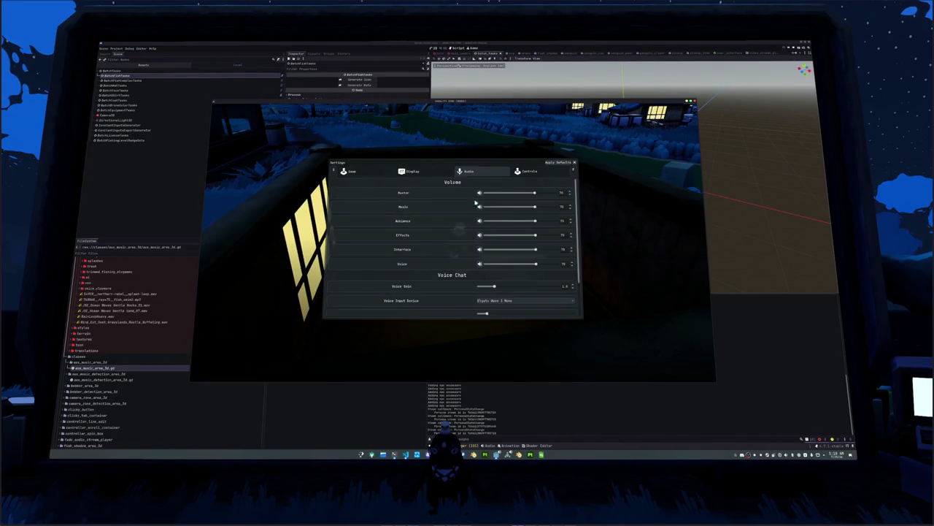
key("Escape")
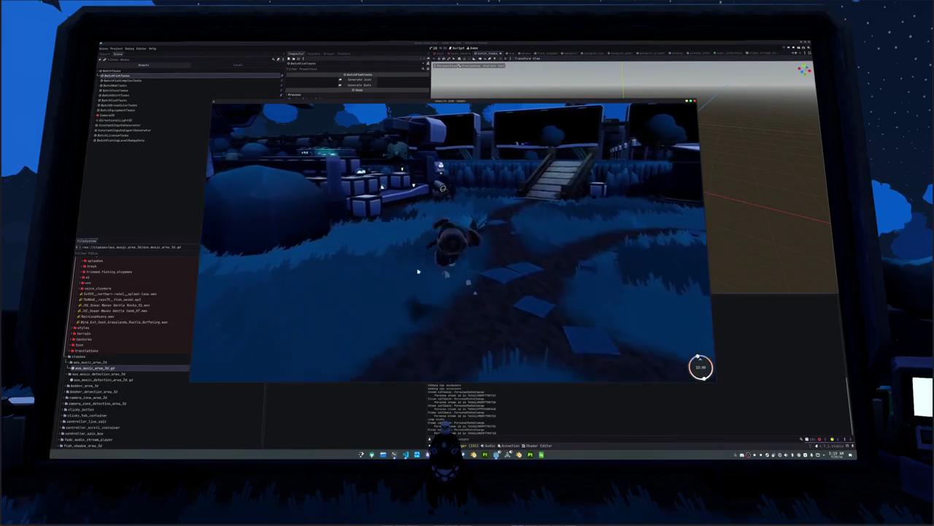
key("Escape")
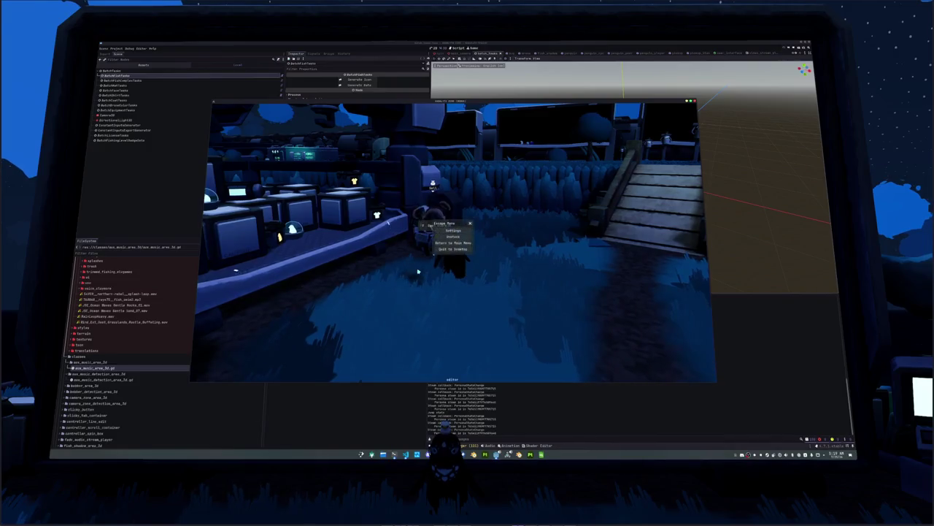
left_click(460, 232)
left_click(472, 171)
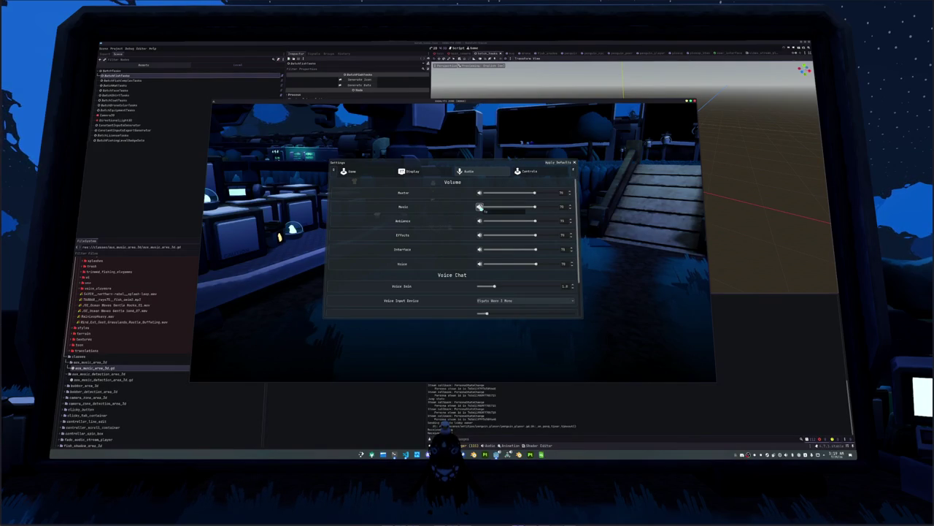
key("Escape")
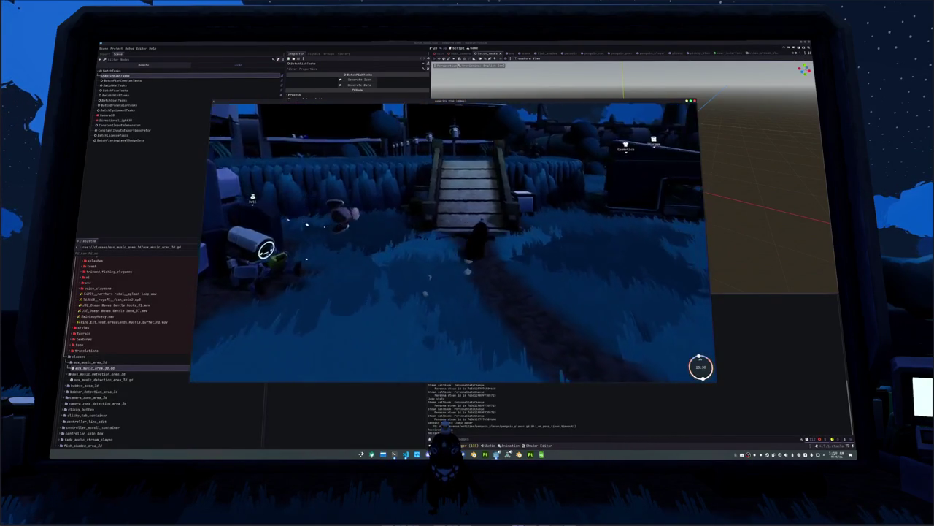
Step: Sell all fish at the shop counter, then walk off the bridge onto the grass
key("e")
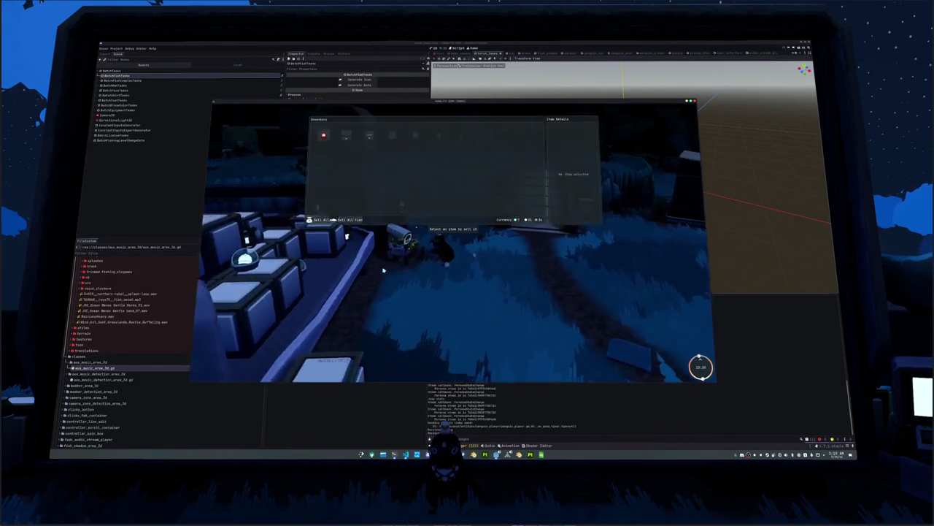
left_click(351, 220)
key("Escape")
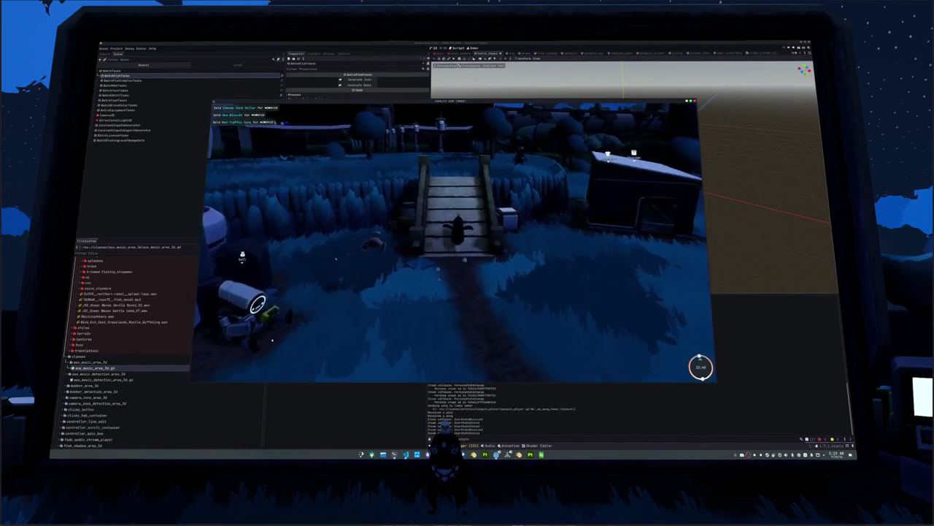
key("s")
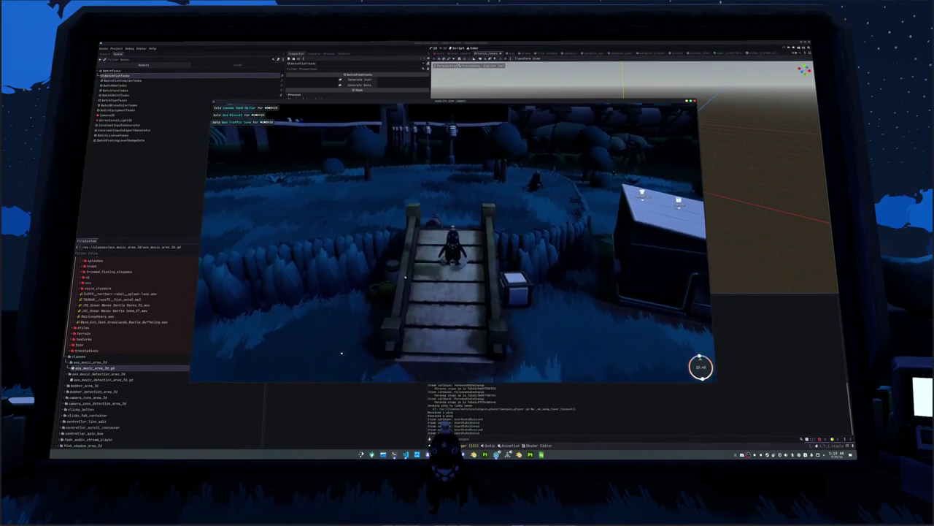
key("s")
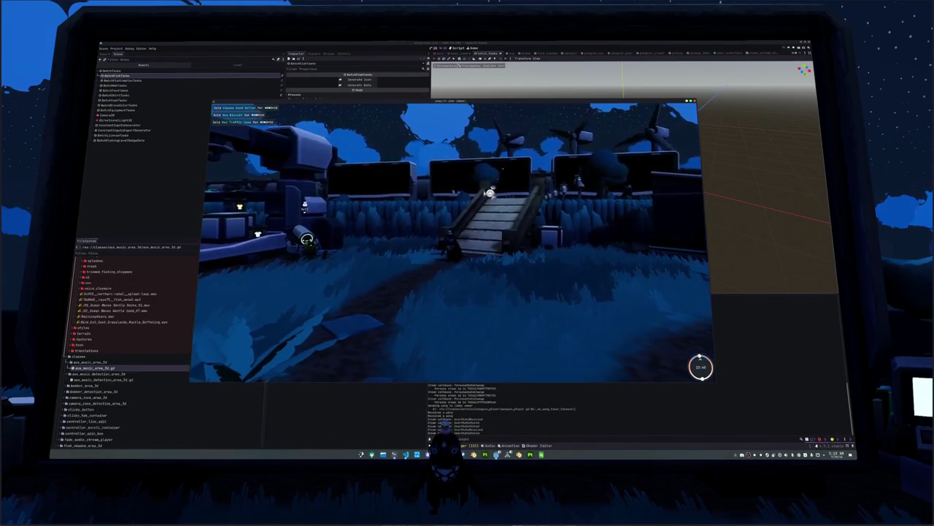
Step: Glance at the game settings from the pause menu and resume play
key("Escape")
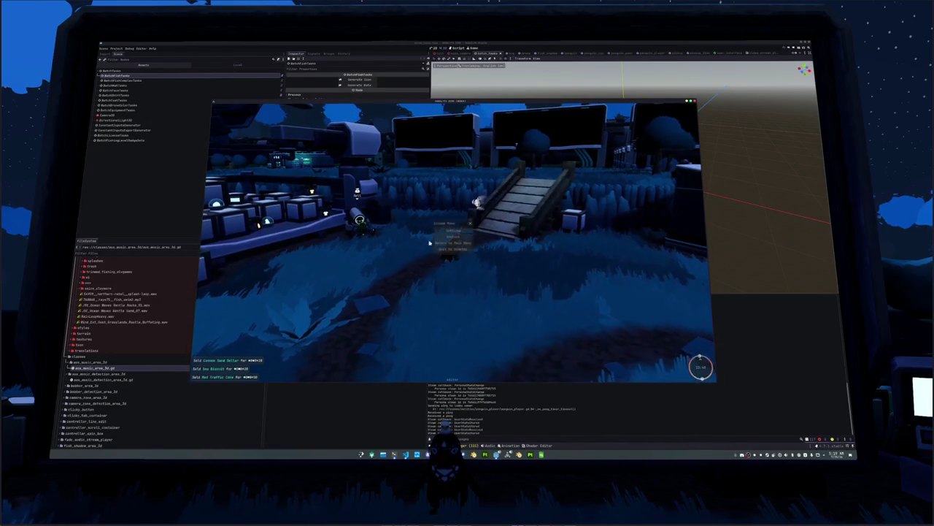
left_click(452, 231)
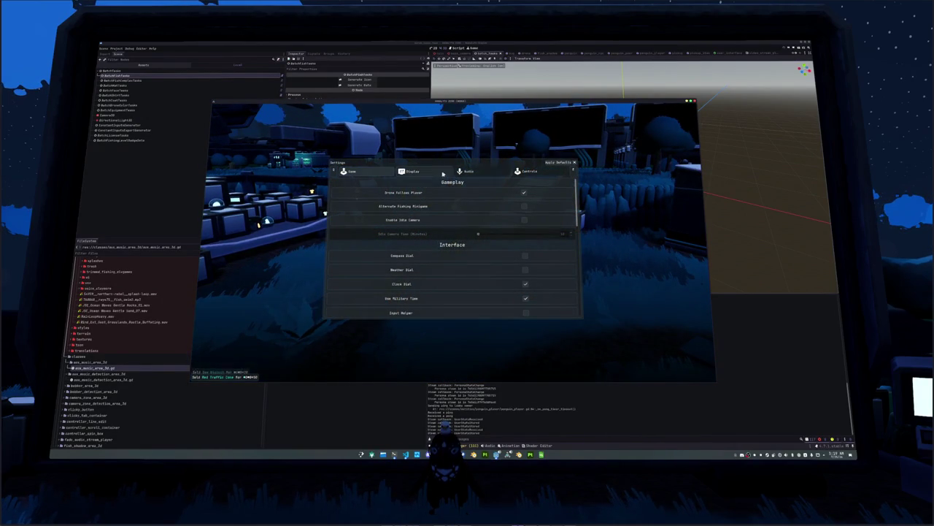
key("Escape")
key("Escape")
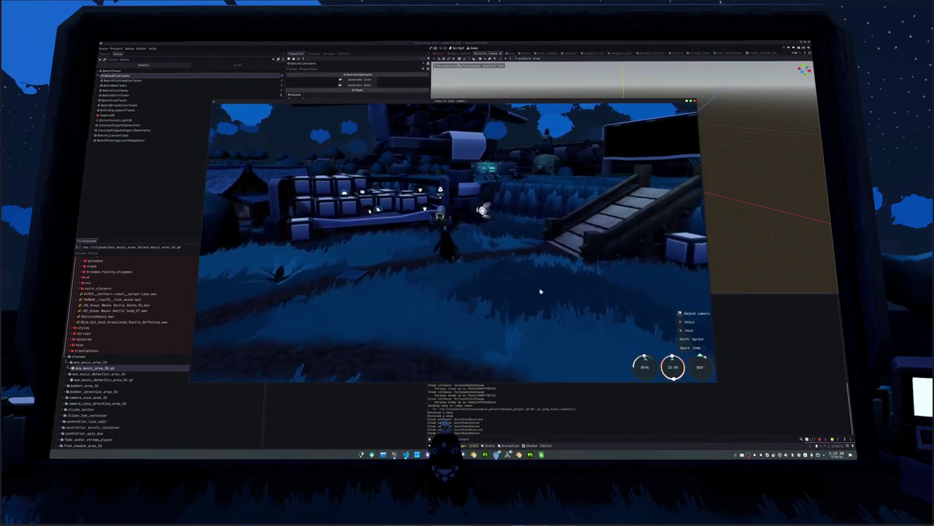
Step: Browse the fish Journal tab in the inventory, then stop the running game with F8
key("i")
left_click(425, 111)
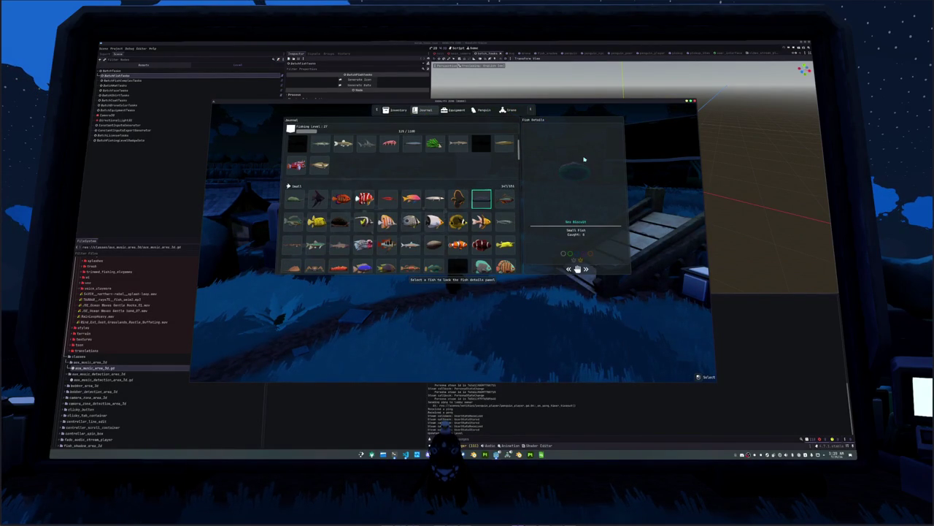
key("Tab")
key("F8")
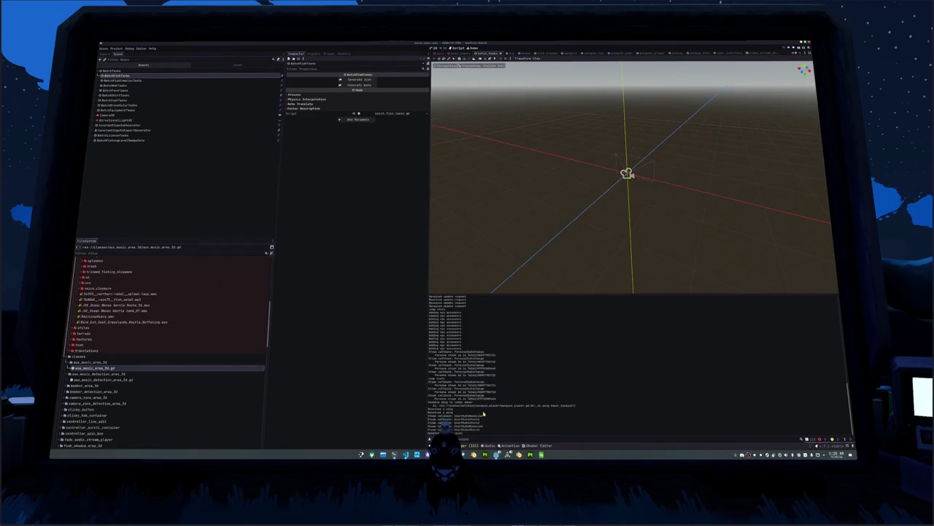
Step: Run git status in the terminal and stage the changes with git add
left_click(394, 454)
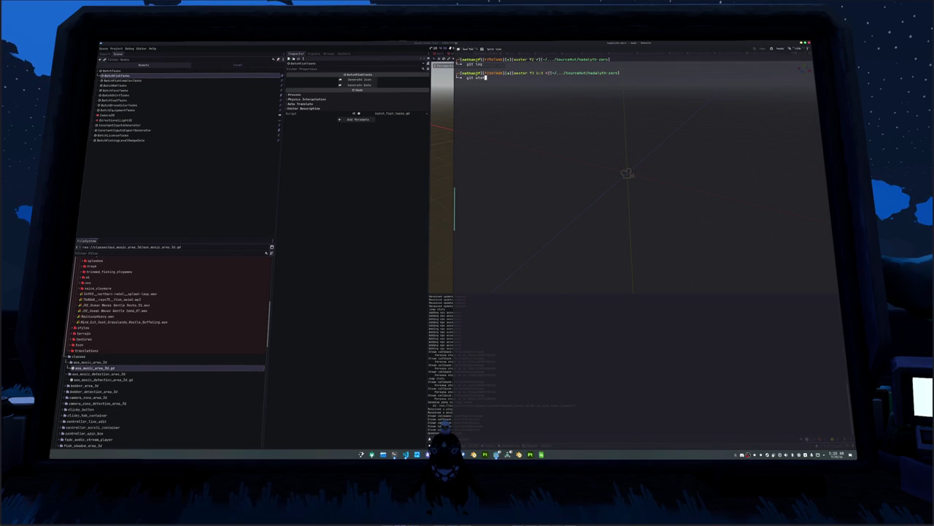
type("us")
key("Return")
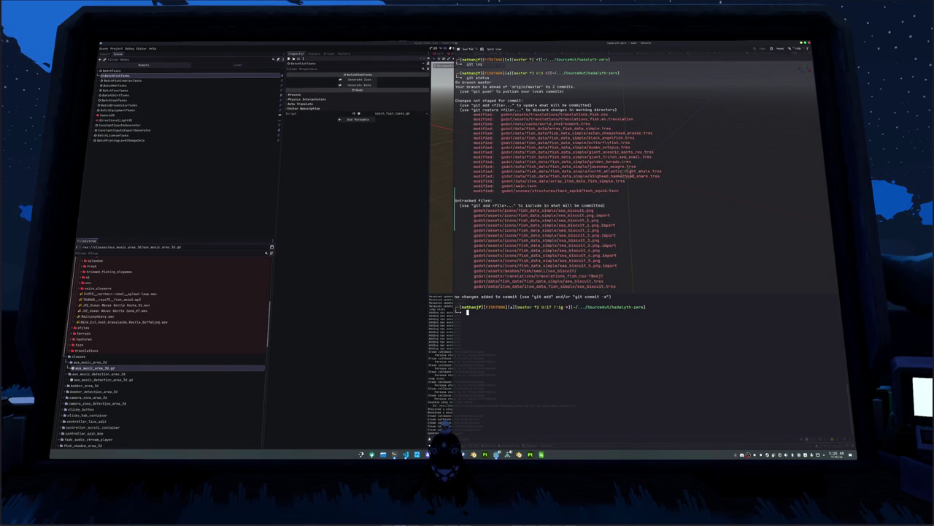
left_click(400, 273)
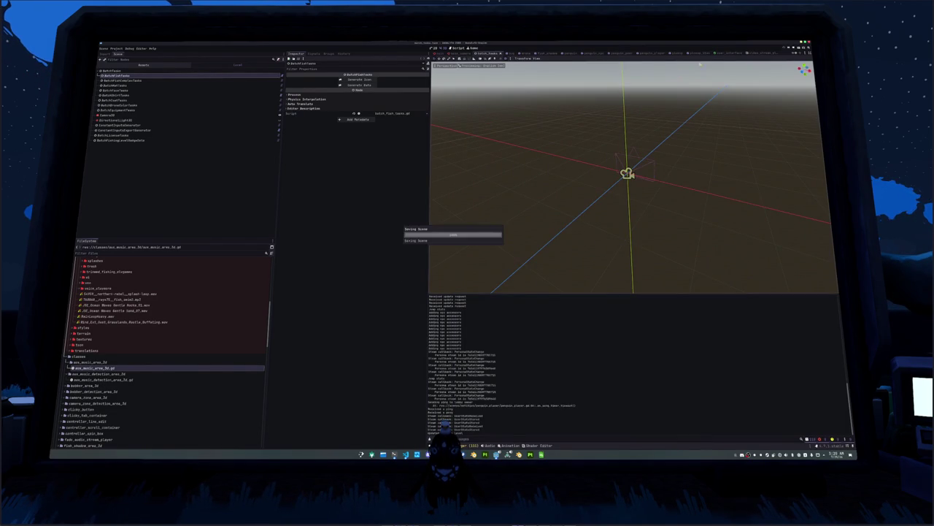
left_click(759, 53)
key("alt+Tab")
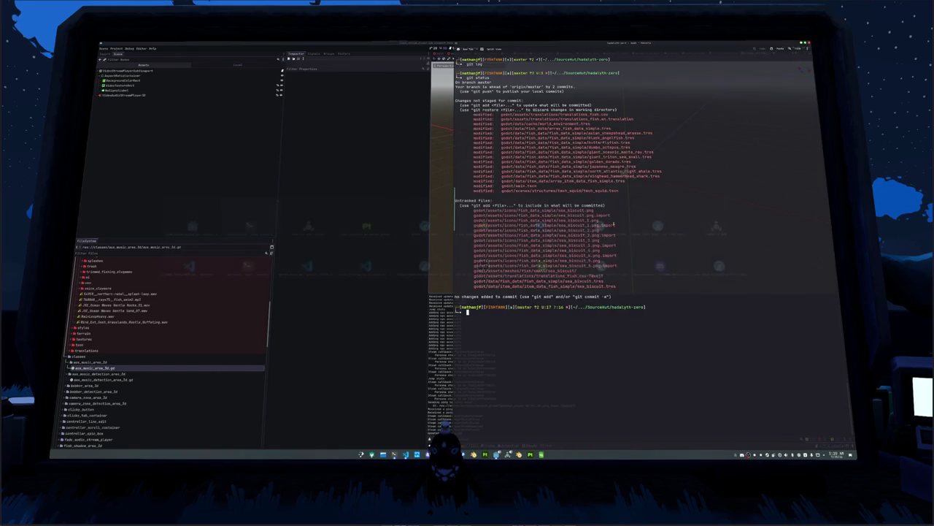
type("dd .")
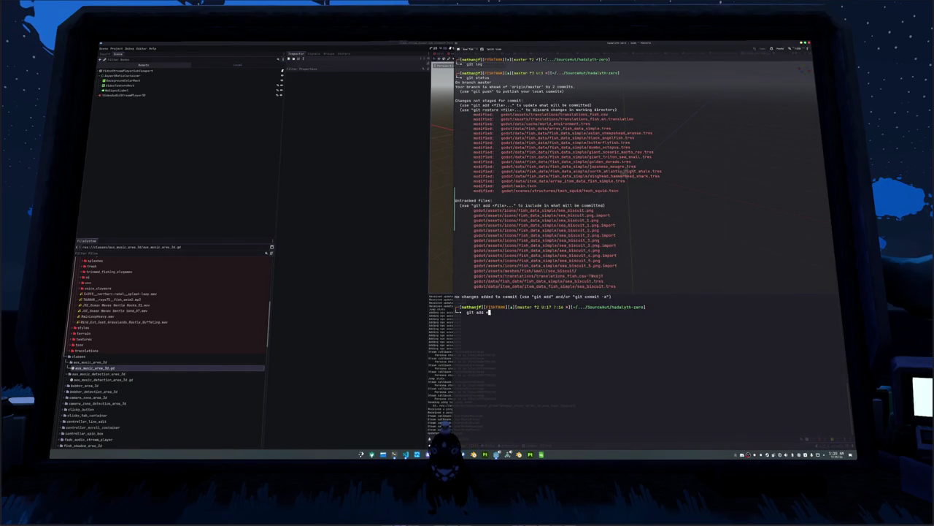
key("Return")
Step: Recheck git status, close the spreadsheet window, and stage the remaining files with git add *
type("git commit -m \"Sea biscuit")
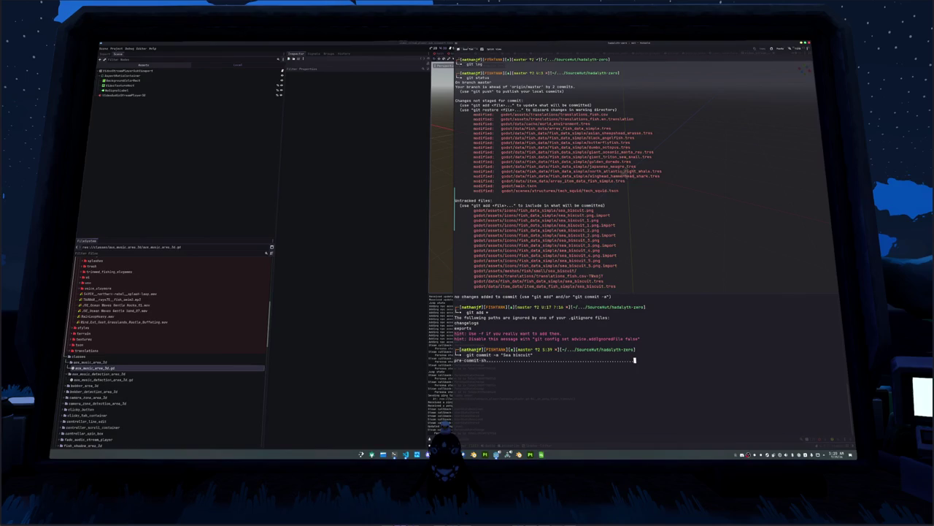
type("git add .")
key("Return")
type("git add")
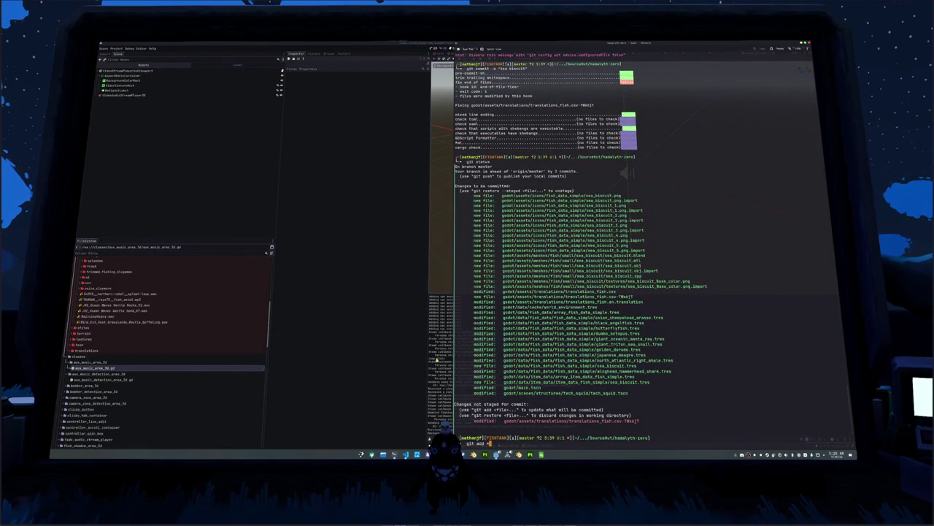
left_click(541, 454)
right_click(537, 454)
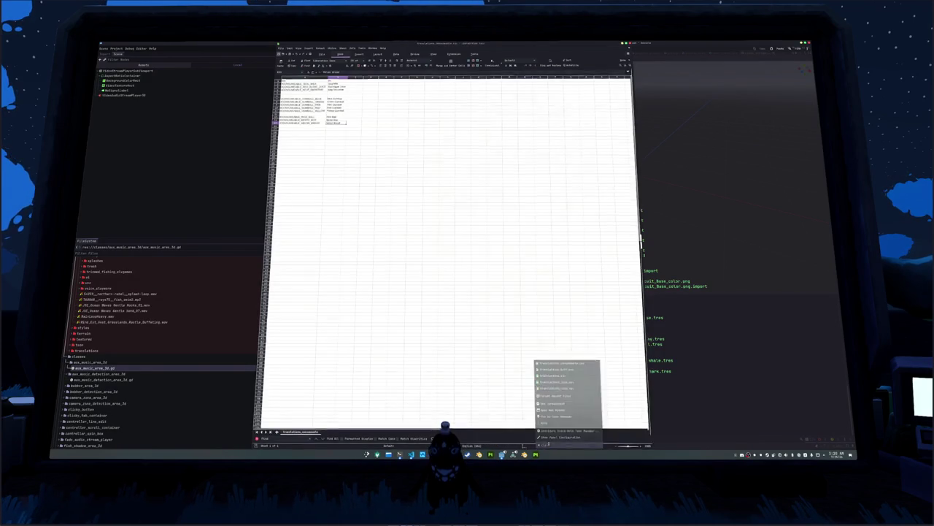
left_click(545, 443)
type("*")
key("Return")
Step: Commit the staged files as "Sea biscuit" and git push to the remote
type("git status")
key("Return")
type("git commit -m \"Sea biscuit\"")
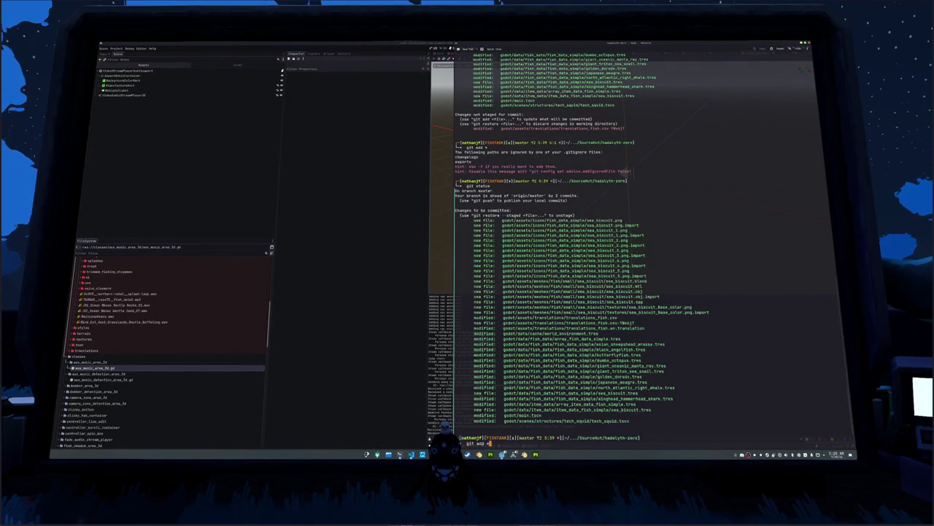
key("Return")
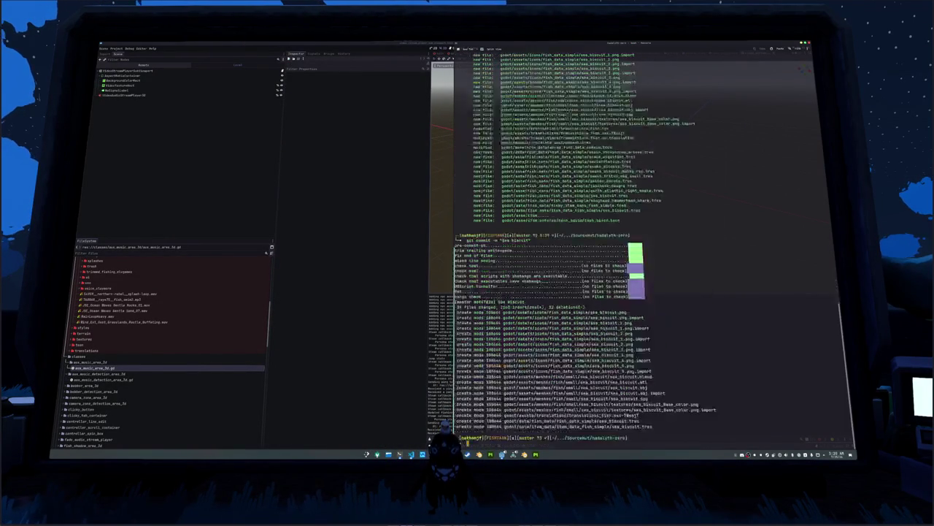
type("git pu")
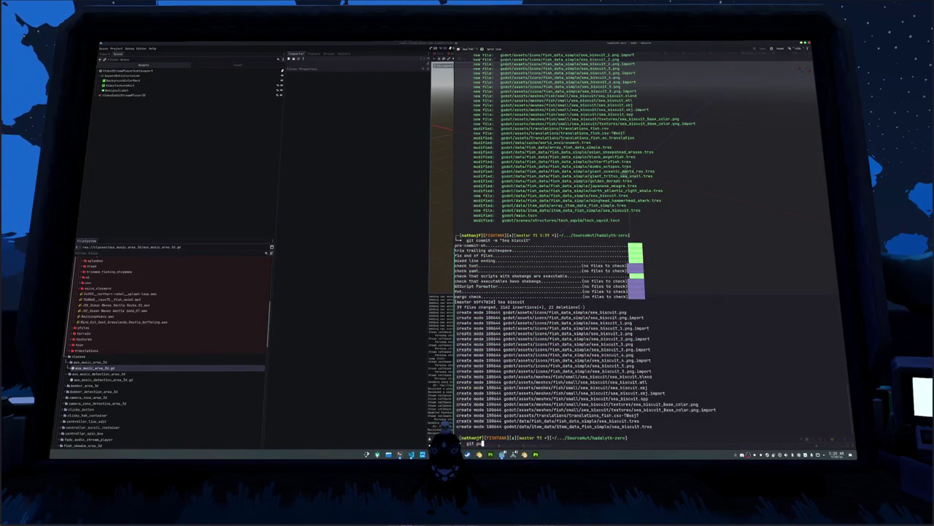
type("sh")
key("Return")
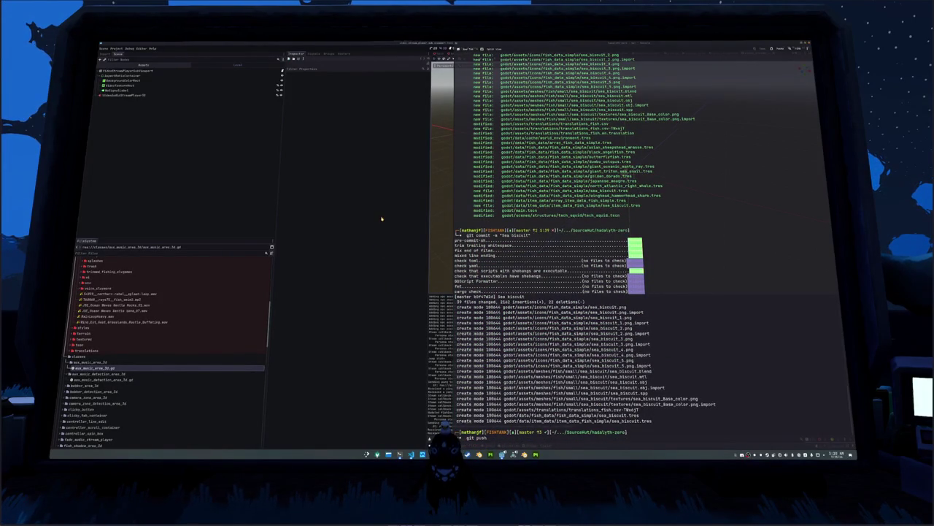
left_click(381, 218)
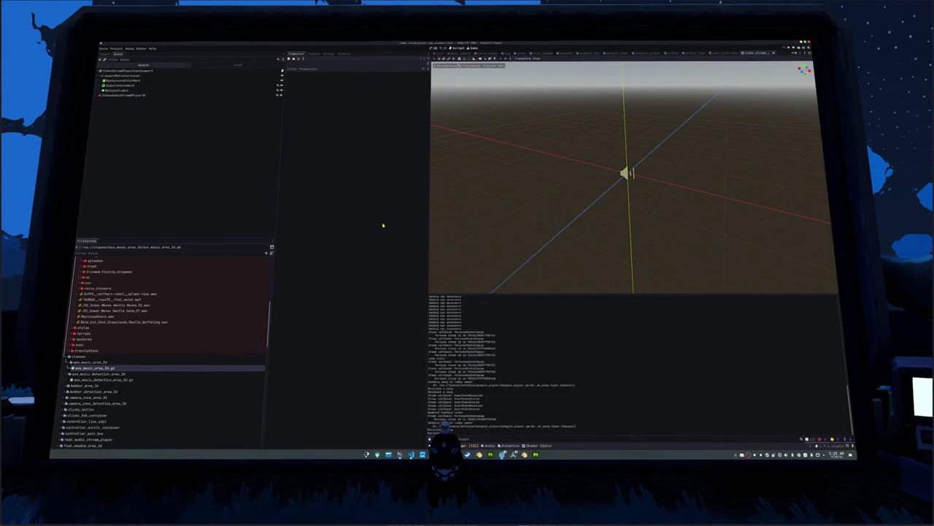
Step: Export All presets as Release builds from Project > Export, then close the export dialog
left_click(117, 48)
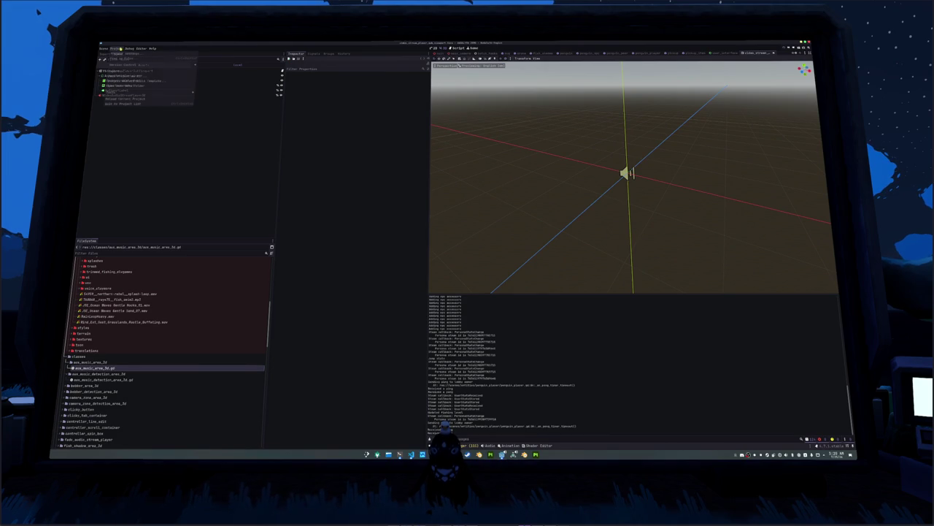
left_click(117, 72)
left_click(354, 347)
left_click(475, 239)
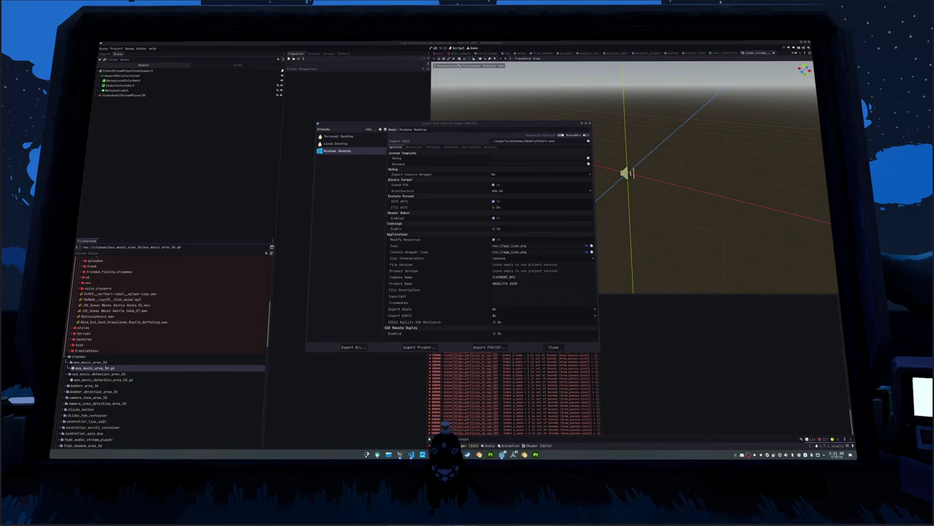
left_click(355, 346)
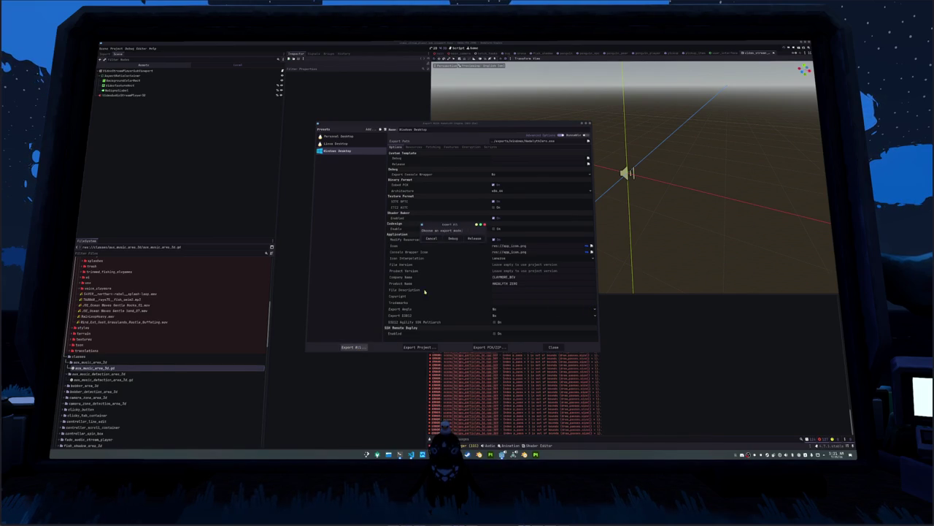
left_click(454, 231)
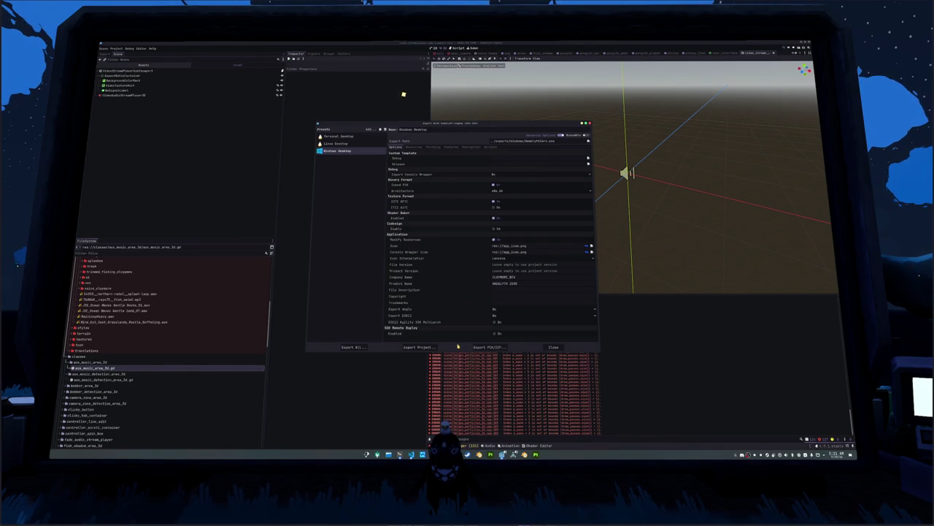
left_click(553, 348)
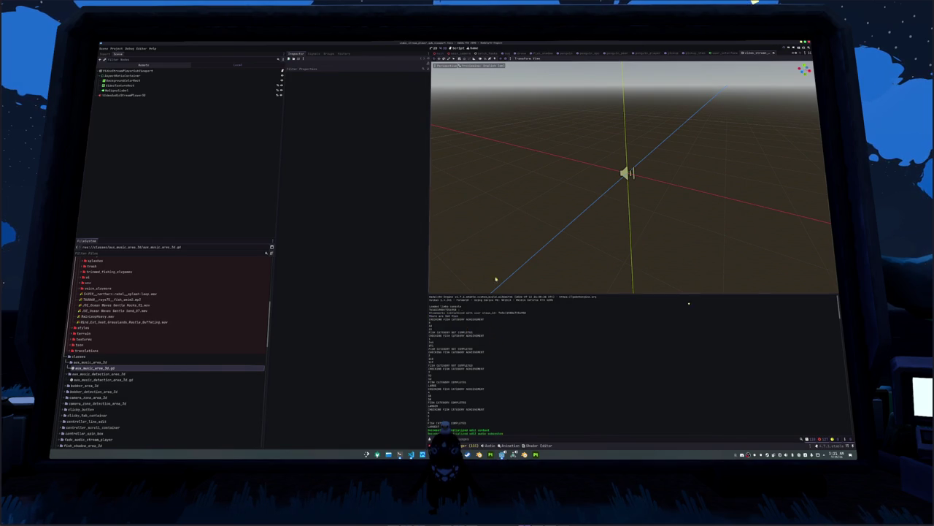
Step: Run the game from the editor with F6 and check the push progress in the terminal
left_click_drag(530, 144, 540, 192)
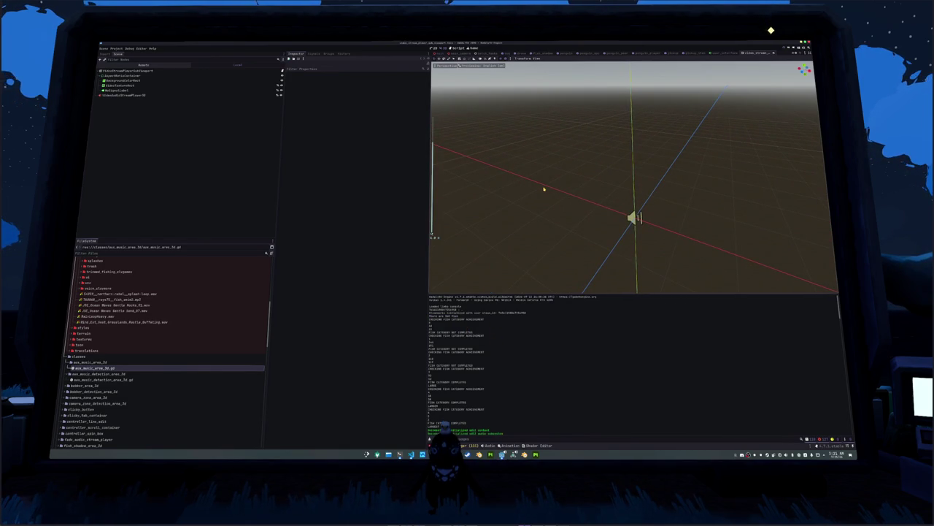
key("F6")
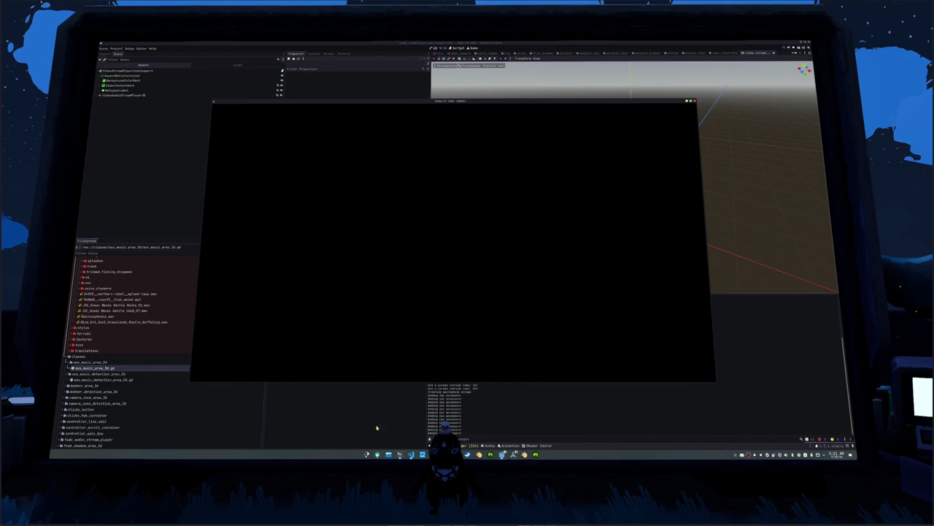
key("alt+Tab")
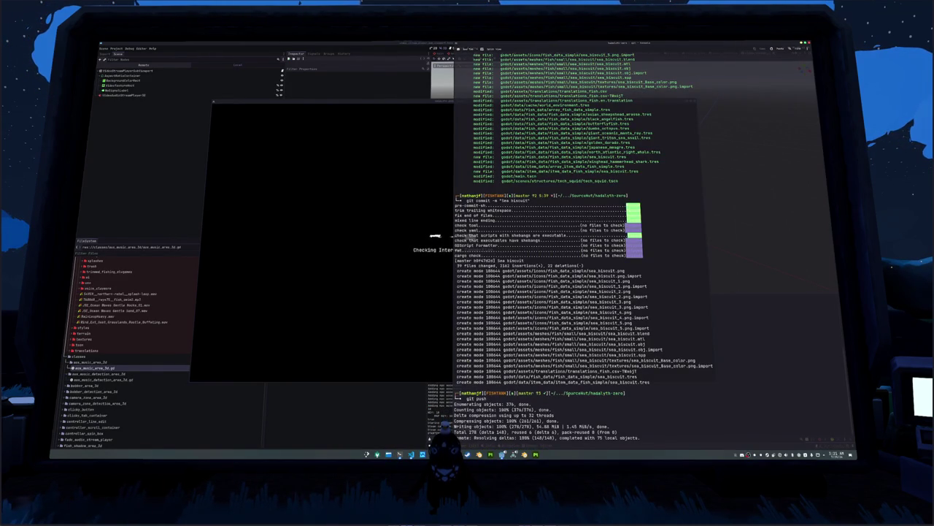
scroll(584, 248, "up", 8)
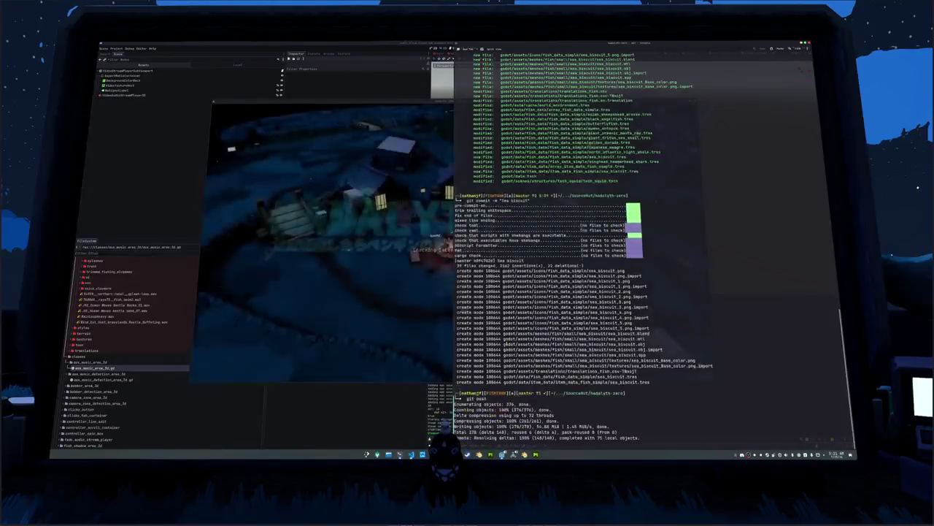
Step: Start playing from the title screen and run the character through the night village
left_click(438, 297)
left_click(439, 298)
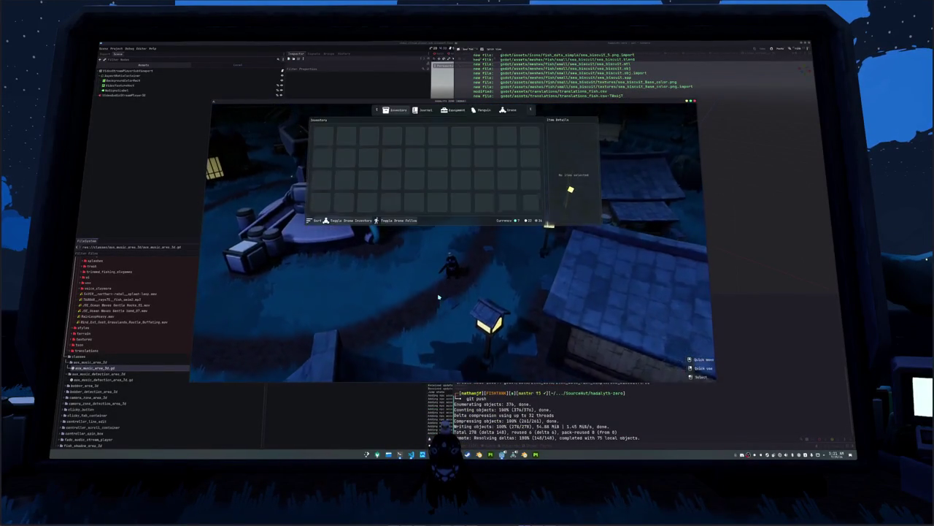
key("w")
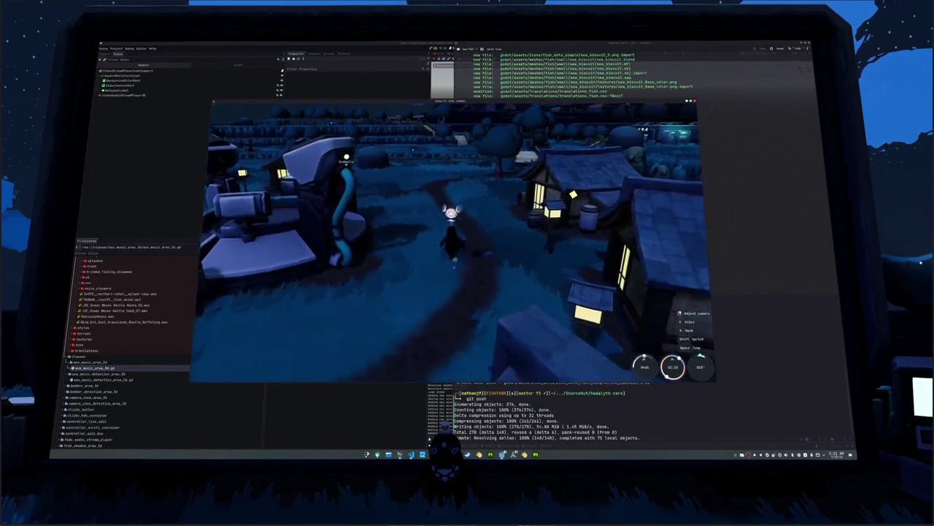
key("w")
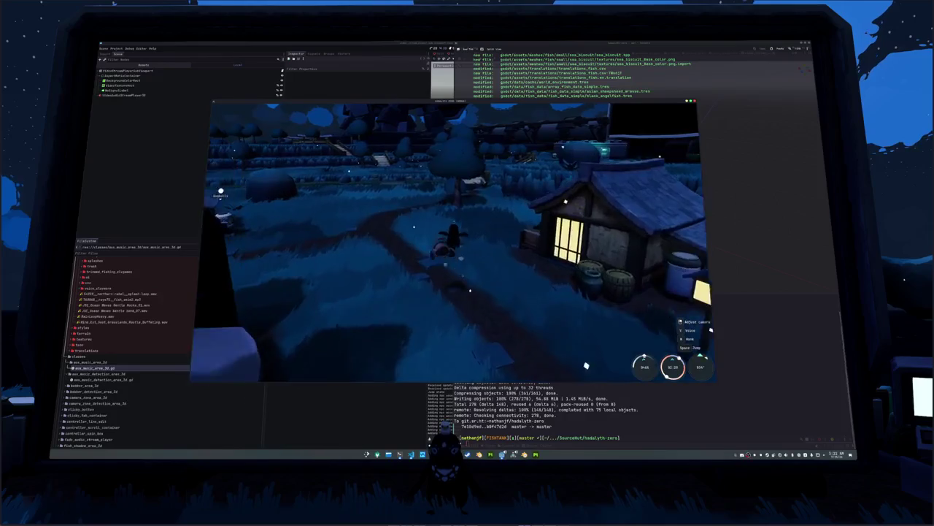
key("alt+Tab")
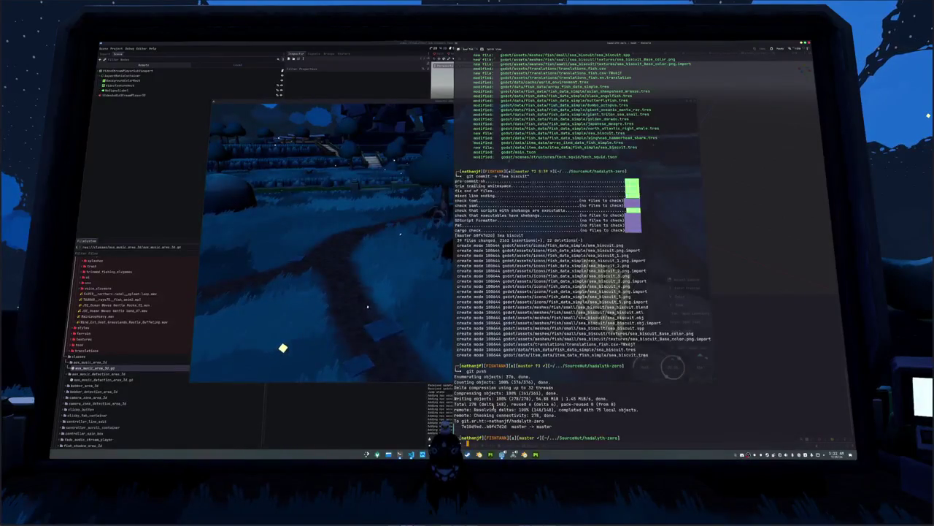
Step: Read through todo.txt in nano, exit it, then quit Hadalyth Zero from its pause menu
type("todo.txt")
key("Return")
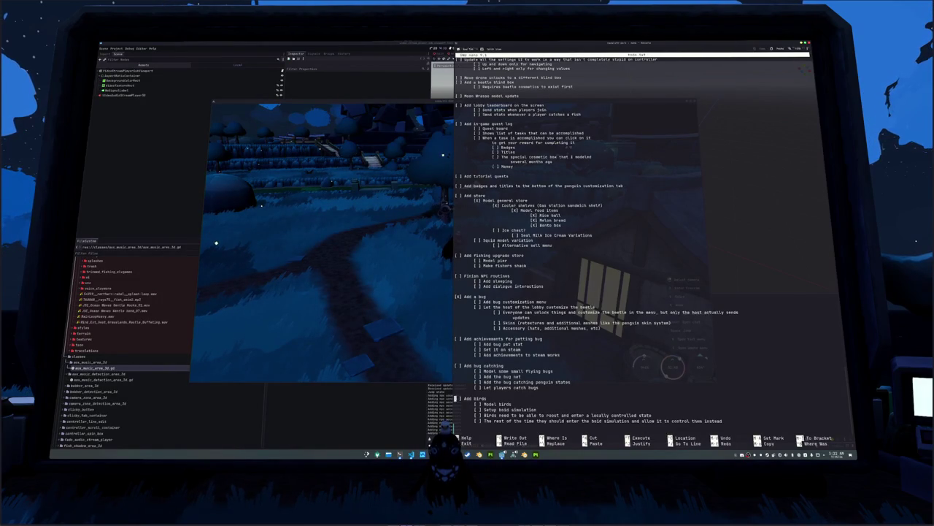
scroll(635, 241, "down", 2)
key("ctrl+x")
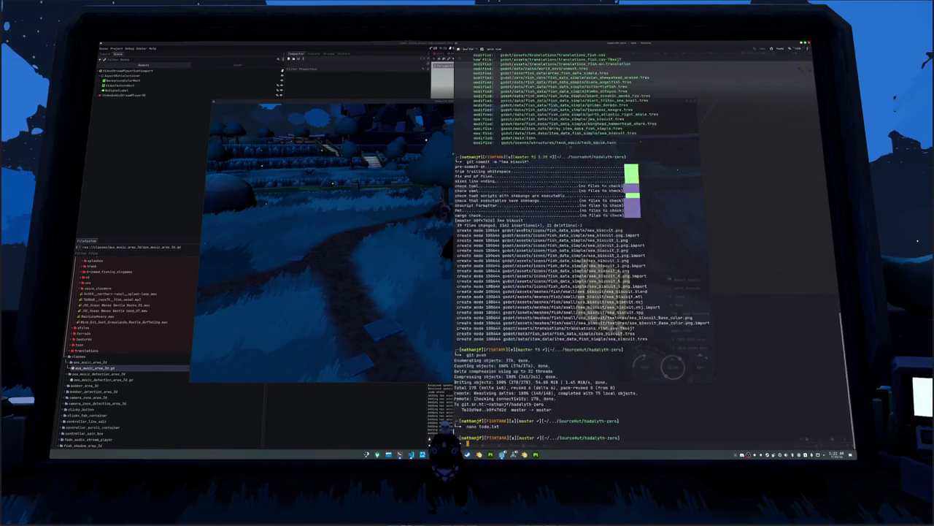
left_click(451, 272)
left_click(453, 249)
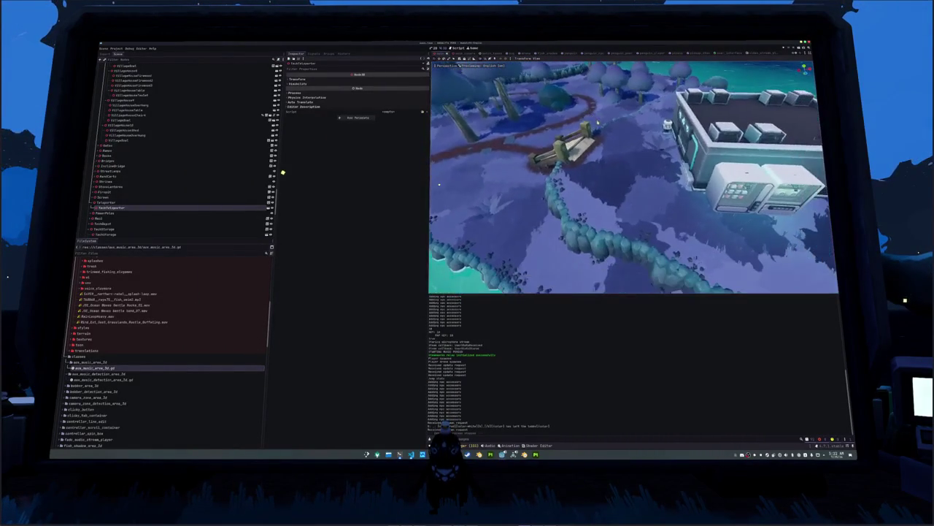
Step: Save the current island world scene with Ctrl+S
key("ctrl+s")
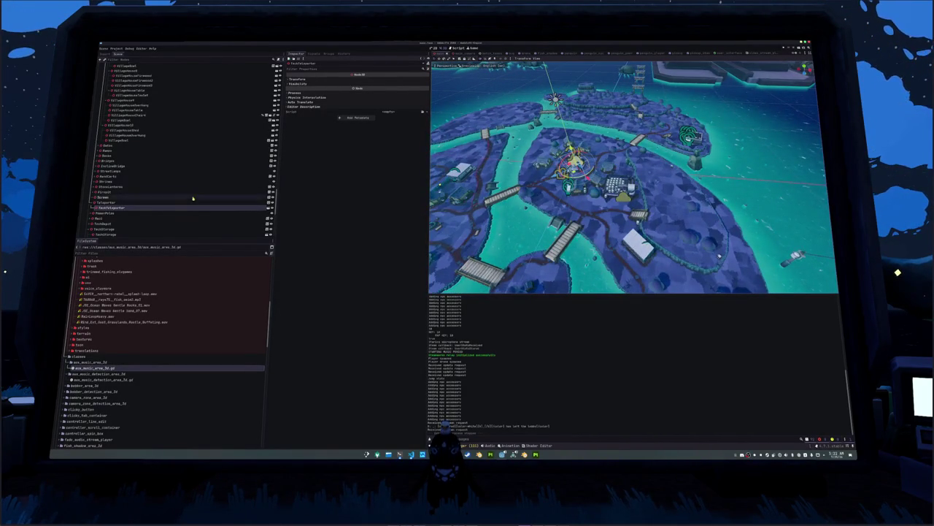
scroll(110, 168, "down", 10)
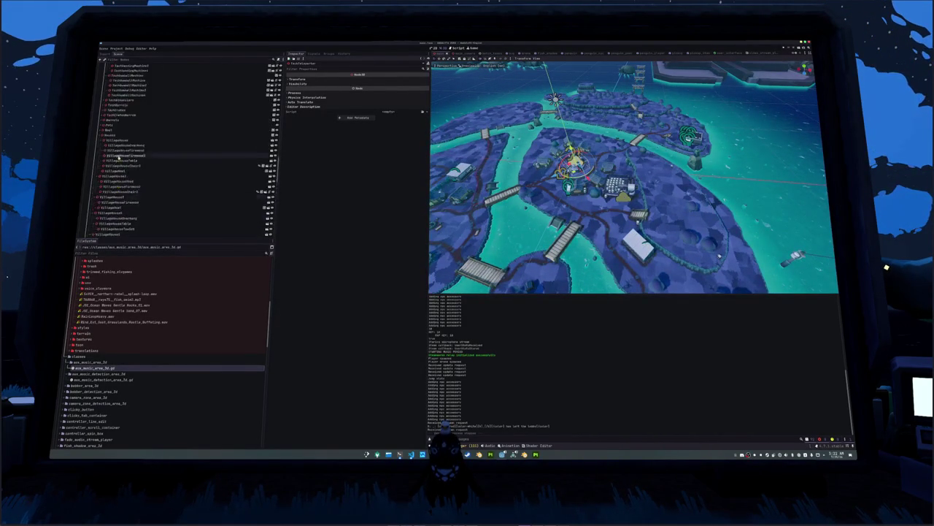
scroll(115, 134, "up", 10)
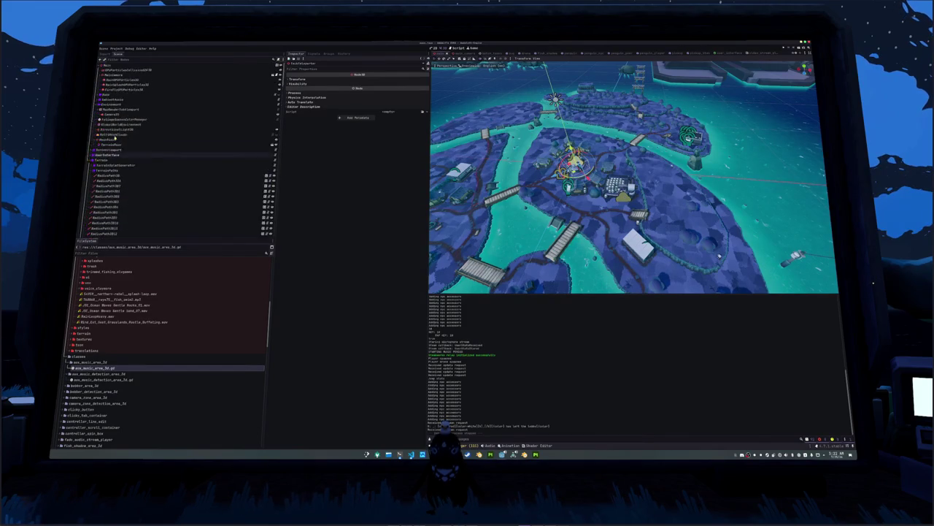
Step: Inspect the Bees children and TerrainSplatGenerator properties, then bring up the Steam library
left_click(98, 94)
left_click(104, 100)
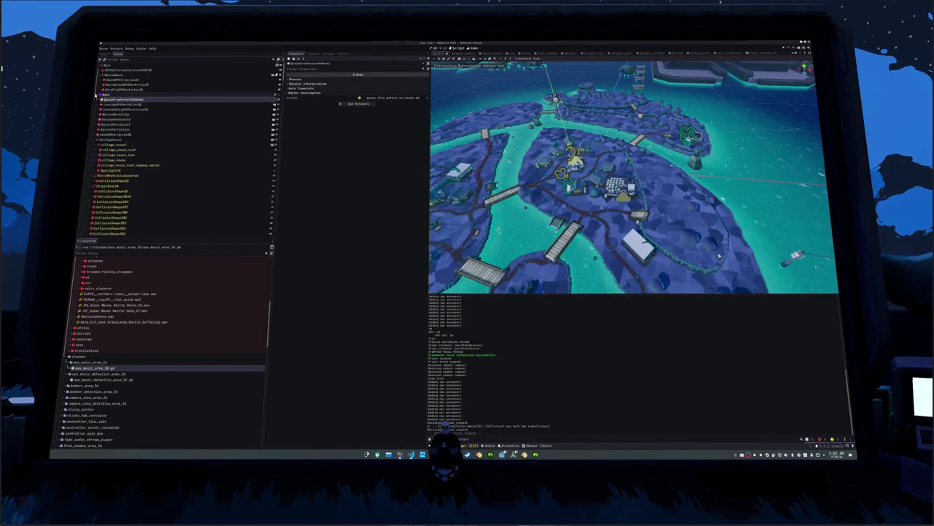
left_click(96, 95)
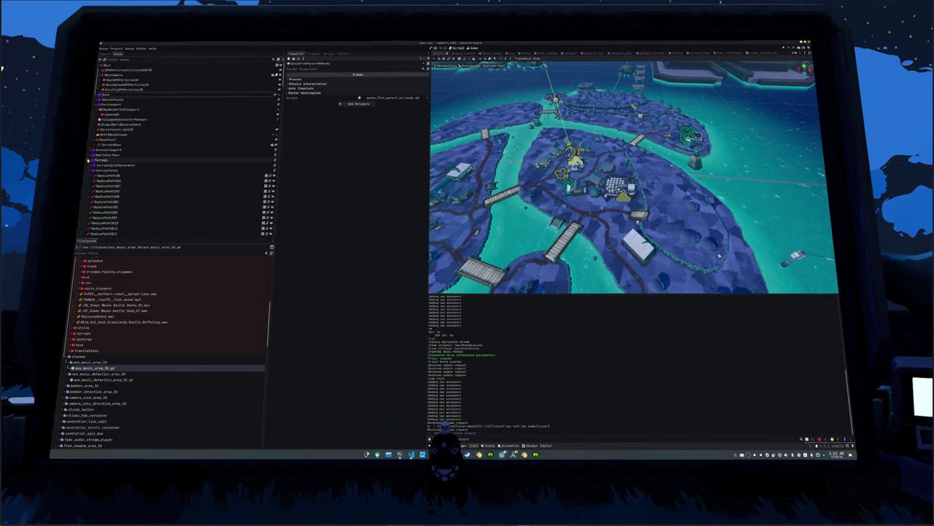
left_click(106, 170)
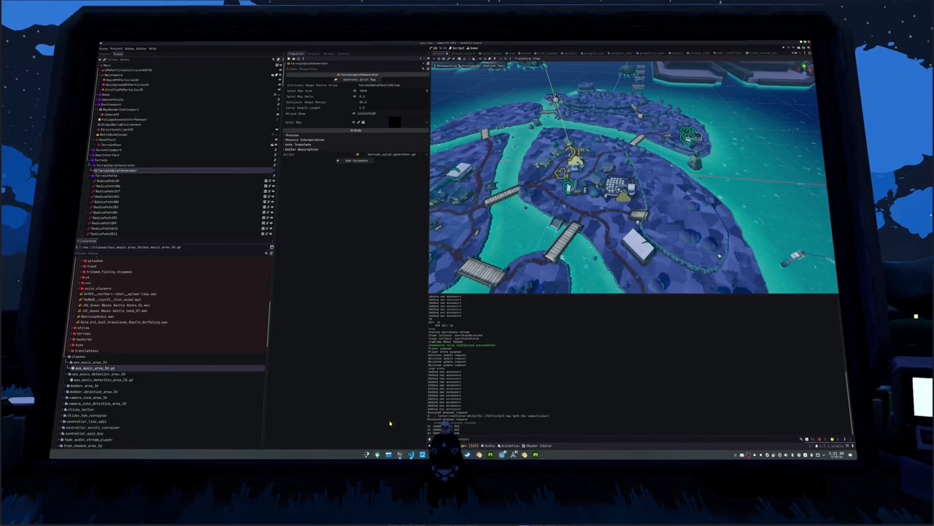
left_click(468, 454)
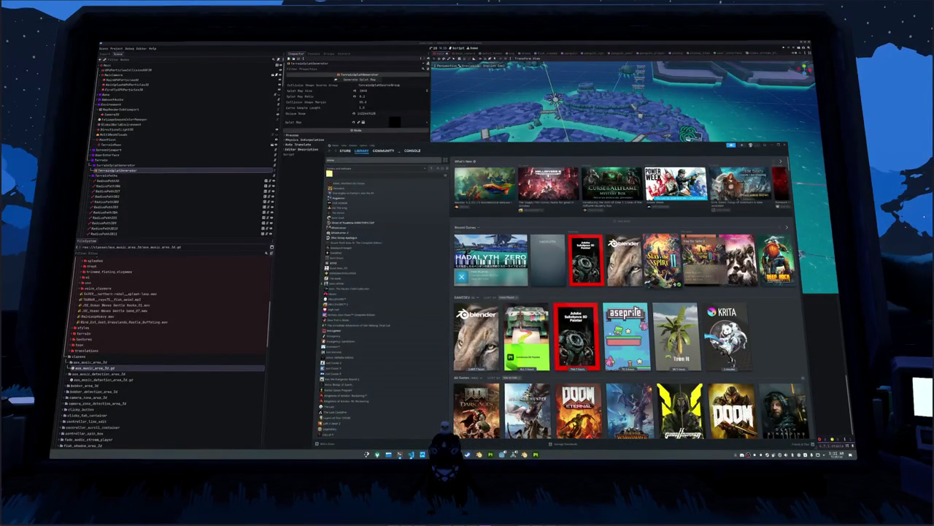
Step: Open the Slay the Spire II page from the Steam Library and launch it
left_click(661, 259)
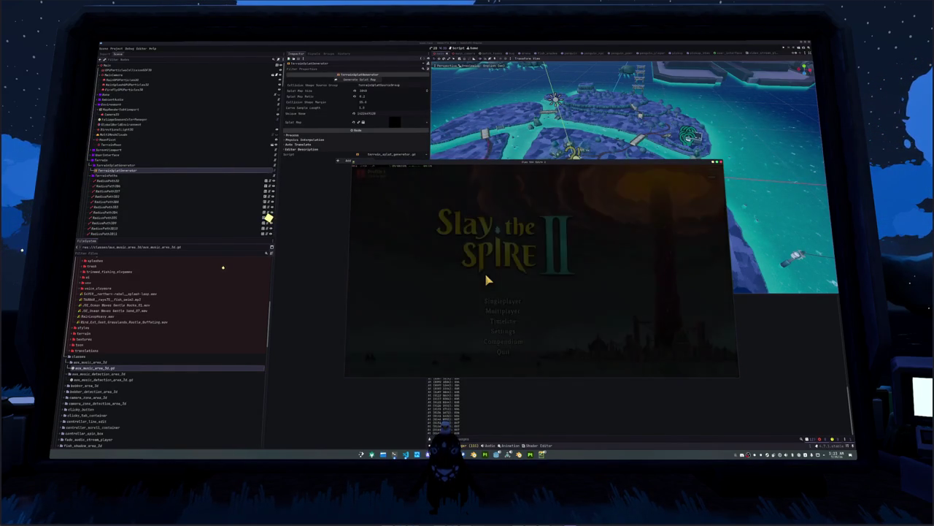
Step: Start a Standard run as The Defect and take the Silver Crucible blessing from Neow
left_click(504, 300)
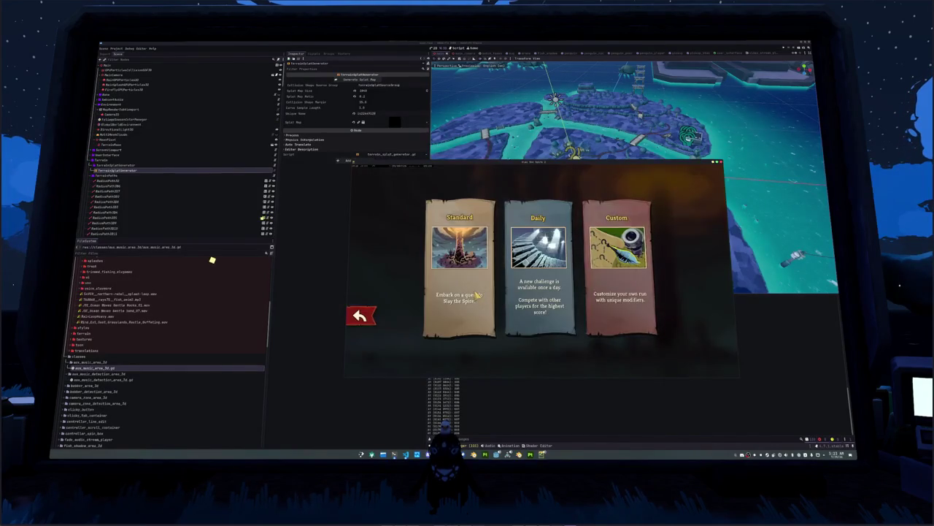
left_click(464, 285)
left_click(576, 349)
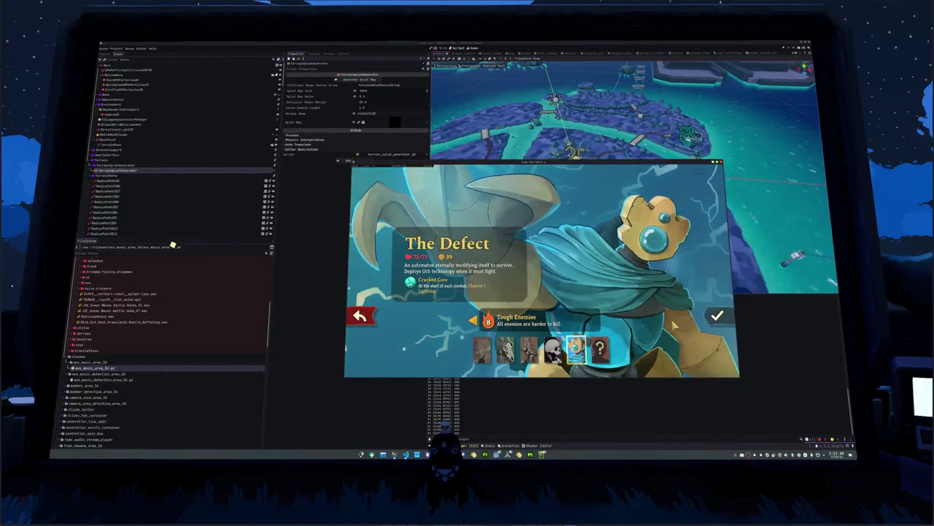
left_click(714, 320)
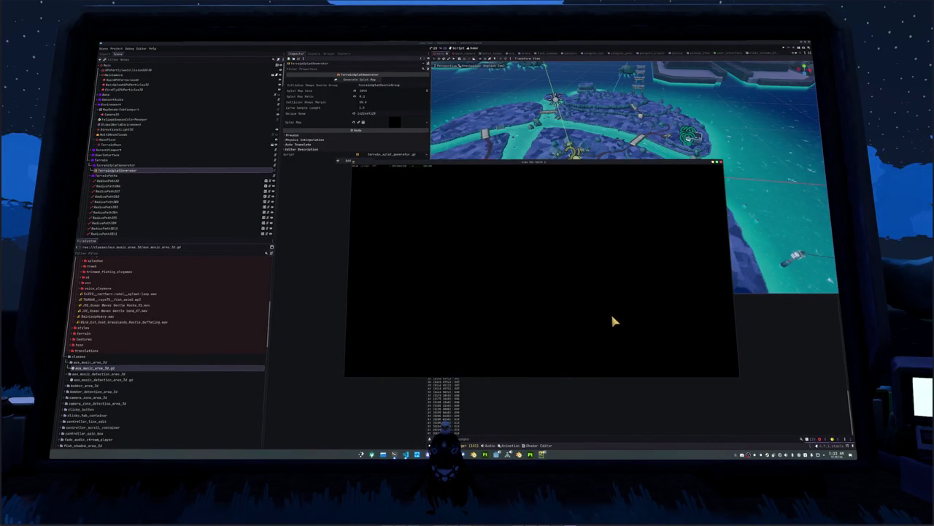
left_click_drag(548, 165, 431, 111)
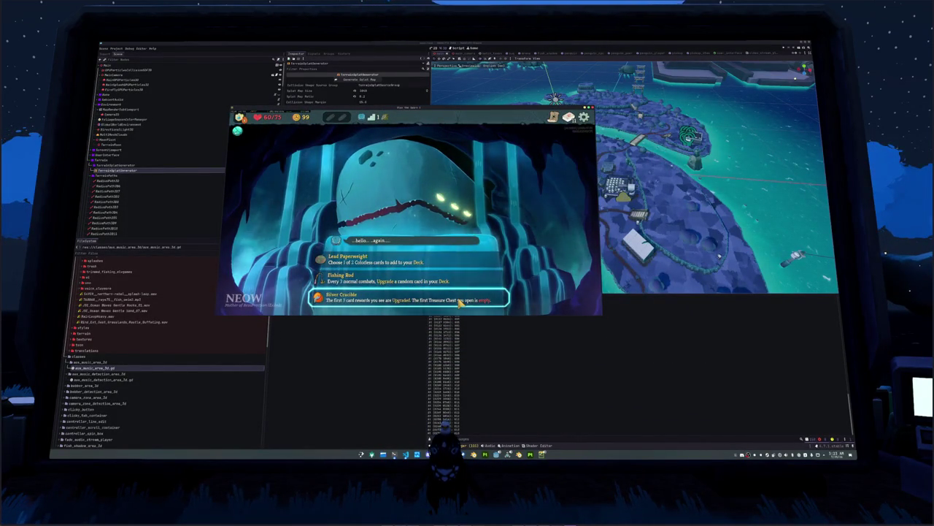
left_click(461, 300)
left_click(388, 301)
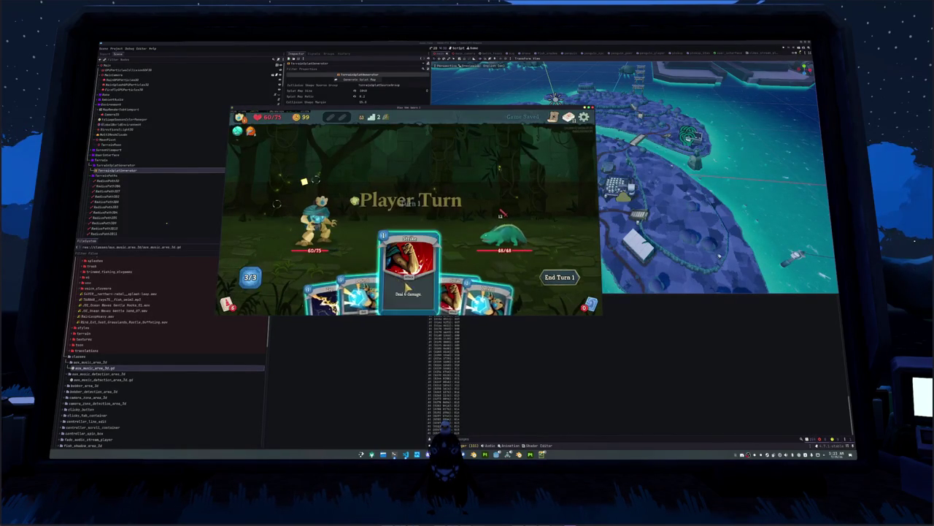
Step: Block with Defends, end the turn, then play Dualcast, Zap and a Strike on the enemy
key("Return")
key("Return")
key("Return")
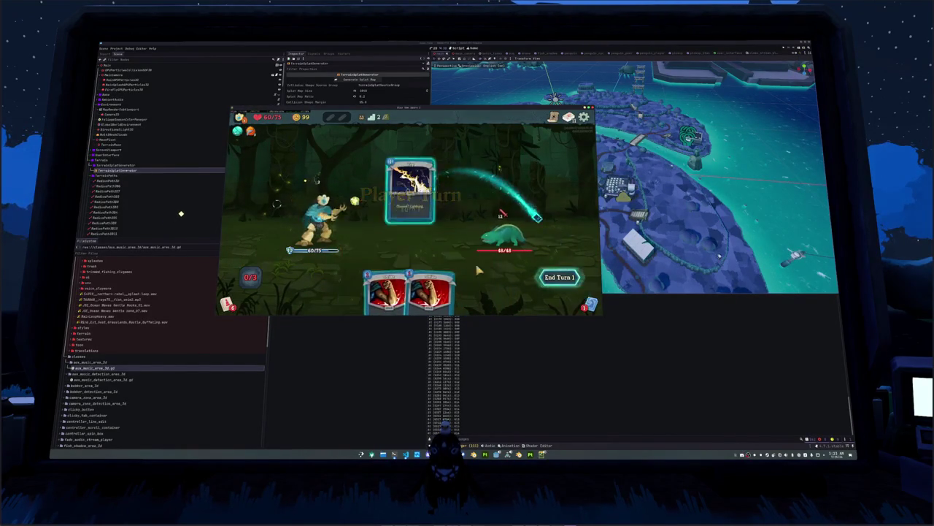
left_click(558, 277)
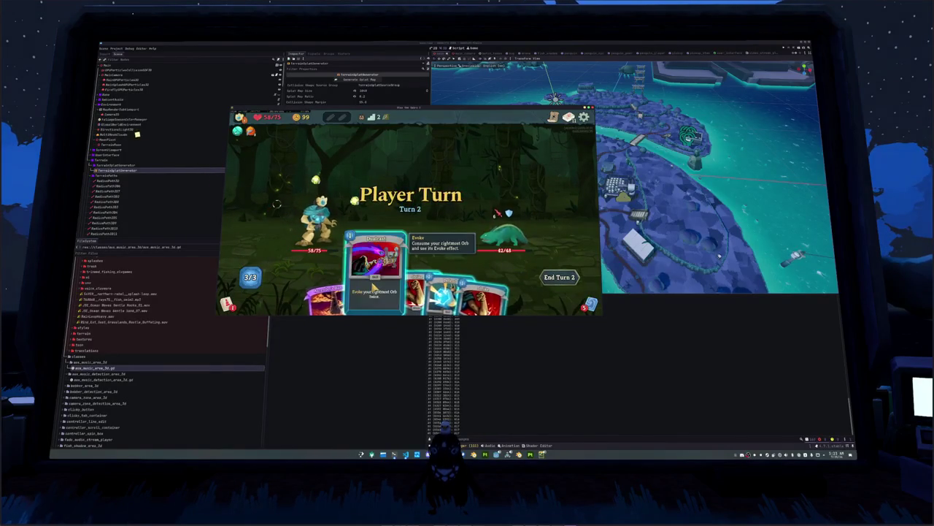
left_click(374, 287)
left_click(445, 292)
left_click(412, 288)
left_click(504, 232)
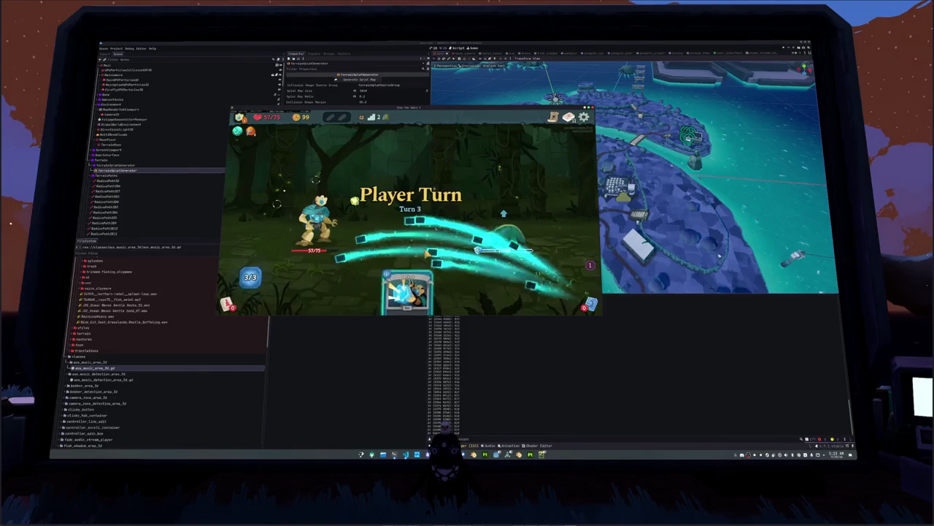
Step: Channel another Zap orb and finish the enemy with attacks to win the first fight
left_click(468, 281)
left_click(406, 211)
left_click(459, 292)
left_click(503, 232)
left_click(437, 285)
left_click(500, 232)
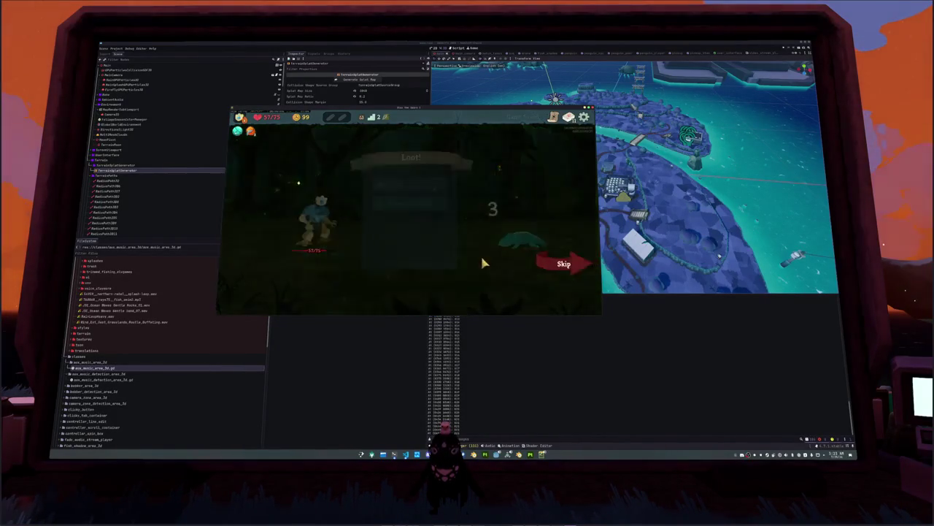
Step: Claim the 14 gold and the first card reward, then proceed to the Overgrowth map
left_click(409, 186)
left_click(410, 187)
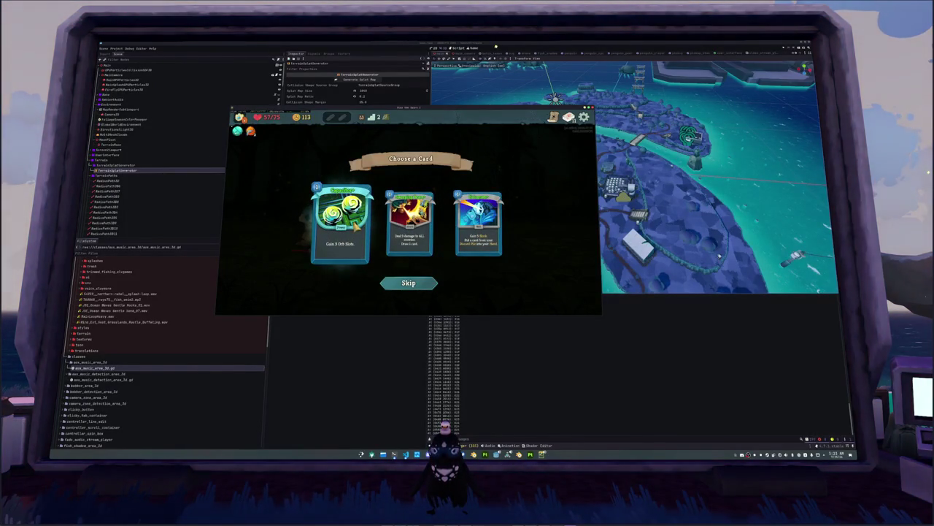
left_click(359, 238)
left_click(548, 261)
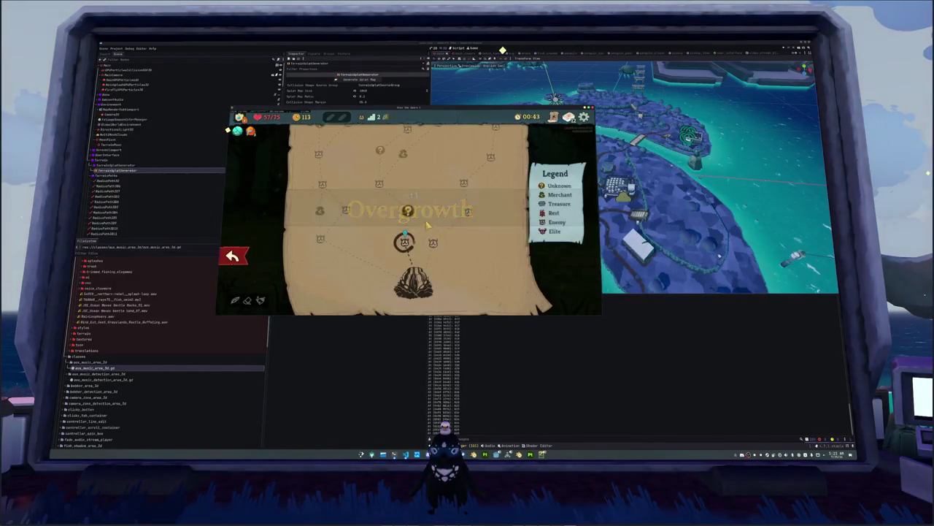
Step: Rest to full HP, then open the jungle fight with two block cards and an orb card
left_click(408, 214)
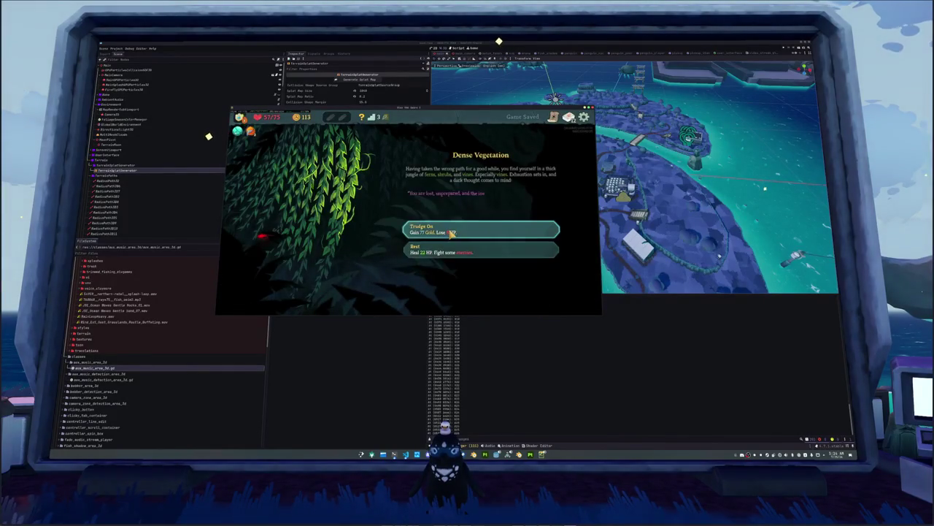
left_click(440, 252)
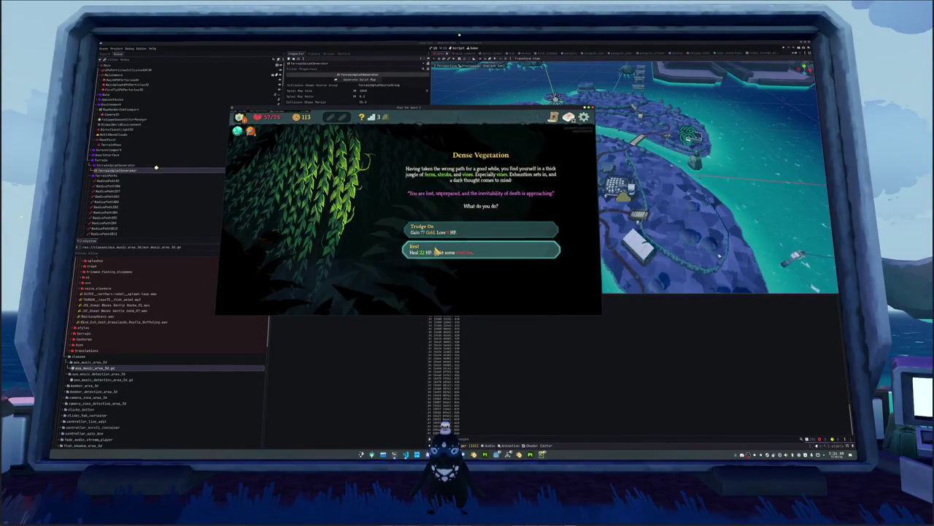
left_click(453, 248)
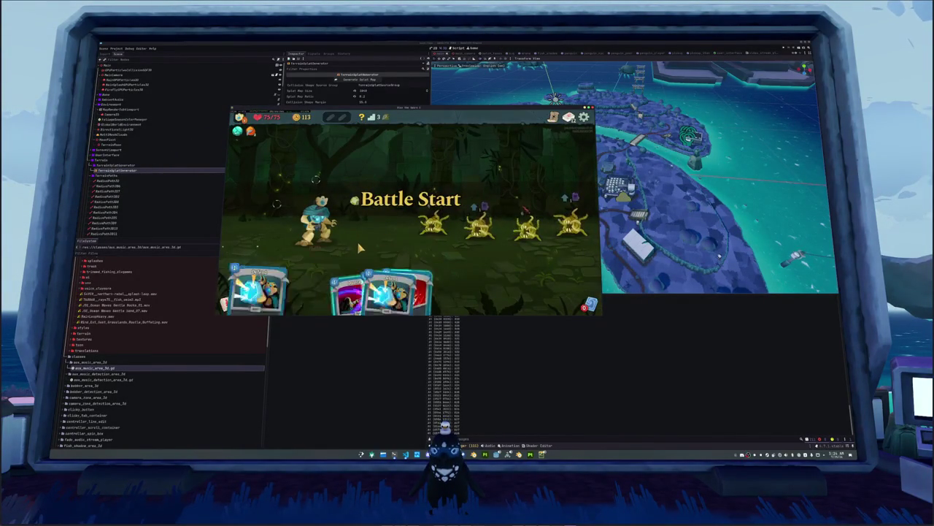
left_click(448, 270)
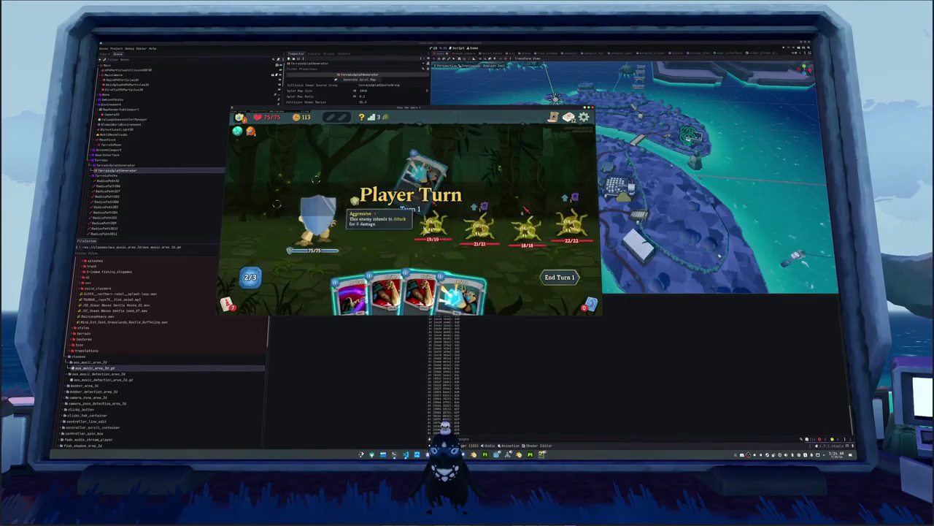
left_click(458, 274)
left_click(365, 288)
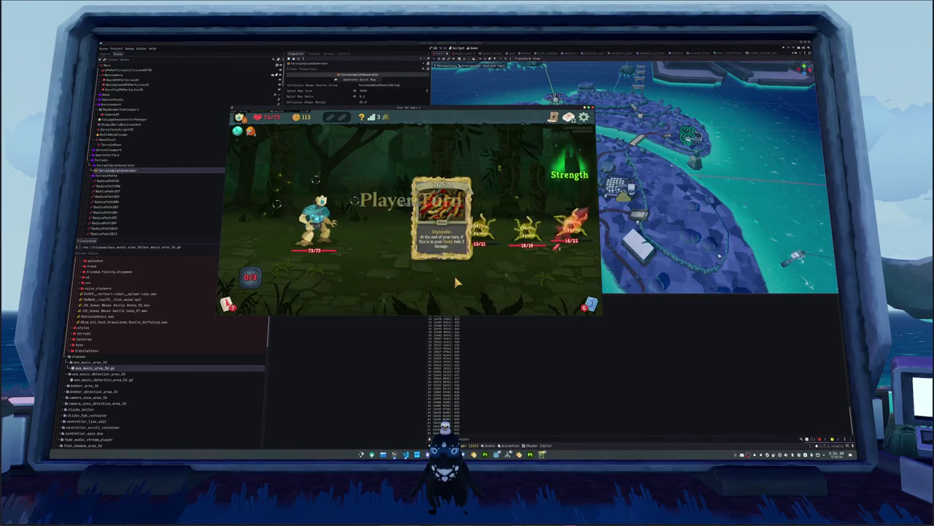
key("1")
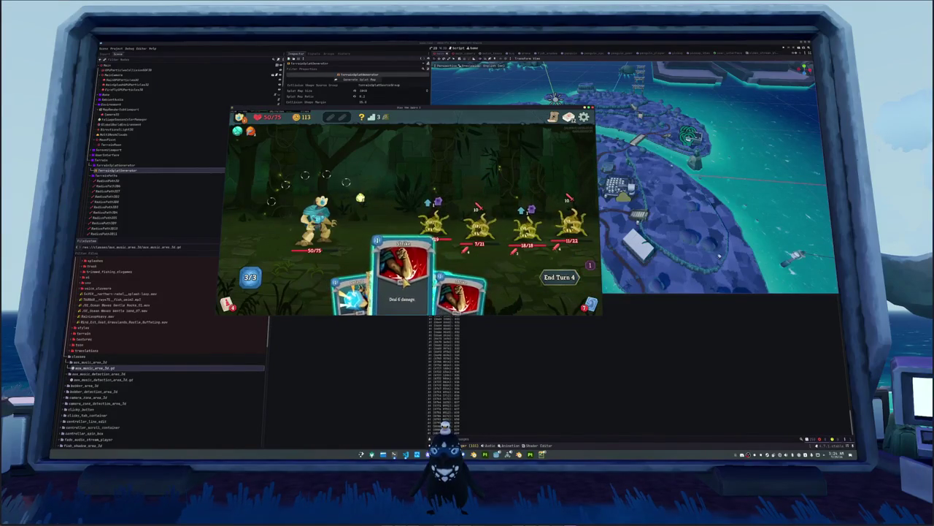
Step: Strike the Wriggler twice, gain block with Defend, and channel and evoke lightning orbs
left_click(473, 219)
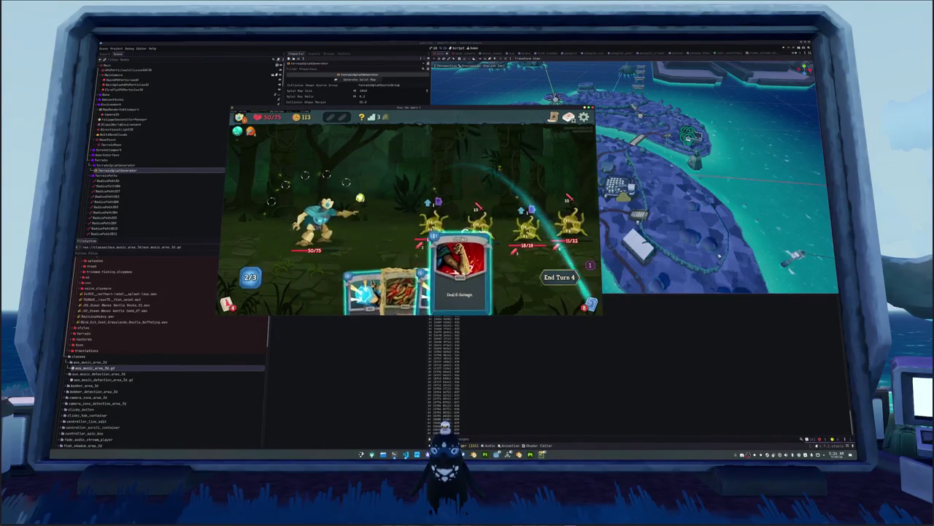
left_click(459, 278)
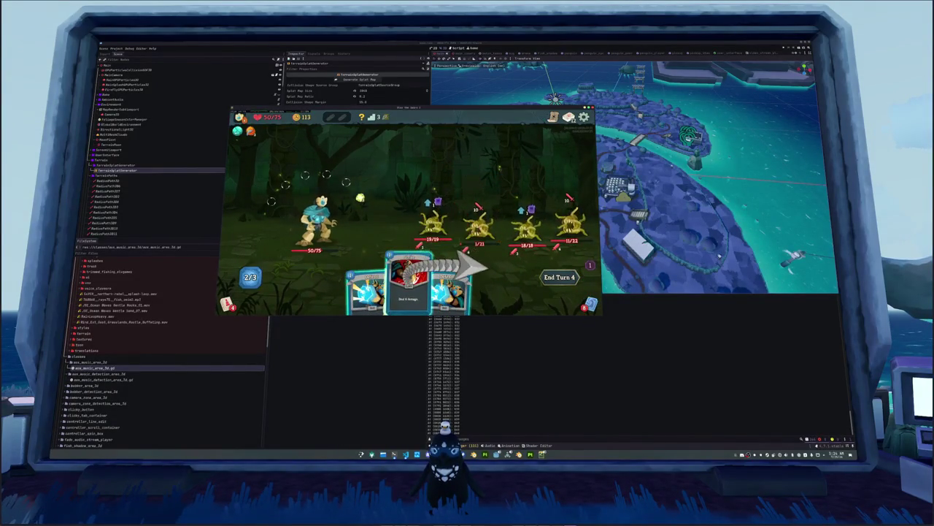
left_click(421, 282)
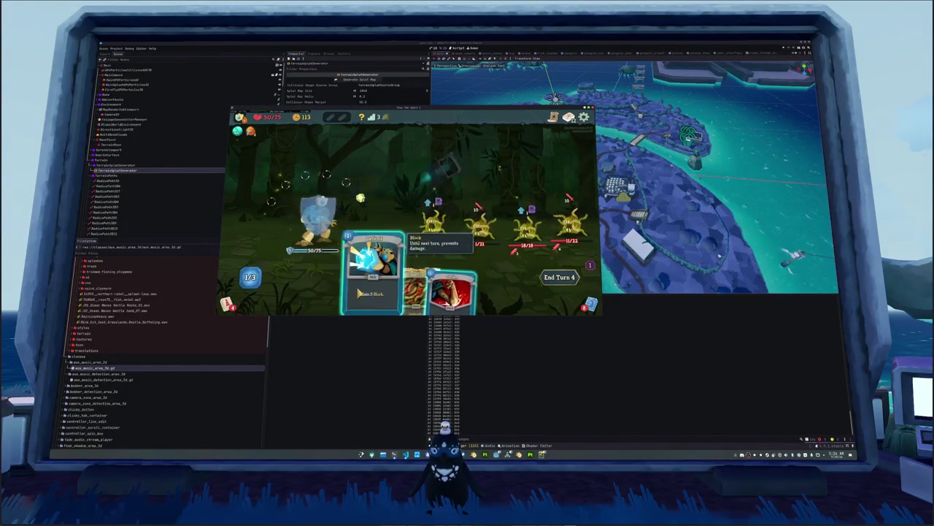
left_click(358, 292)
left_click(360, 199)
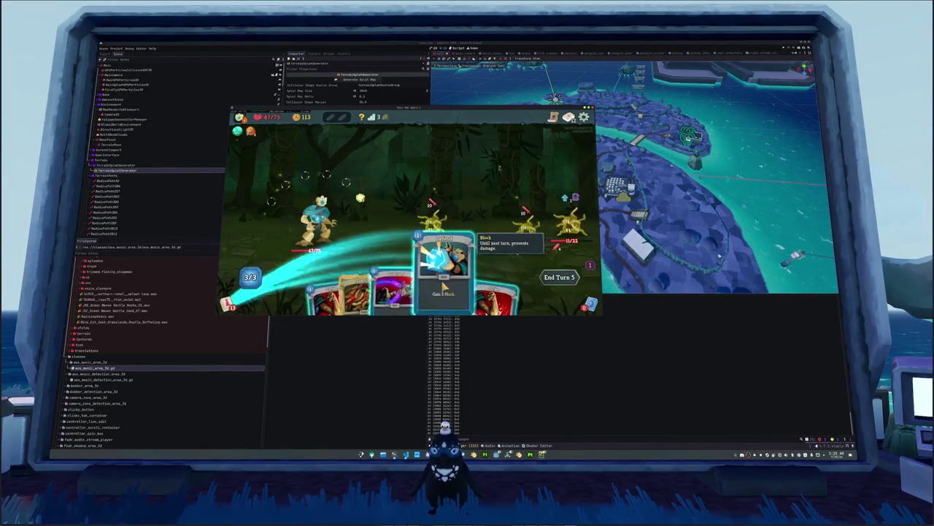
left_click(445, 294)
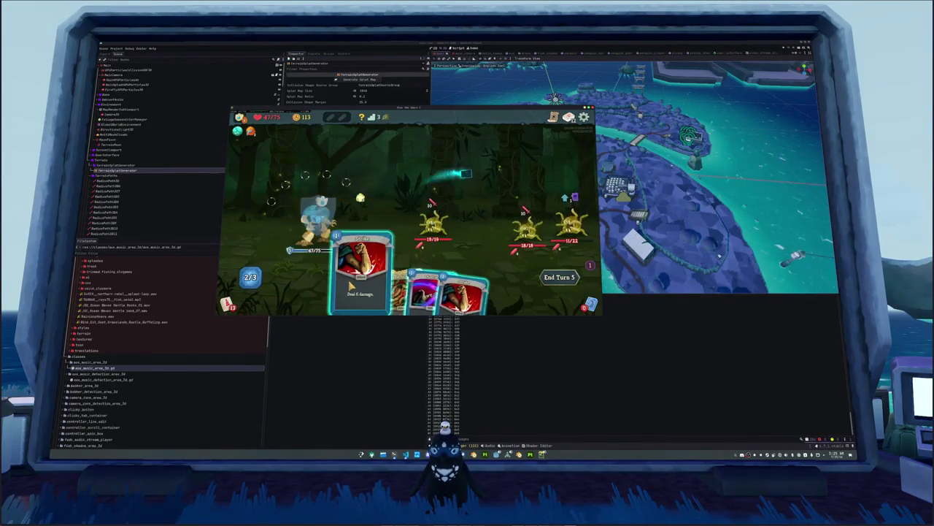
left_click_drag(430, 288, 420, 190)
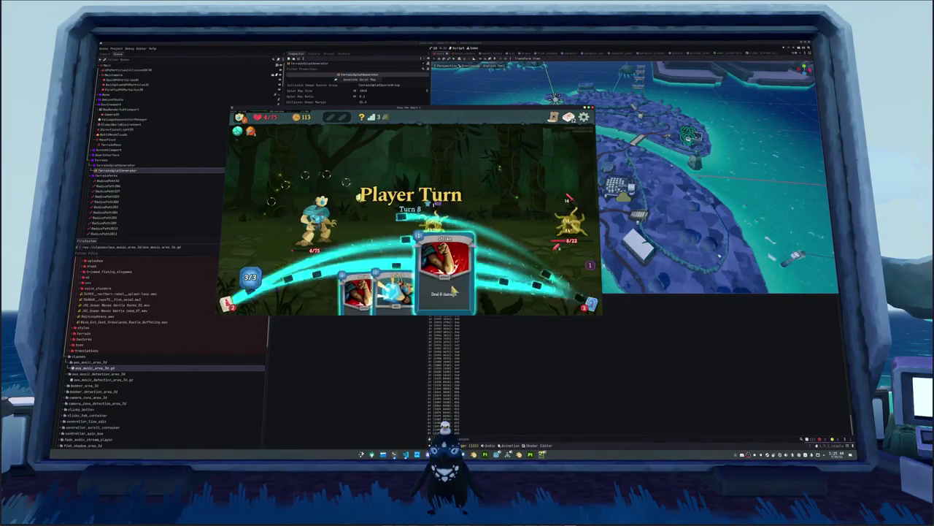
Step: Kill the right-hand enemy, spend the remaining energy on the middle enemy, and end the turn
left_click(571, 220)
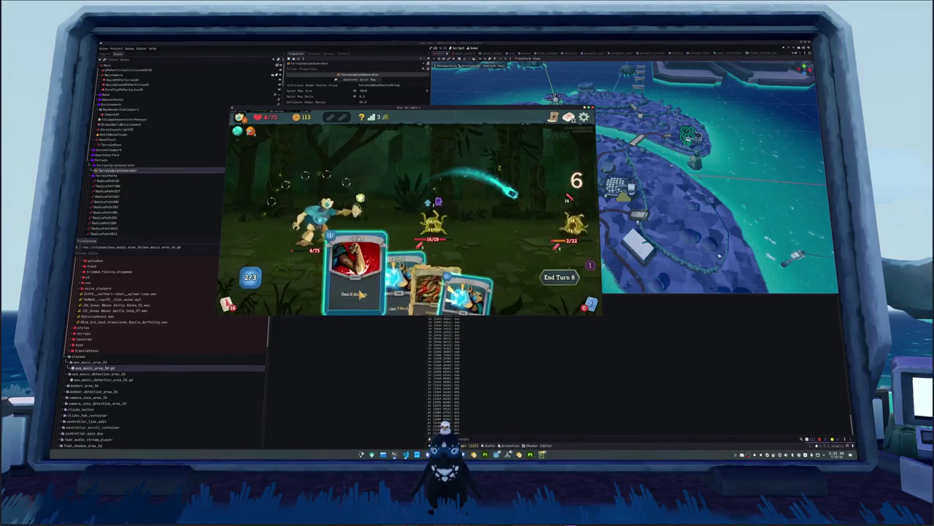
left_click(571, 220)
left_click(447, 289)
left_click(433, 219)
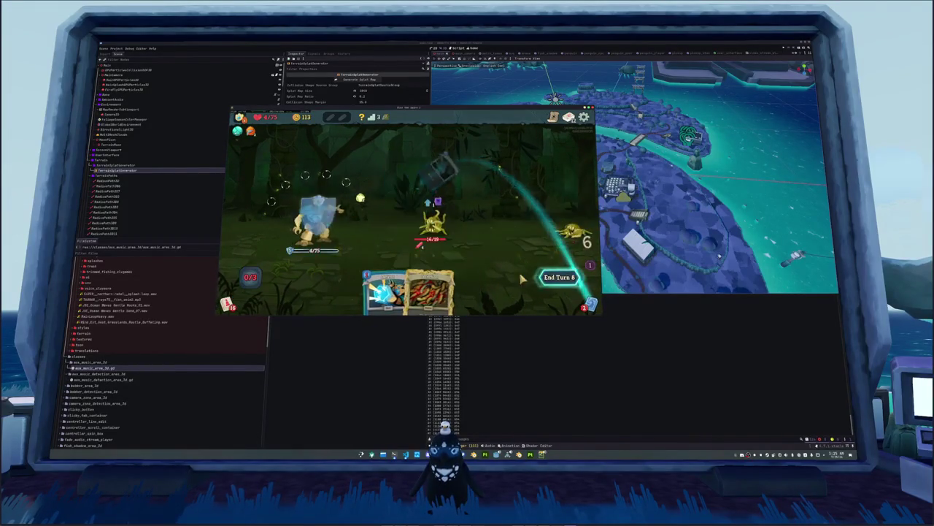
left_click(560, 278)
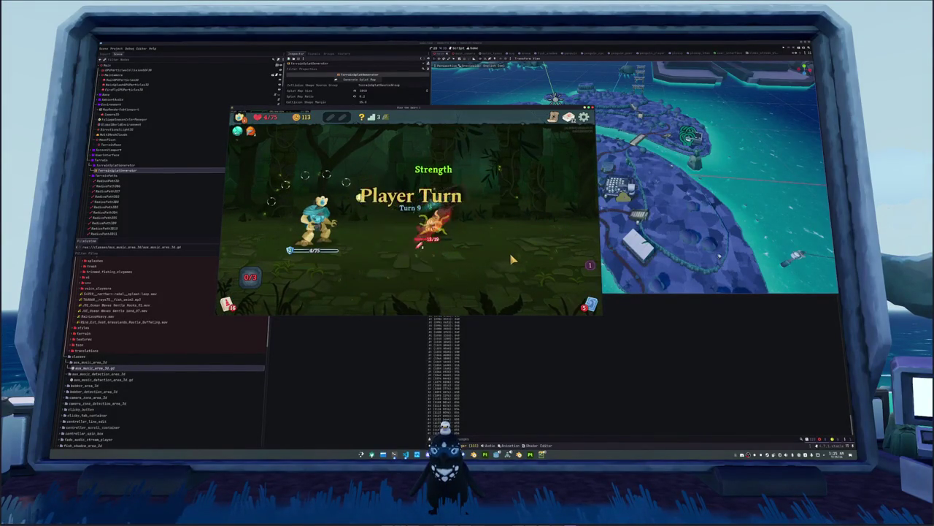
Step: Play a strike and a block card from the new hand and end the turn as the run ends
left_click(441, 281)
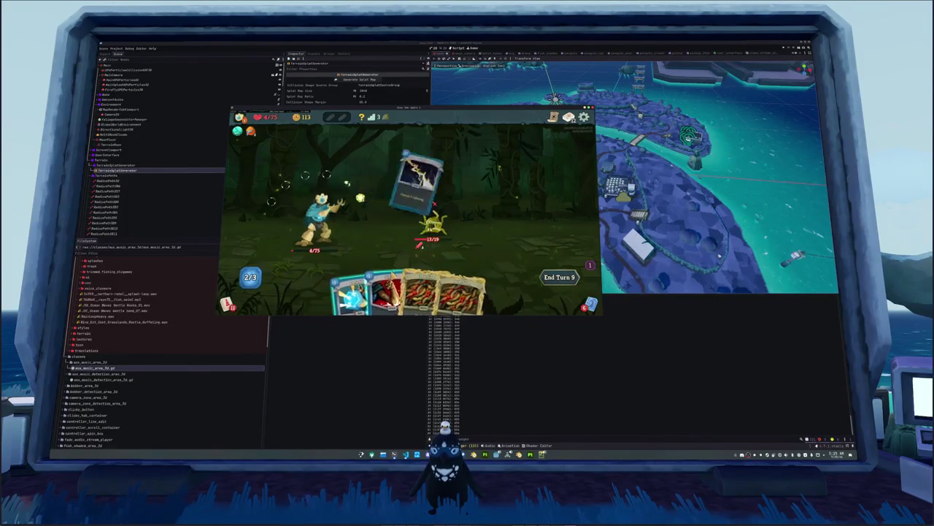
left_click(380, 288)
left_click(357, 287)
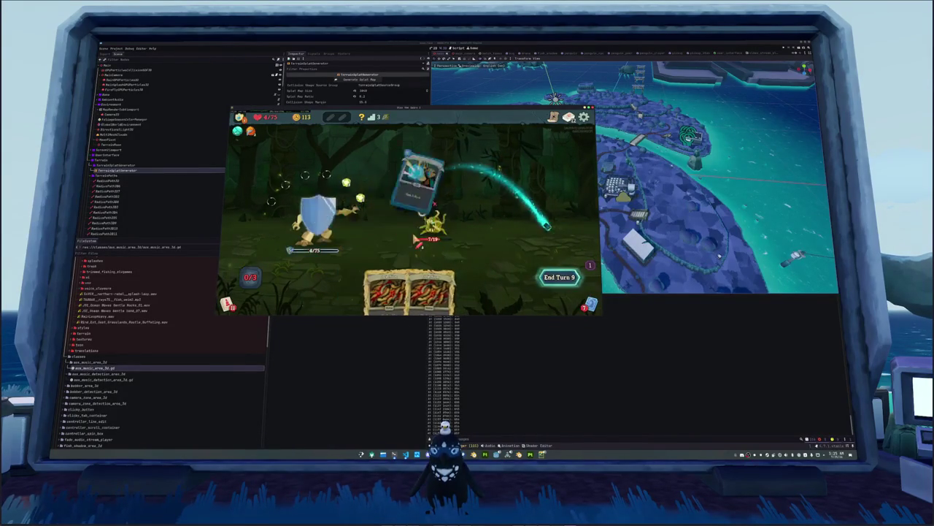
left_click(540, 276)
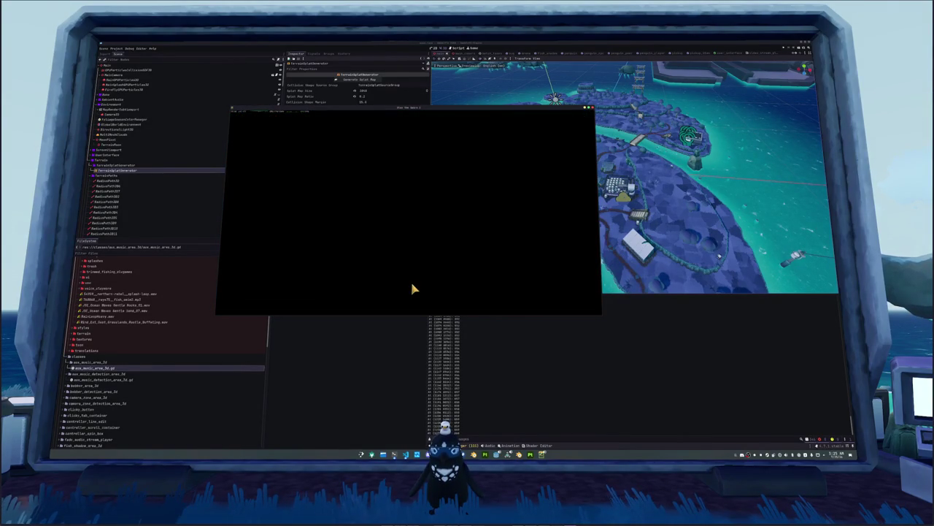
Step: Embark on a new Standard run as the Defect, choose an opening event option, and go to the map
left_click(380, 245)
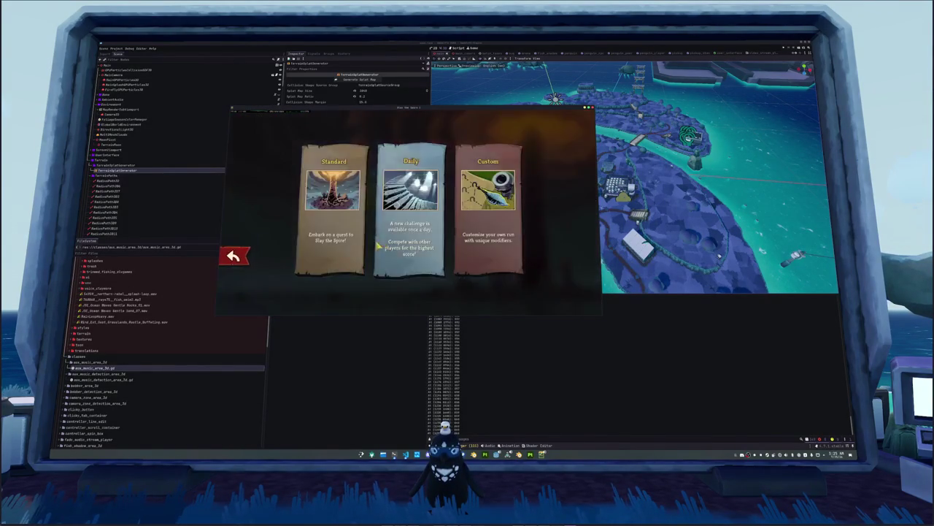
left_click(354, 245)
left_click(443, 287)
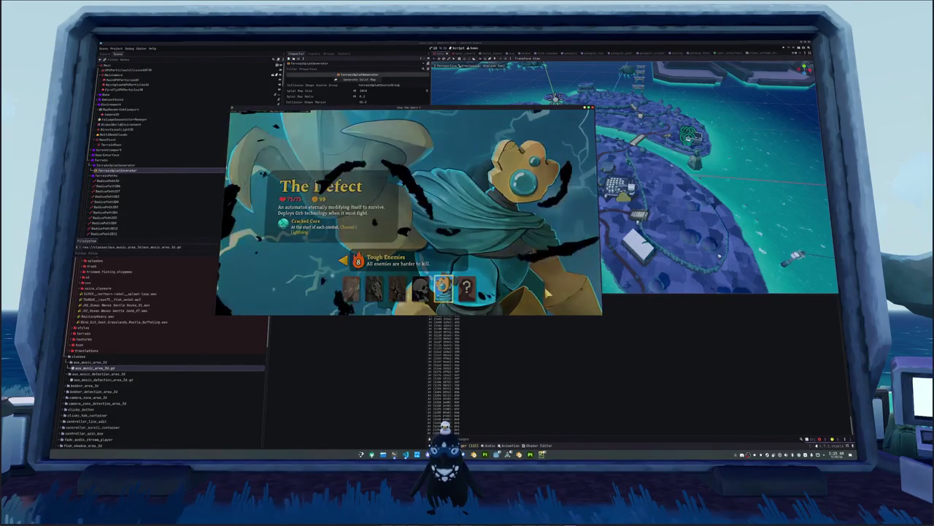
left_click(546, 292)
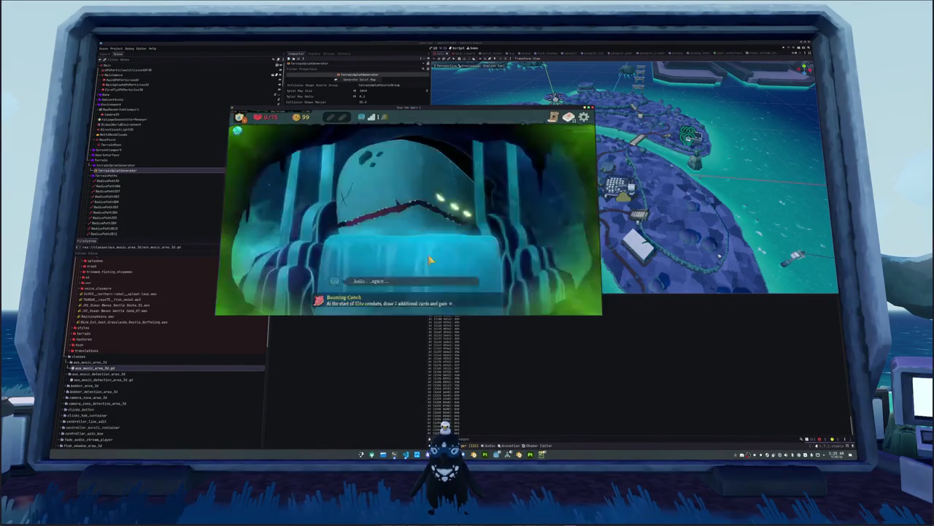
left_click(373, 285)
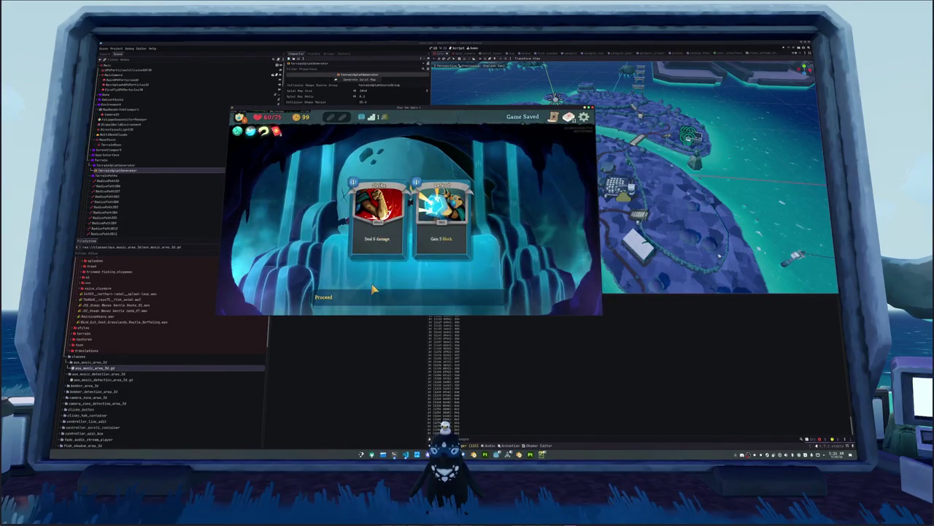
left_click(370, 297)
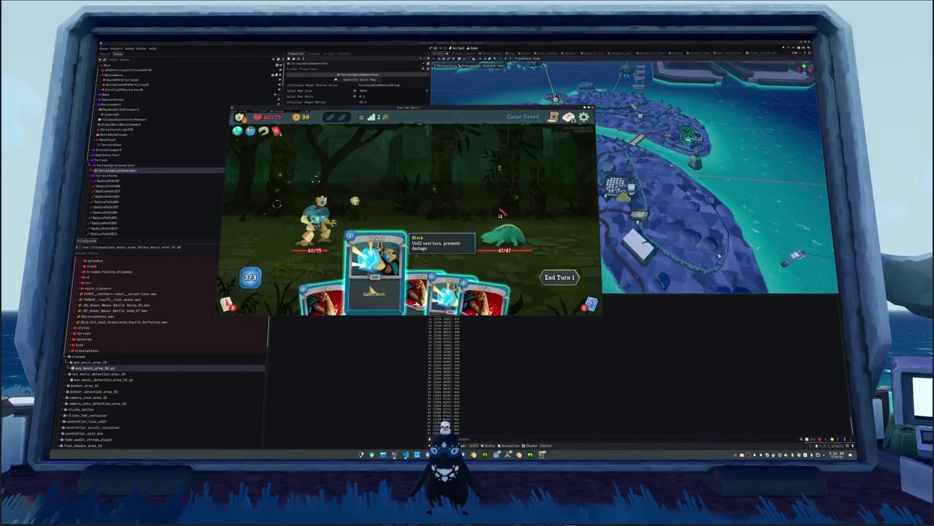
Step: Attack and block against the lizard, then finish it with Strike and Chained Lightning
left_click(502, 232)
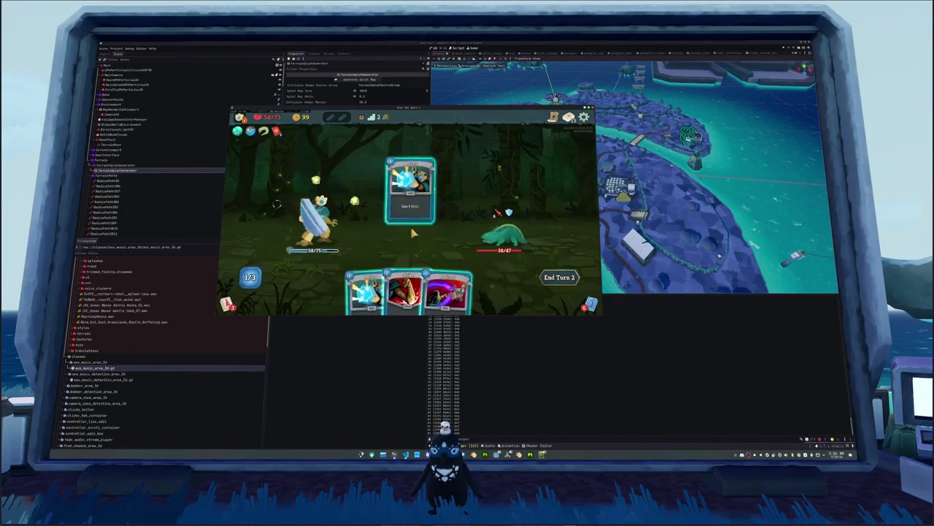
left_click(370, 294)
left_click(560, 277)
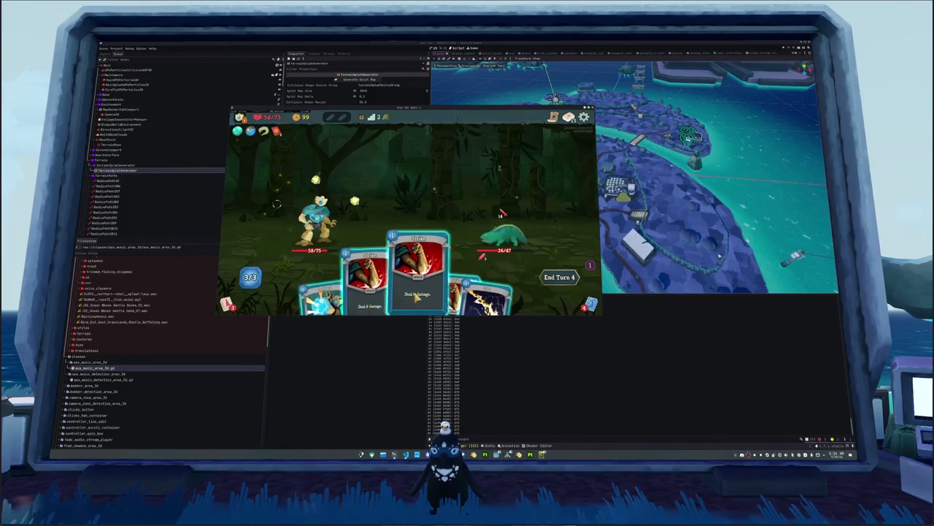
left_click_drag(418, 289, 497, 233)
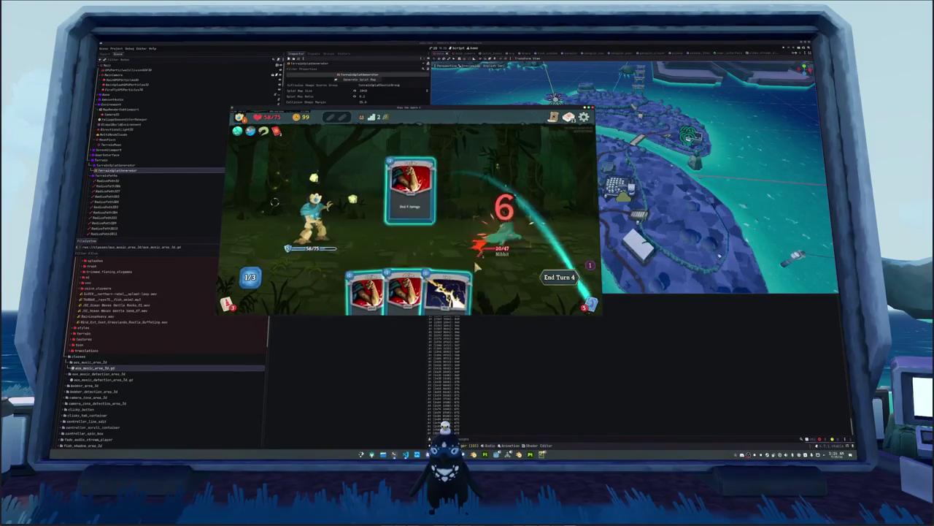
left_click_drag(453, 288, 465, 256)
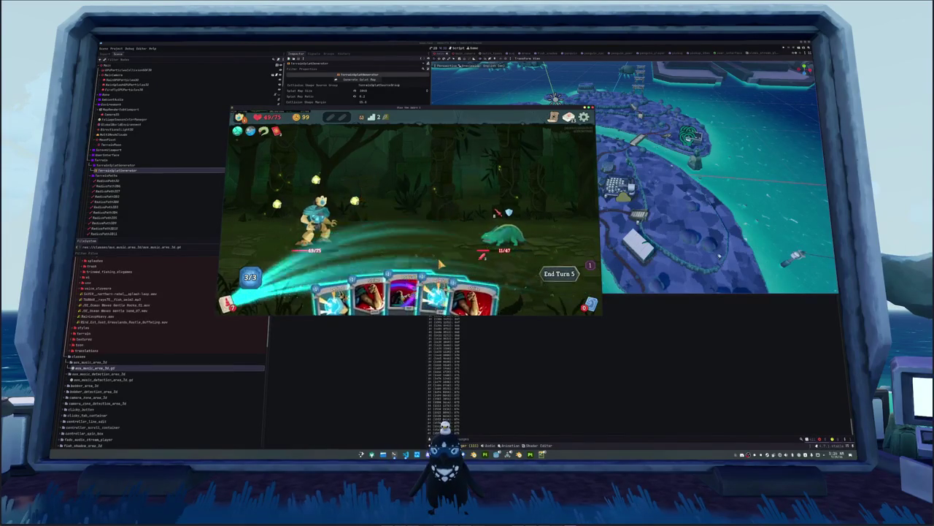
left_click_drag(406, 288, 496, 234)
Step: Collect the gold reward, raising gold to 111, and take a card from the reward choices
left_click(436, 192)
left_click(419, 188)
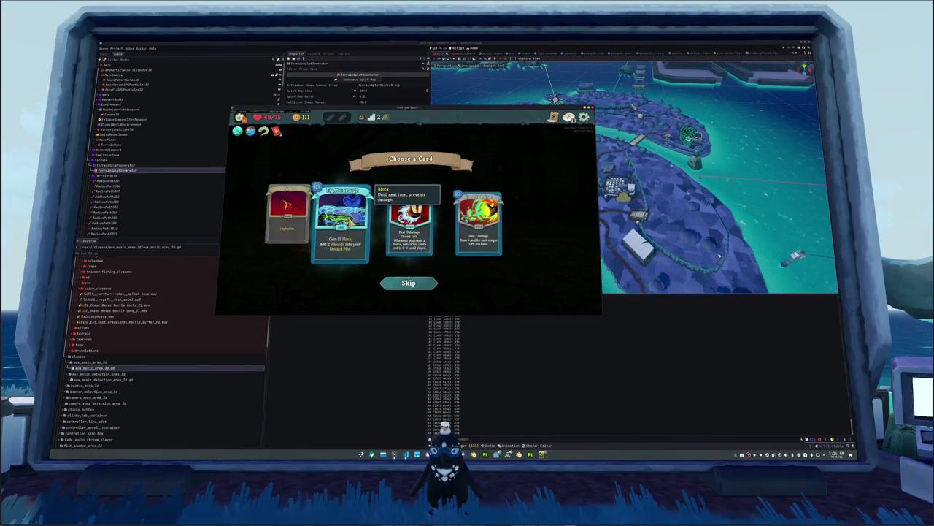
left_click(373, 213)
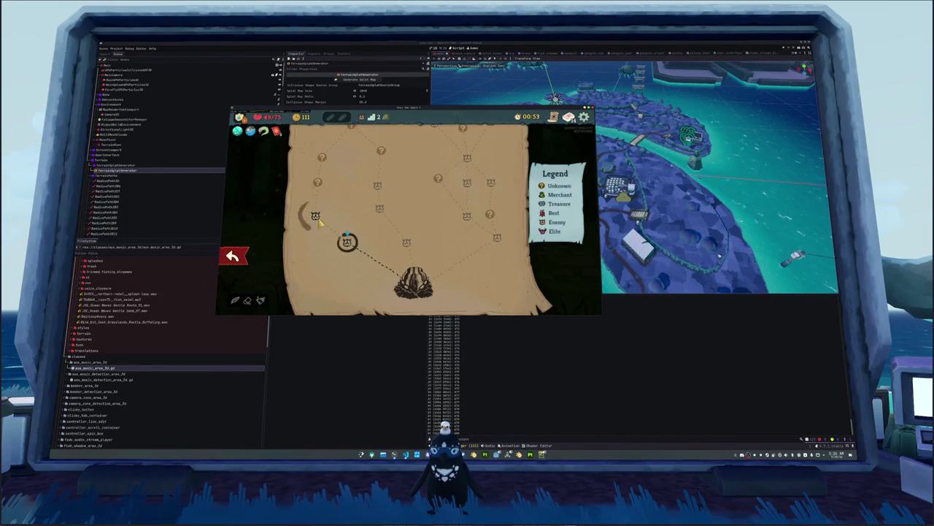
Step: Fight the Fuzzy Wurm Crawler with Defends and attacks over several turns, finishing it with a 6-damage card
left_click(317, 217)
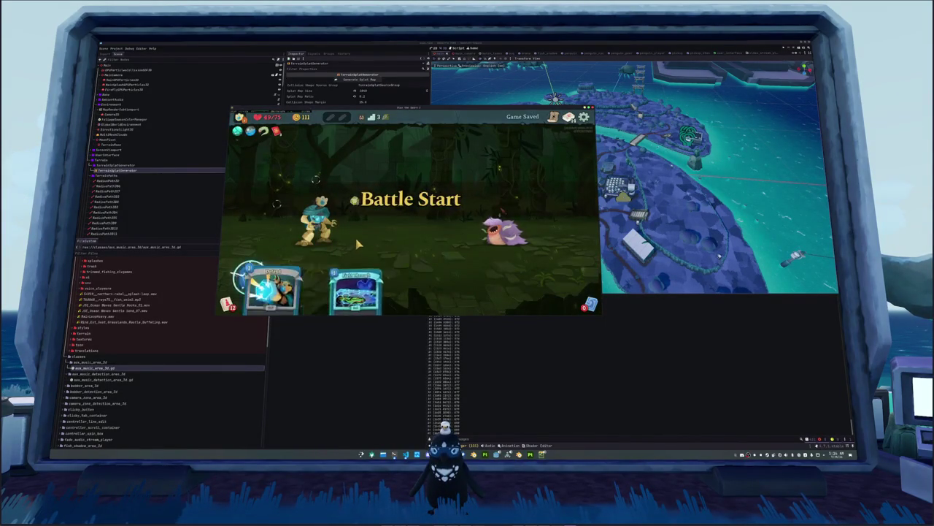
left_click(409, 219)
left_click_drag(420, 292, 504, 227)
left_click(559, 277)
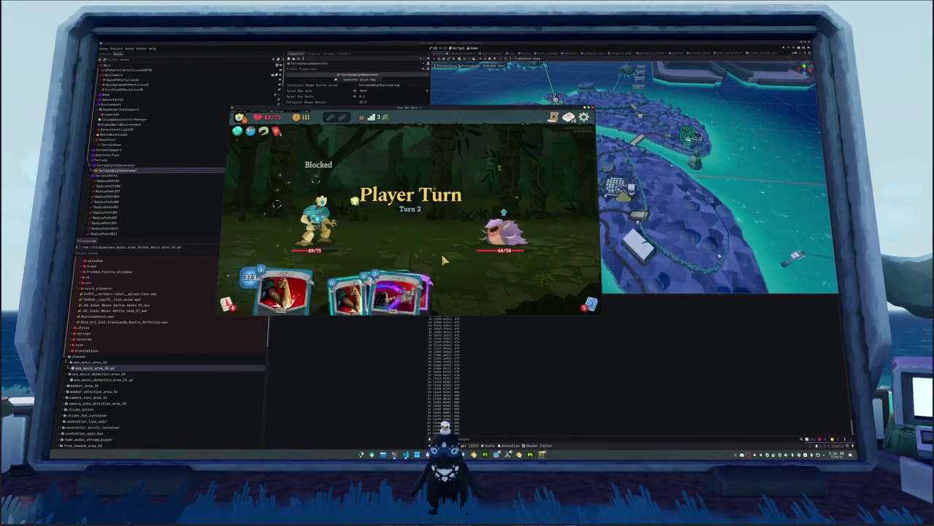
mouse_move(376, 292)
left_mouse_down()
mouse_move(417, 146)
mouse_move(546, 232)
left_mouse_up()
left_click_drag(405, 292, 504, 227)
left_click(559, 276)
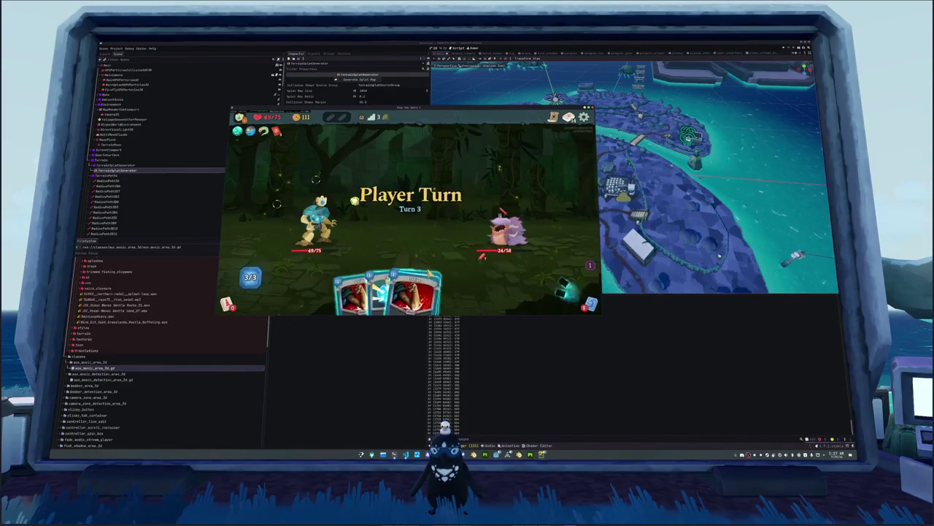
left_click_drag(411, 273, 402, 231)
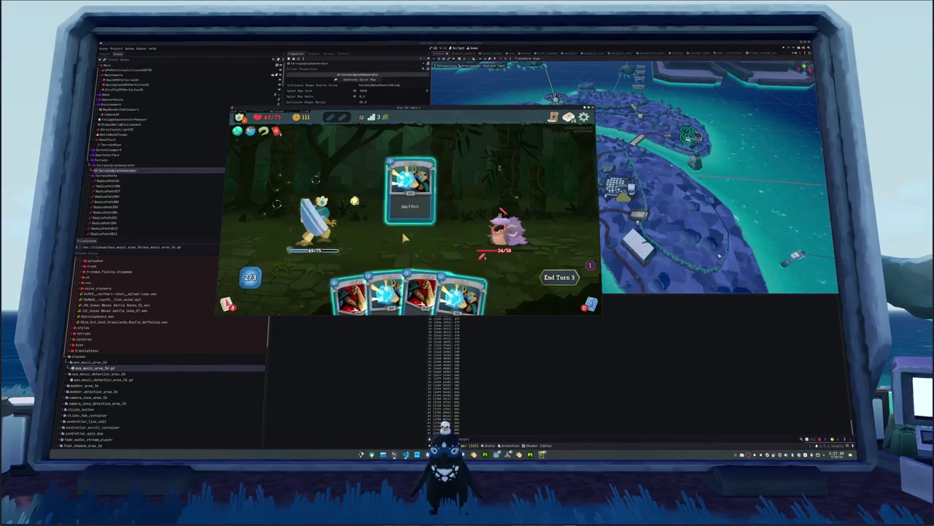
left_click_drag(407, 271, 503, 227)
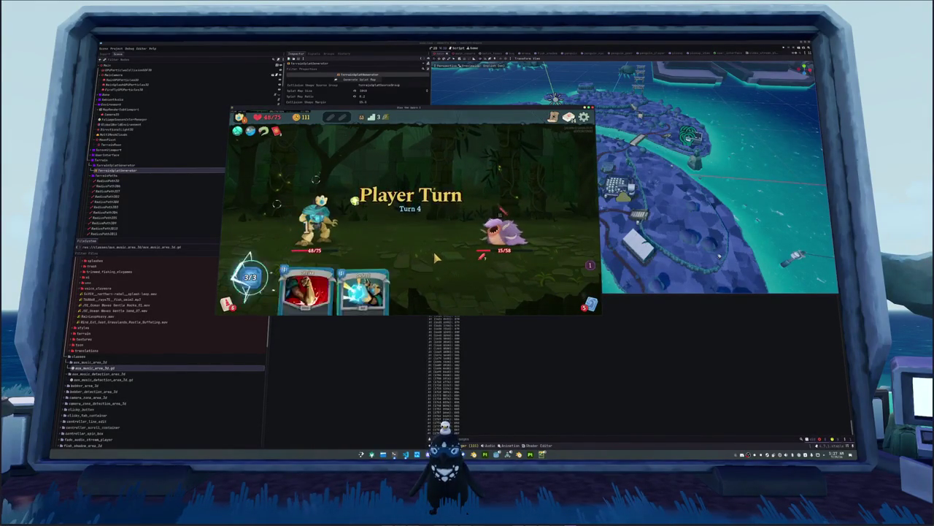
left_click_drag(502, 213, 505, 219)
Step: Collect the gold, bringing it to 120, add Thunder to the deck, and return to the map
left_click(418, 188)
left_click(417, 188)
left_click(416, 188)
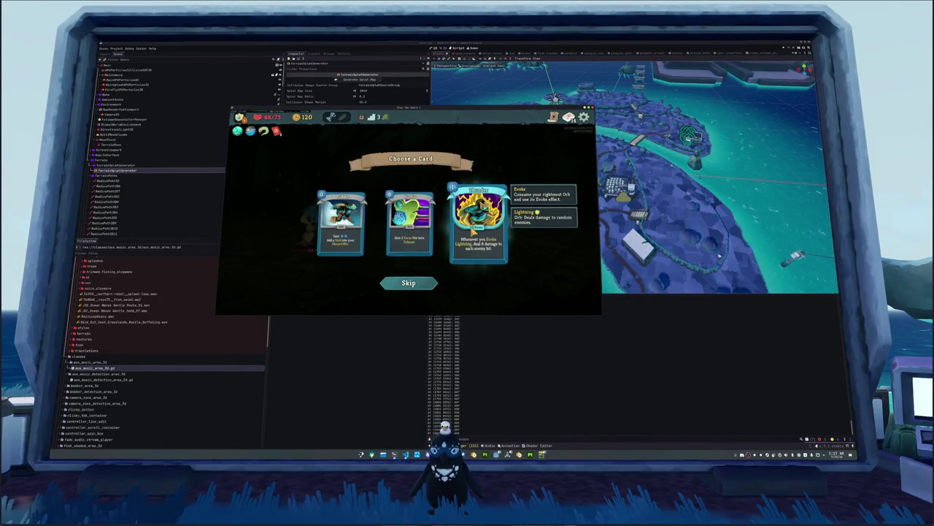
left_click(479, 223)
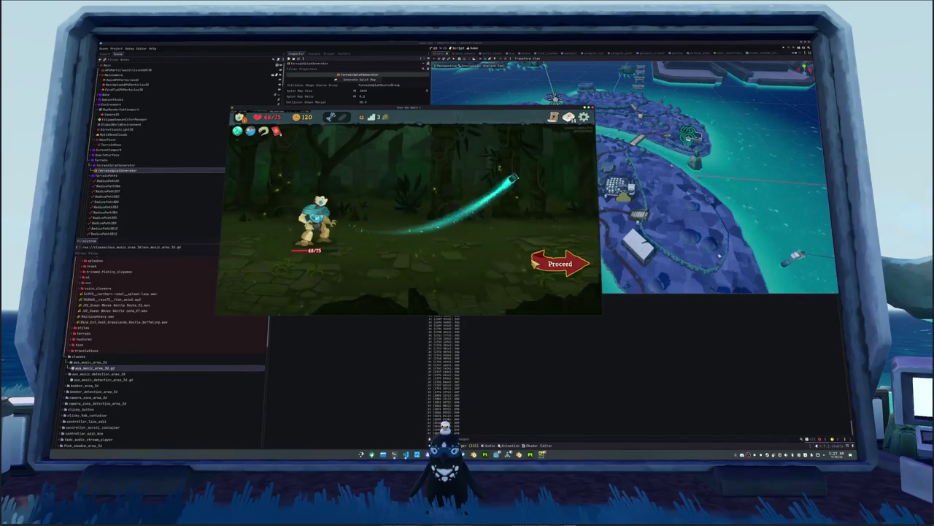
left_click(529, 261)
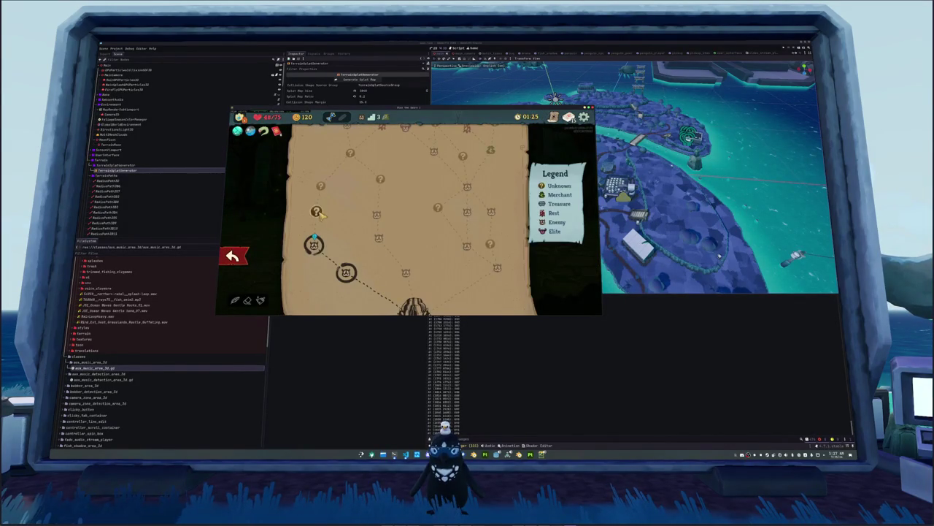
Step: Bathe at the Wellspring, then choose Kill the Trees at the Unrest Site
left_click(317, 213)
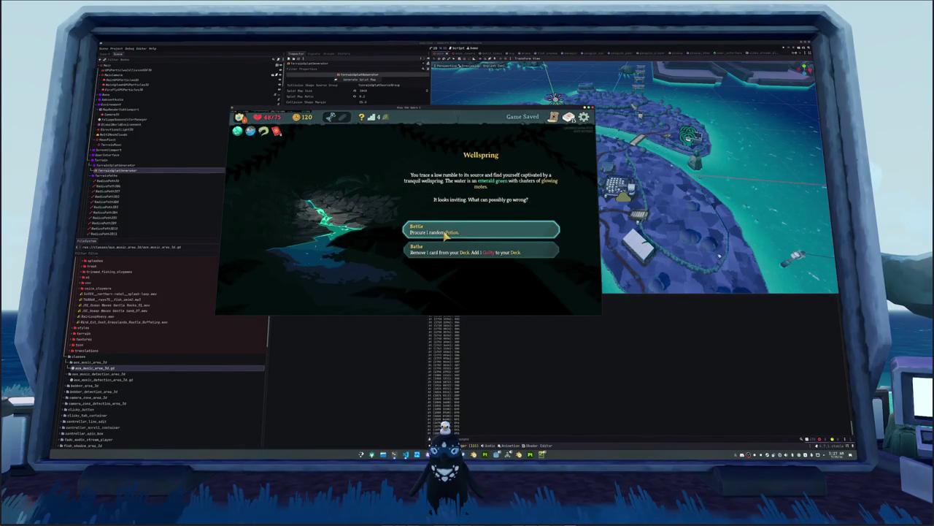
left_click(448, 255)
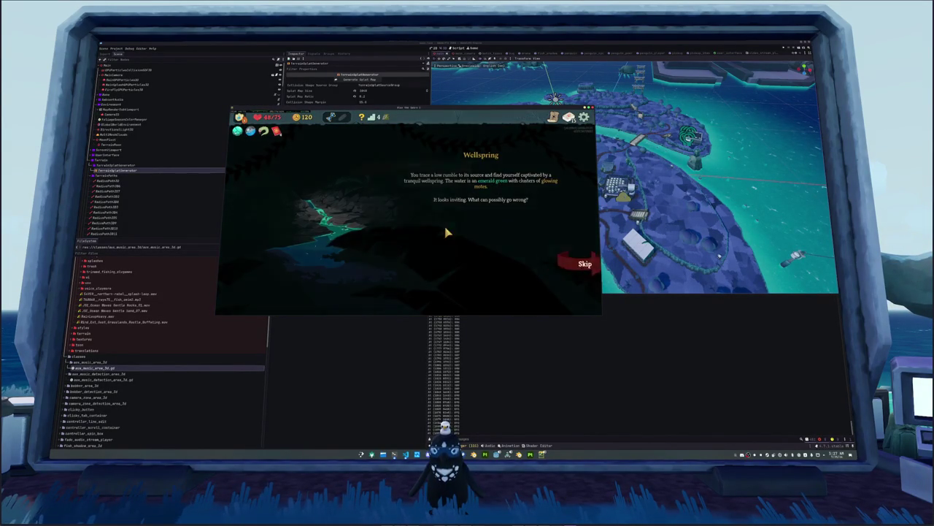
left_click(428, 211)
left_click(435, 235)
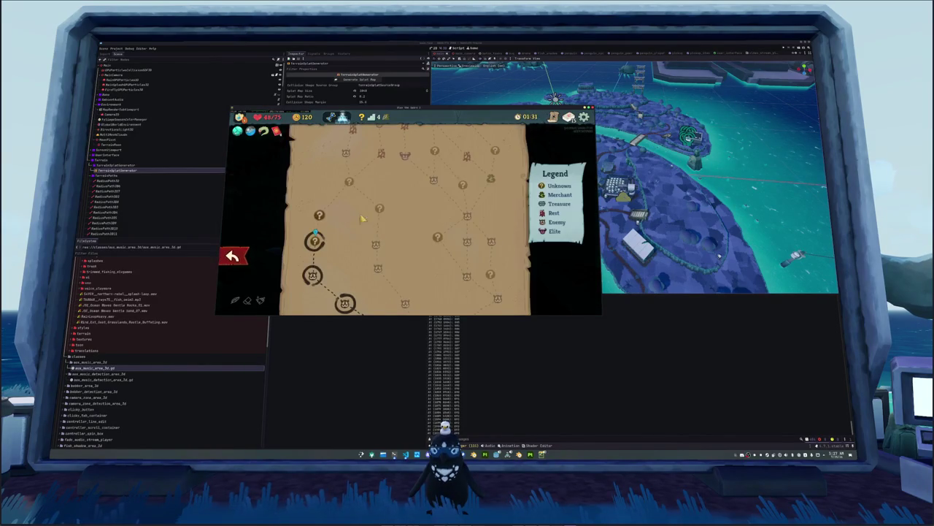
left_click(320, 217)
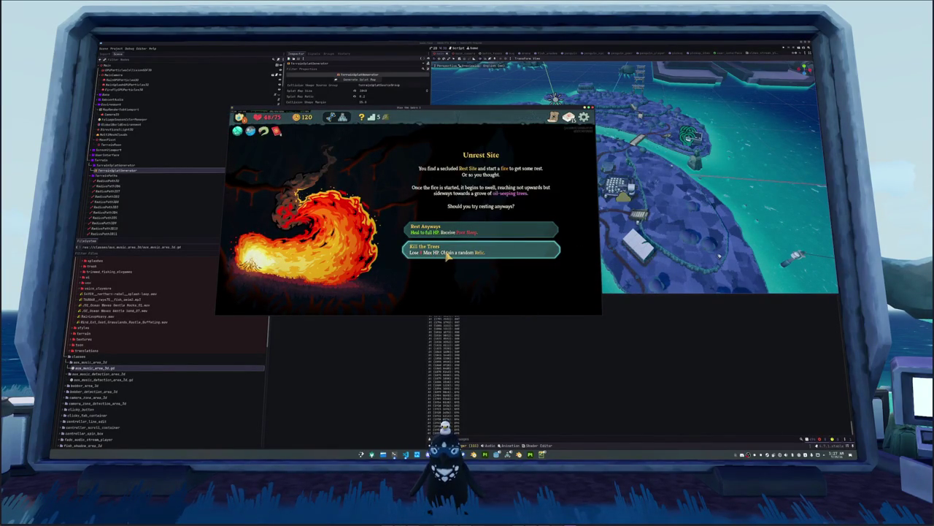
left_click(448, 252)
left_click(442, 229)
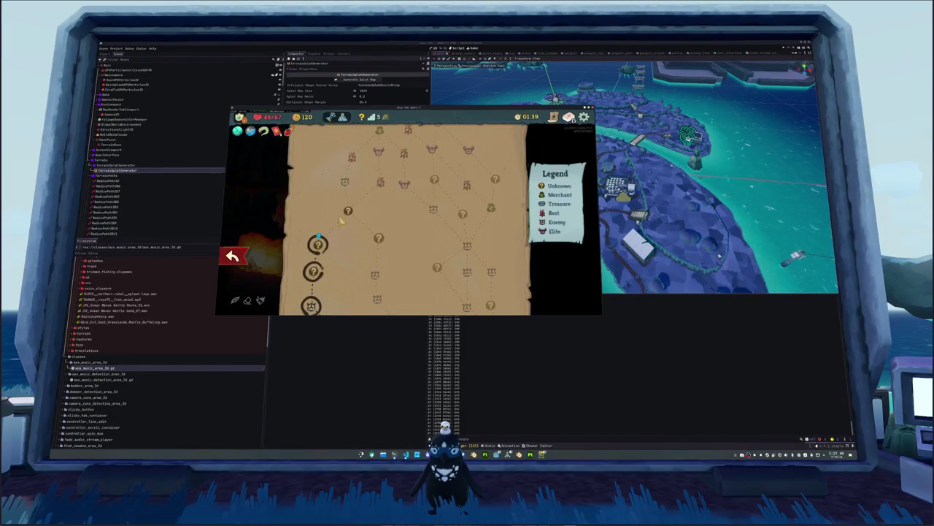
Step: Fight the Shrieker Beetle down to 10 HP with Strikes and a block card, then stop the game with F8
left_click(350, 212)
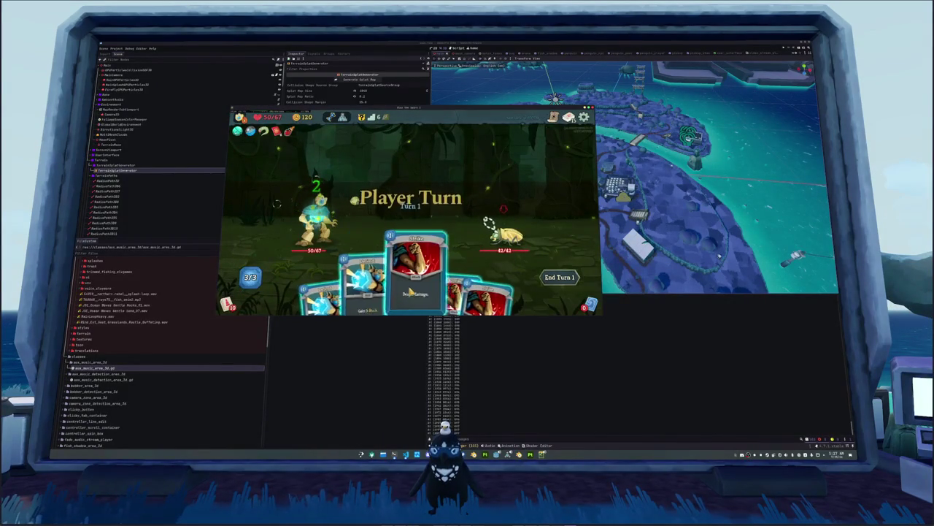
left_click(421, 295)
left_click_drag(461, 296, 419, 232)
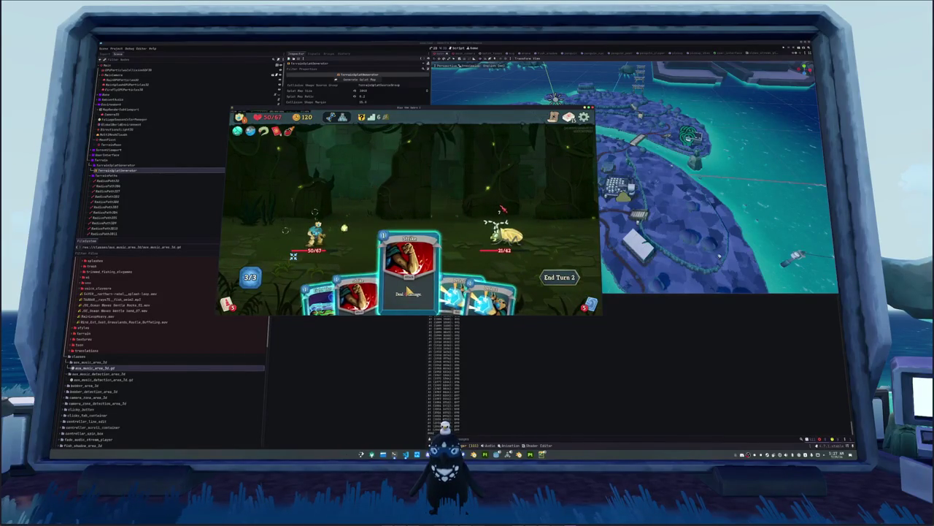
left_click(325, 300)
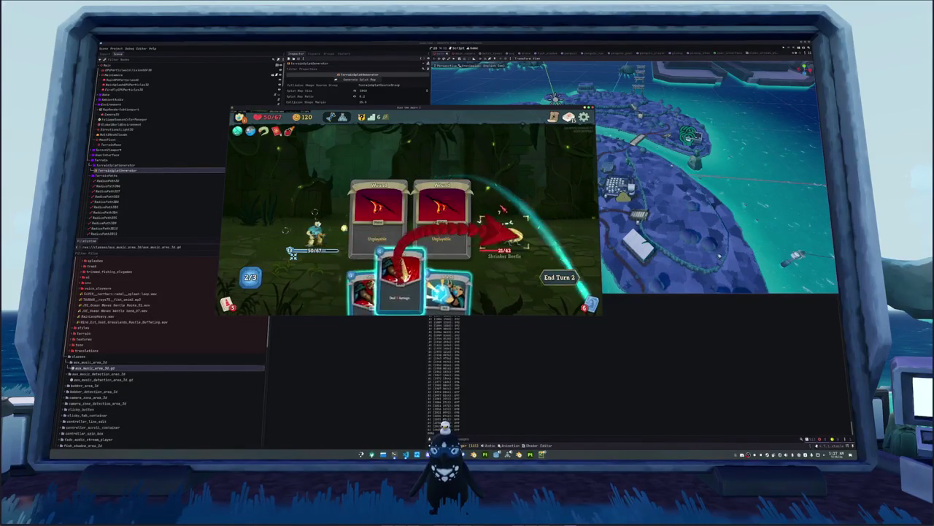
left_click(376, 283)
left_click(559, 278)
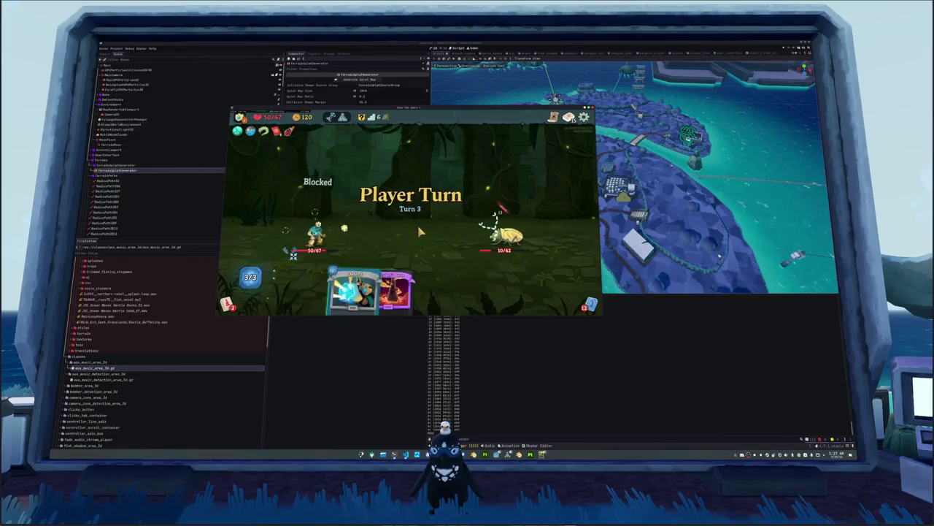
key("F8")
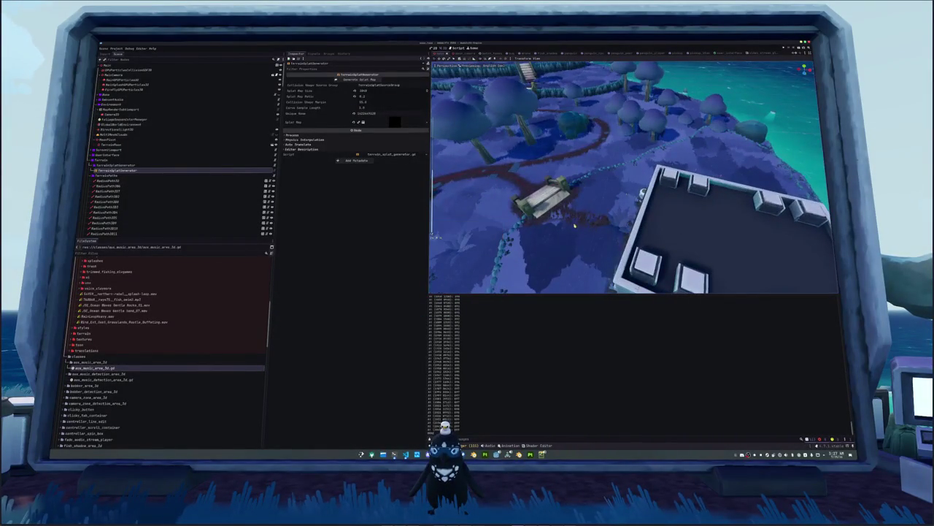
Step: Orbit the island view, collapse TerrainPaths, and select BoulderMultiMeshPlacerCache in the Scene dock
left_click_drag(453, 226, 497, 219)
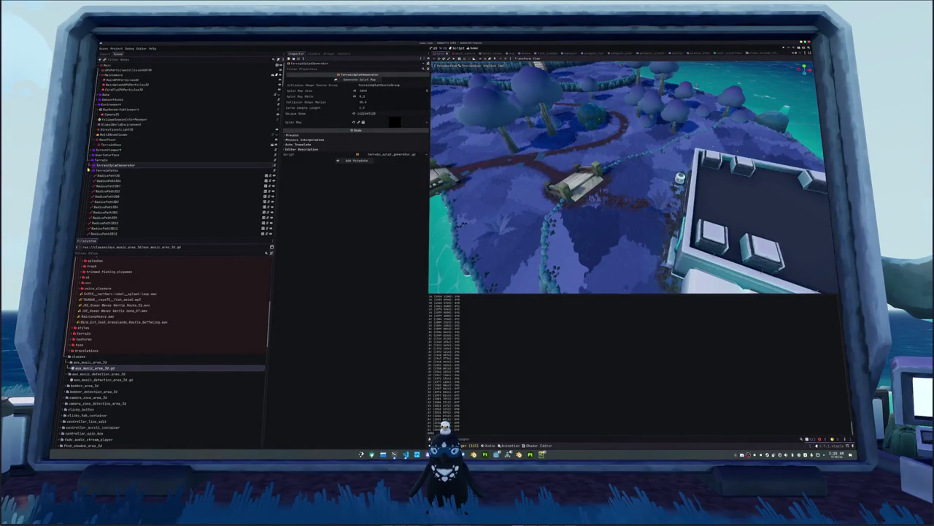
left_click(90, 175)
left_click(110, 202)
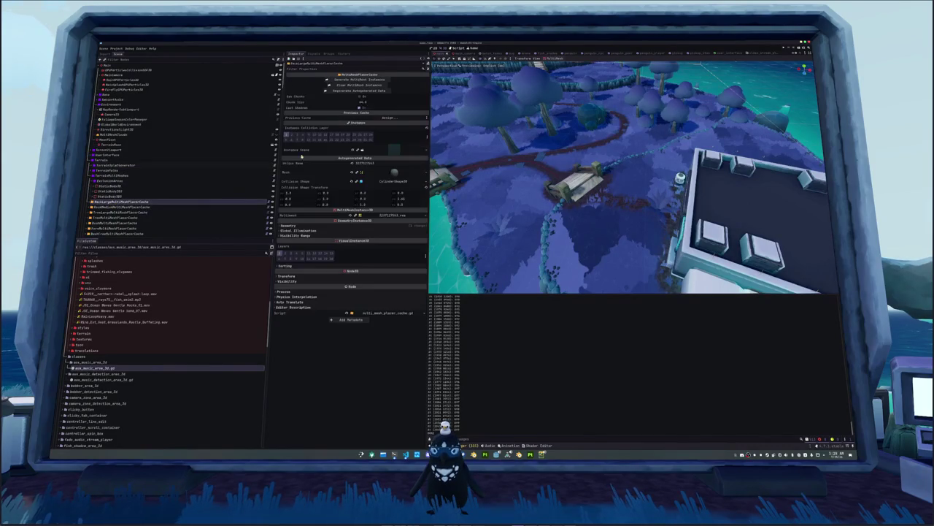
Step: Generate MultiMesh instances for the boulder and BackLarge placer caches, then select FarmMultiMeshPlacerCache and open the Project menu
left_click(333, 135)
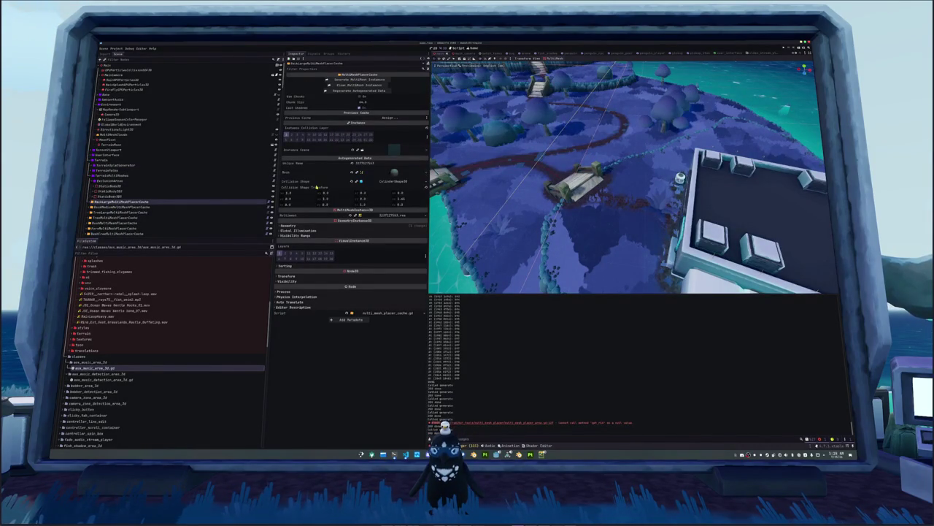
scroll(129, 217, "down", 4)
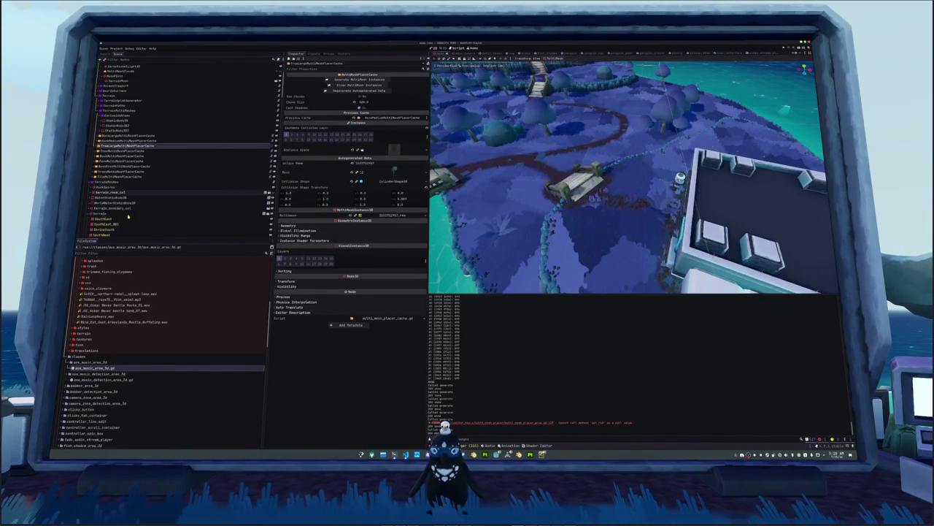
left_click(122, 172)
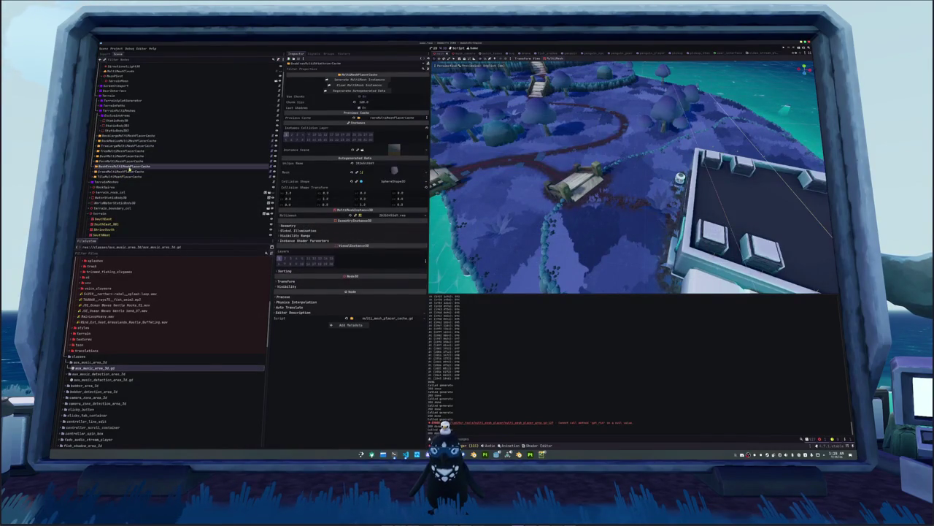
left_click(124, 136)
left_click(357, 79)
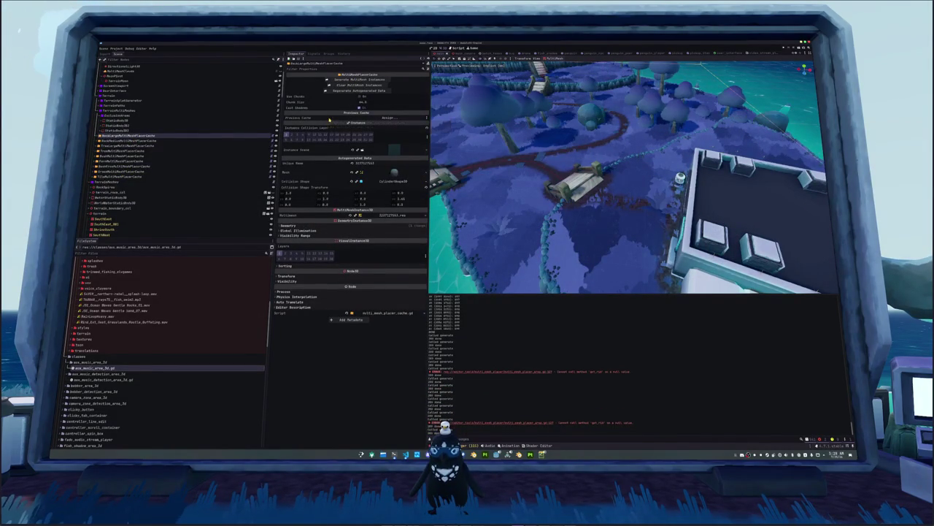
left_click(117, 162)
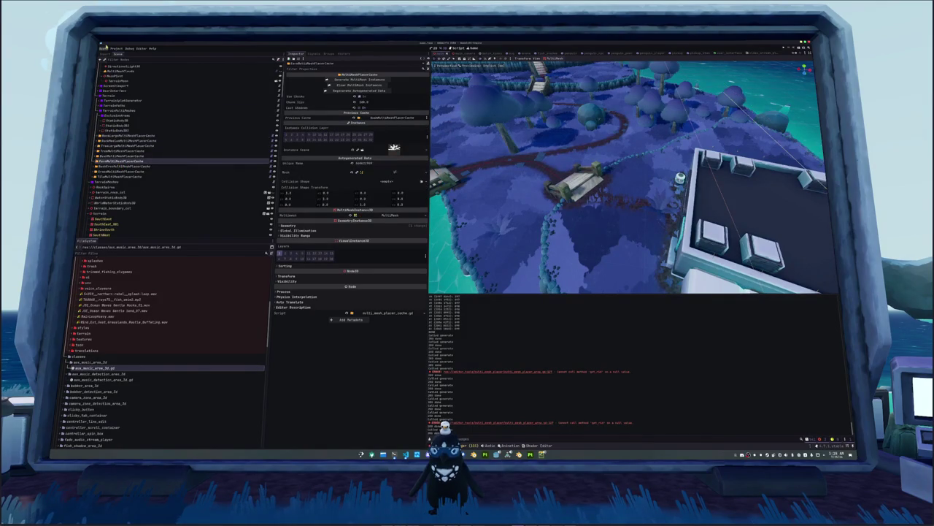
left_click(115, 48)
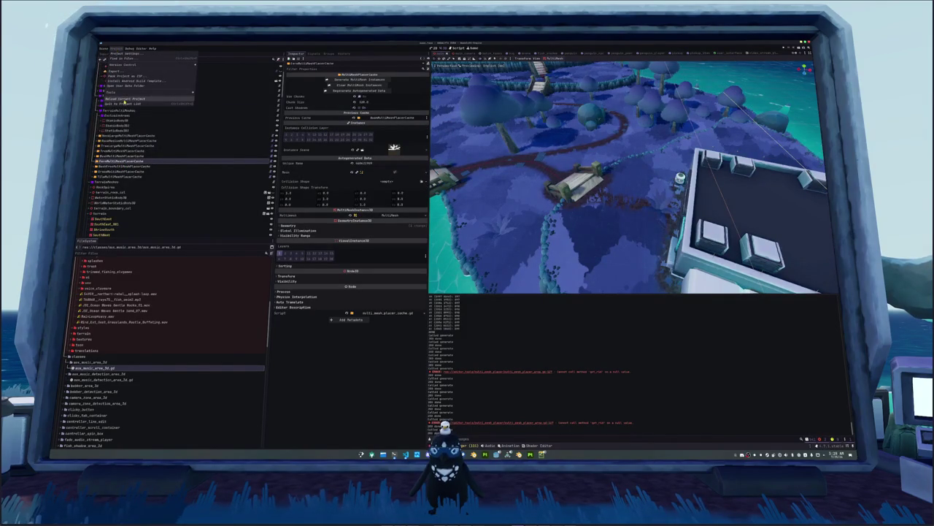
Step: Reload the current project, select RockLargeMultiMeshPlacerCache, and save the island scene with Ctrl+S
left_click(139, 100)
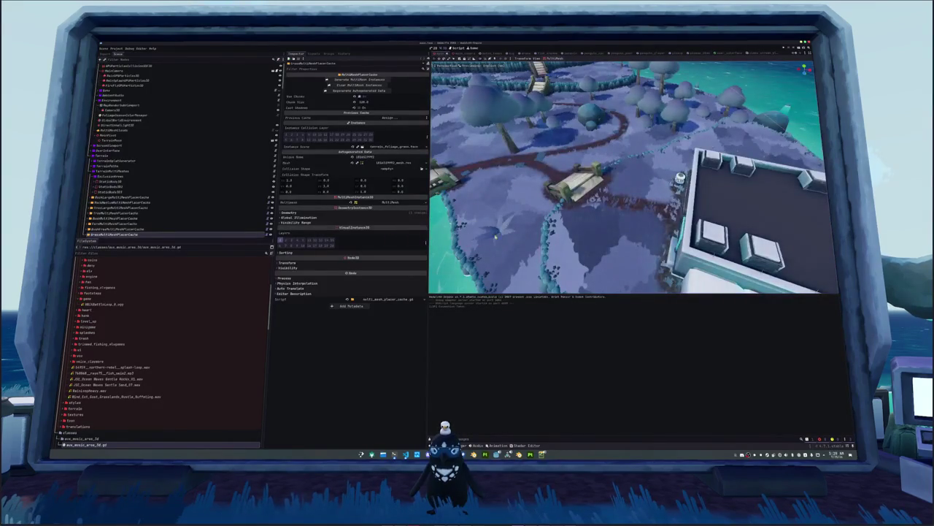
left_click(146, 197)
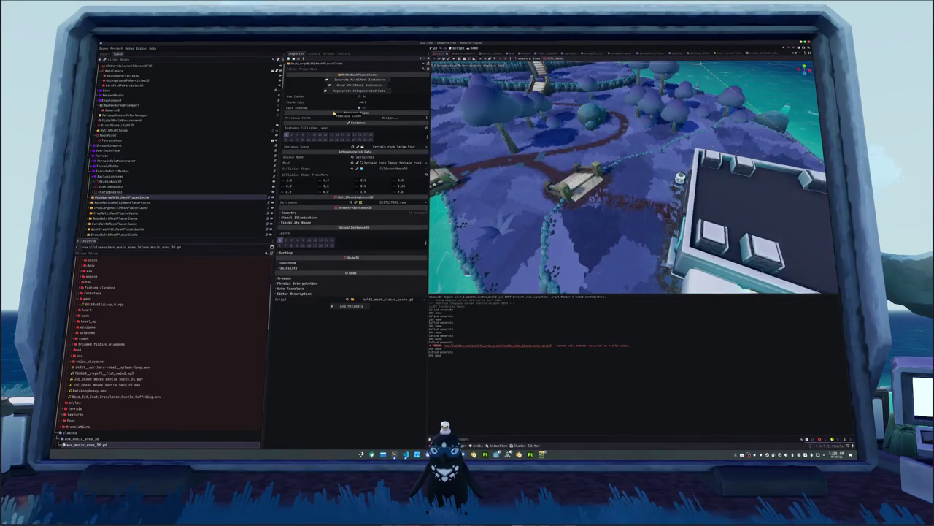
scroll(615, 223, "up", 5)
key("ctrl+s")
Step: Select GrassMultiMeshPlacerCache and then the StaticBody3D4 node
scroll(132, 191, "down", 3)
left_click(132, 189)
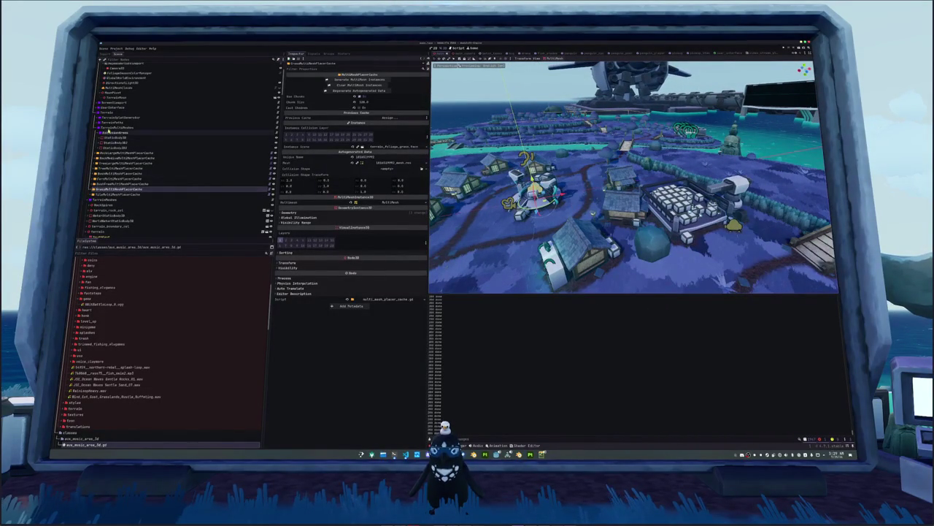
left_click(113, 147)
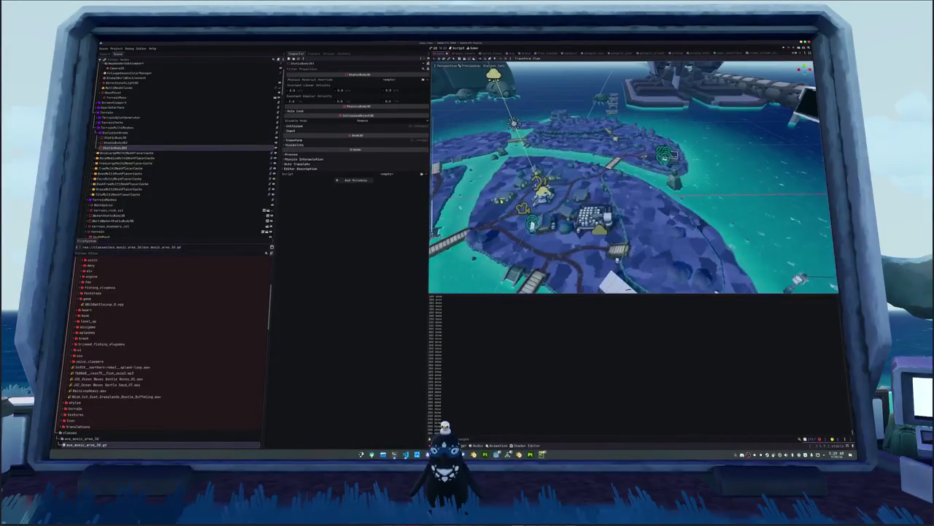
Step: Select StaticBody3D4's CollisionShape3D and expand its cylinder shape properties in the Inspector
key("KP_7")
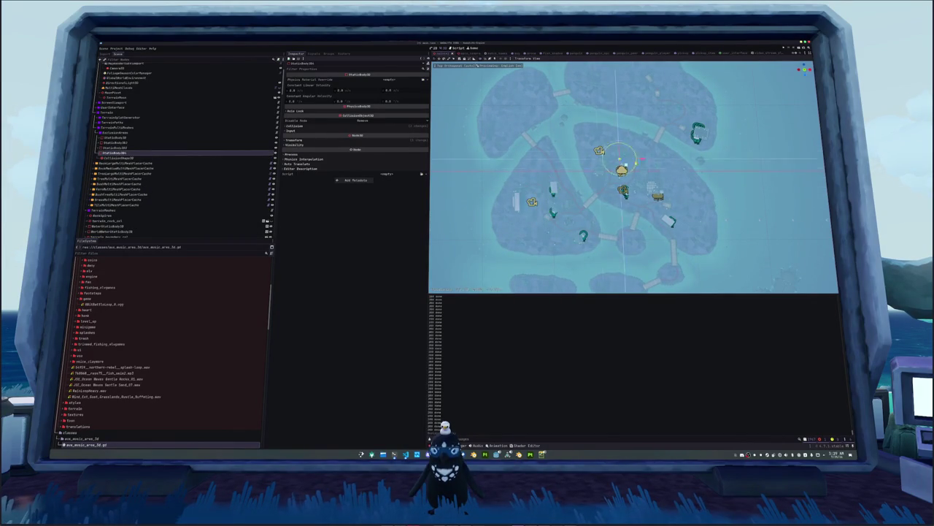
scroll(626, 172, "up", 5)
mouse_move(728, 130)
left_mouse_down()
mouse_move(639, 153)
mouse_move(594, 178)
left_mouse_up()
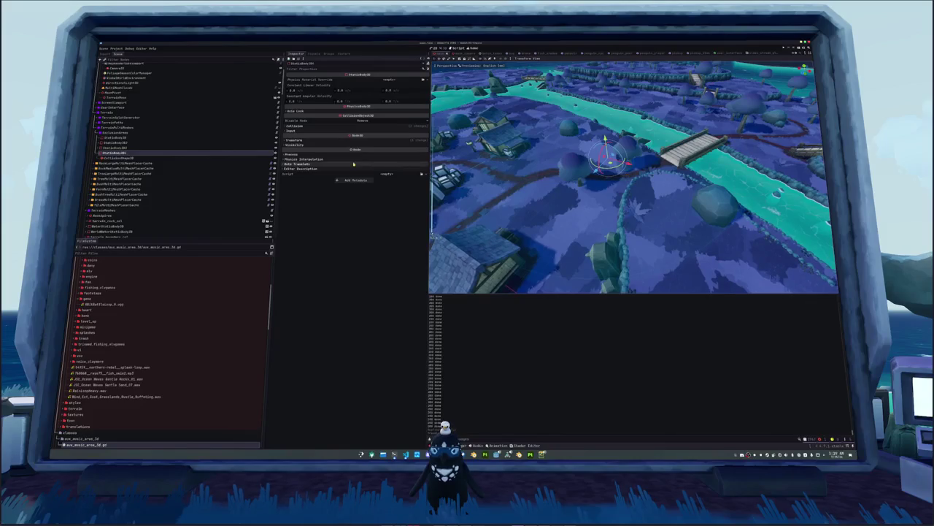
left_click(118, 157)
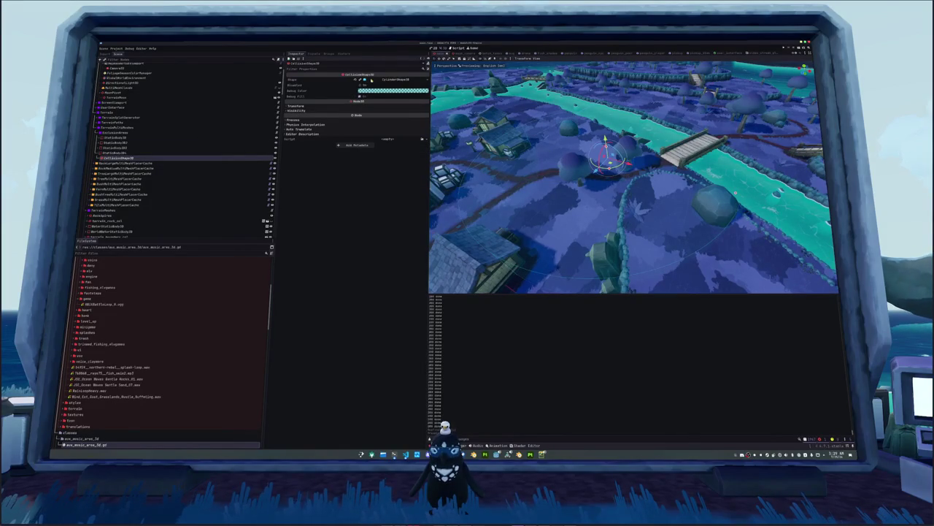
left_click(398, 79)
scroll(589, 162, "down", 3)
scroll(589, 163, "down", 2)
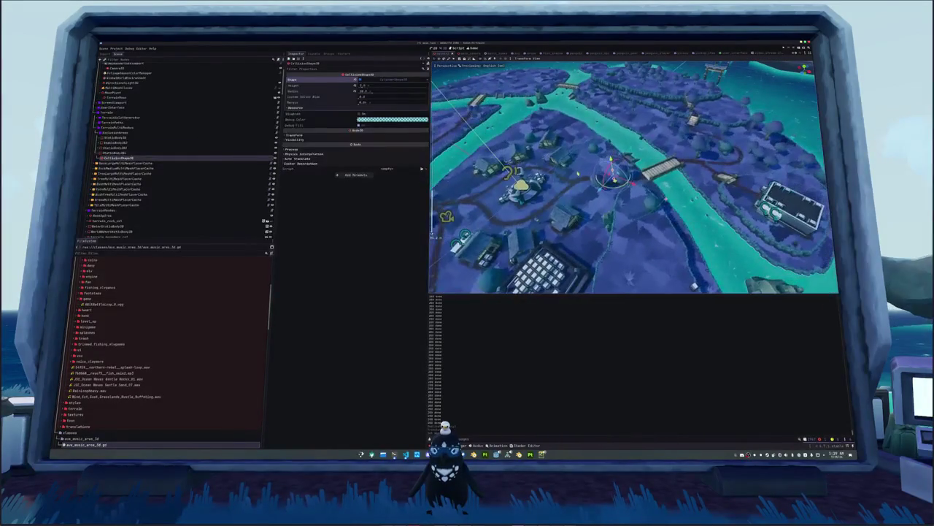
mouse_move(625, 198)
left_mouse_down()
mouse_move(620, 153)
mouse_move(628, 201)
left_mouse_up()
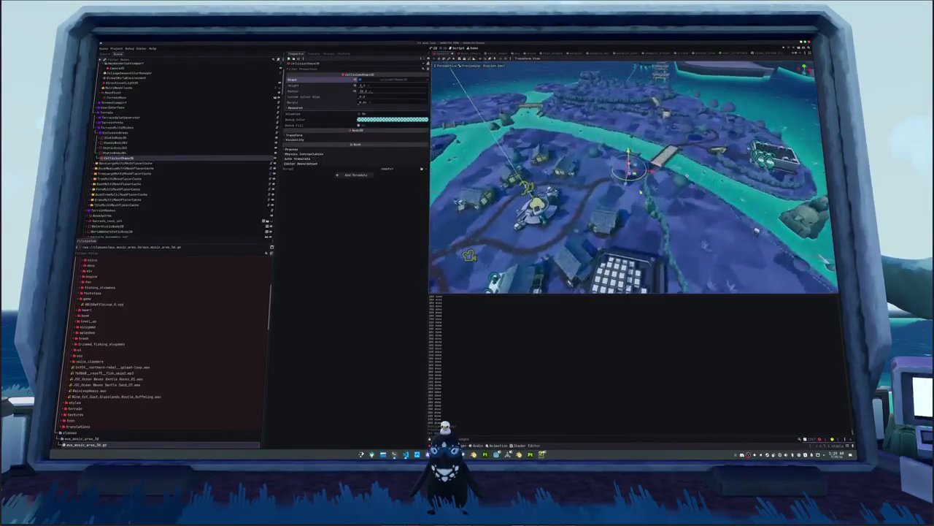
Step: Move StaticBody3D4 toward the fenced building with G and confirm the position
left_click(116, 153)
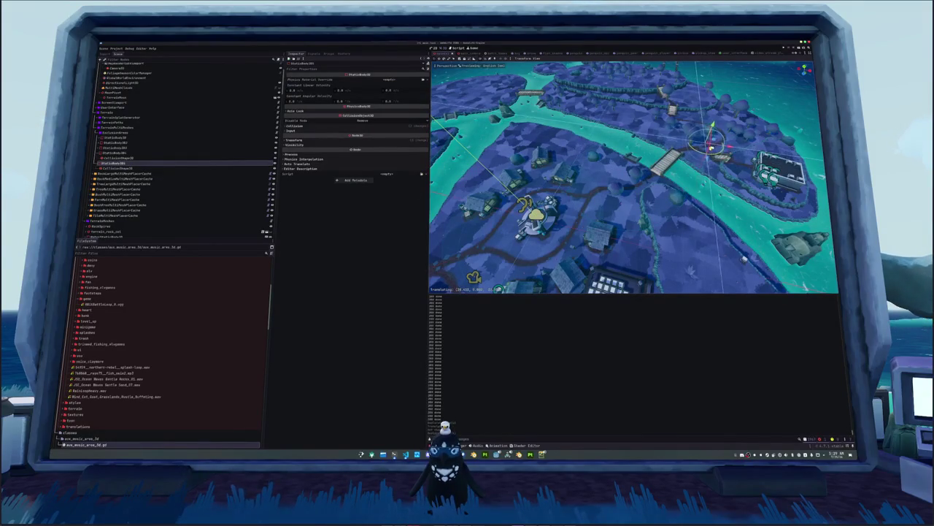
left_click_drag(628, 201, 628, 161)
key("g")
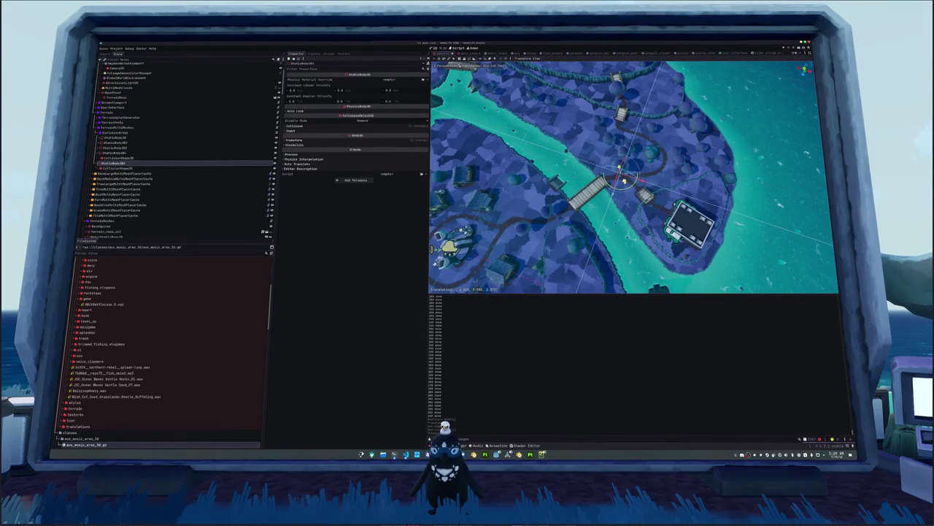
key("Return")
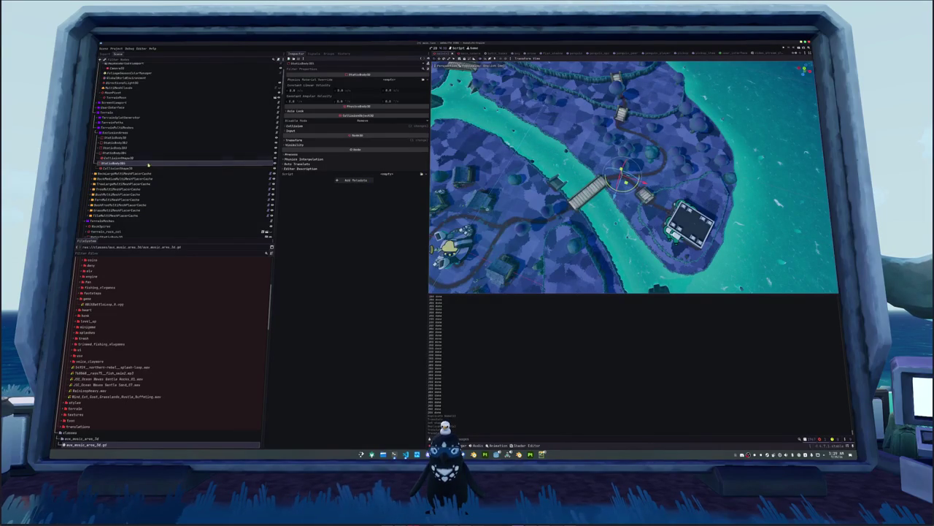
Step: Widen the collision cylinder's Radius by dragging its value up
left_click(117, 168)
left_click(385, 80)
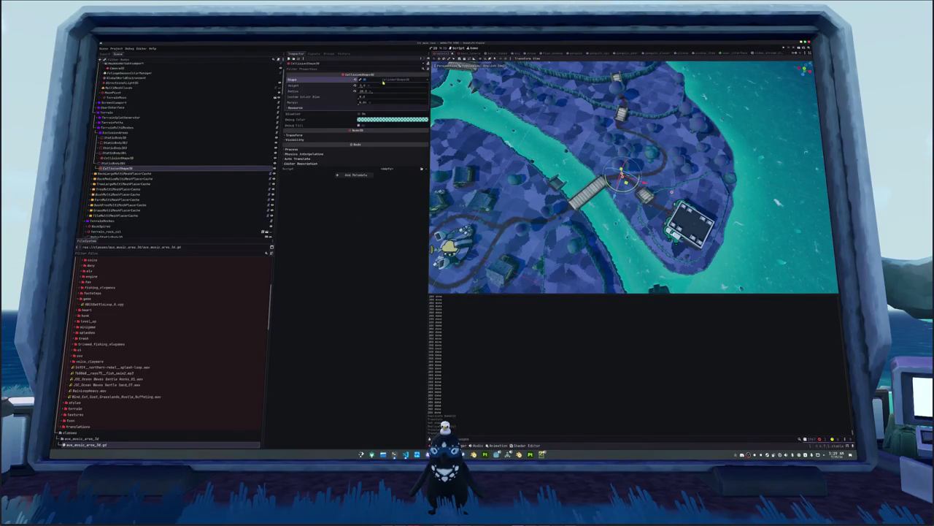
left_click(362, 85)
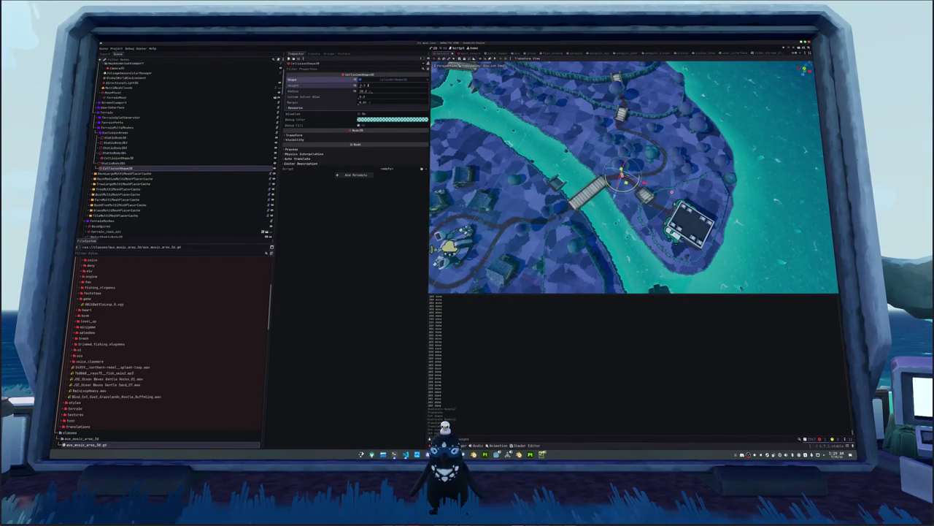
left_click(365, 91)
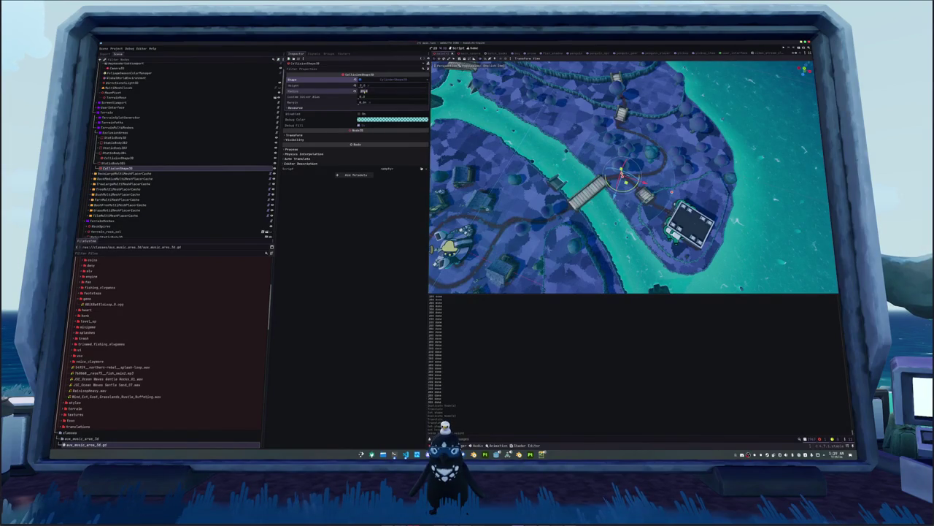
scroll(633, 177, "up", 5)
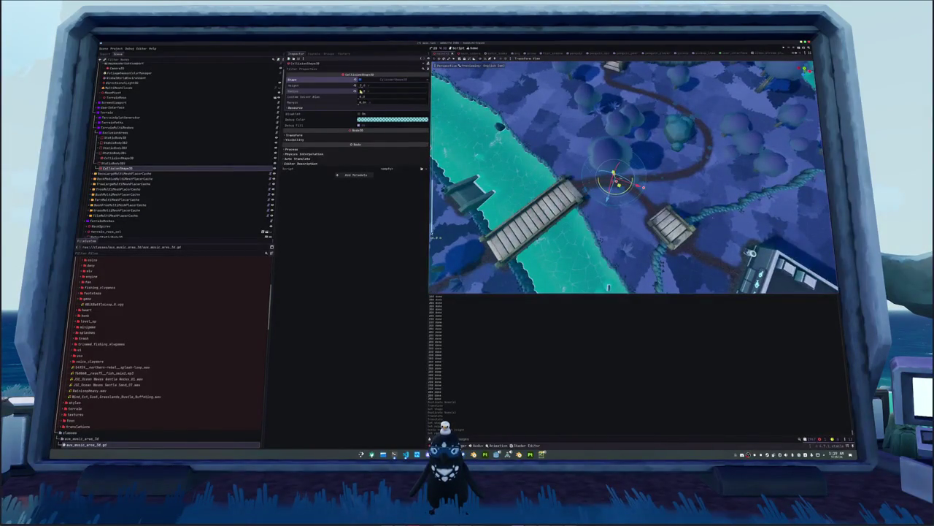
left_click_drag(362, 93, 363, 95)
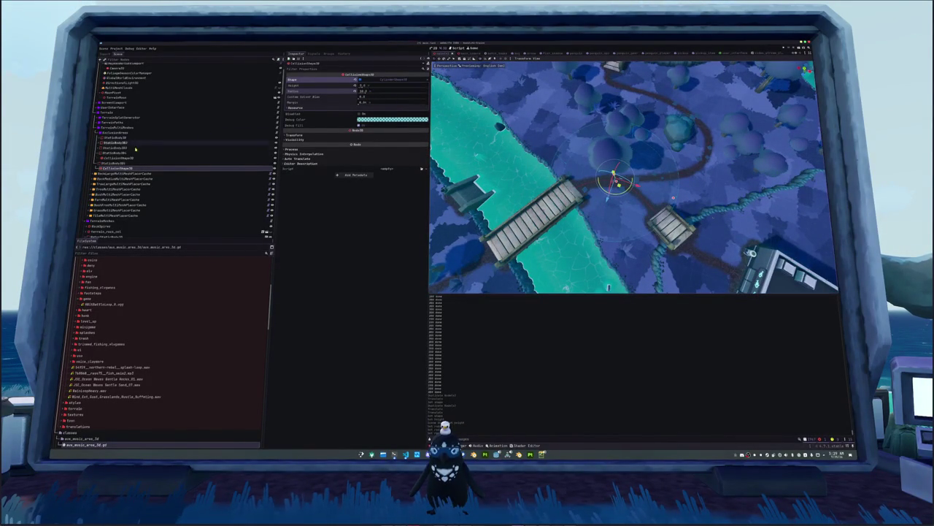
Step: Shift the StaticBody3D slightly lower on the island, then select the MultiMeshPlacerCache node
left_click(117, 163)
mouse_move(581, 177)
left_mouse_down()
mouse_move(547, 227)
mouse_move(565, 203)
left_mouse_up()
left_click(117, 173)
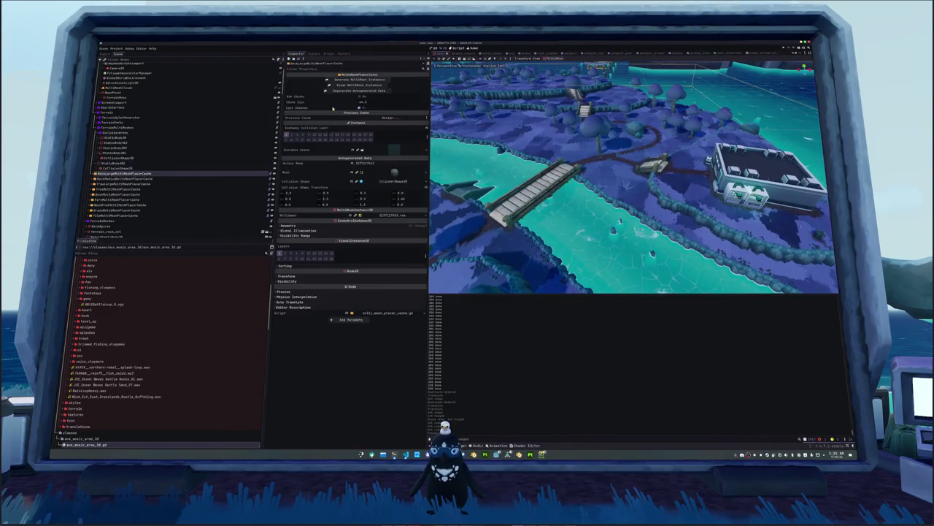
Step: Generate the mushroom tree MultiMesh instances, save the scene, then frame the Grass and Tile placer caches
left_click(350, 136)
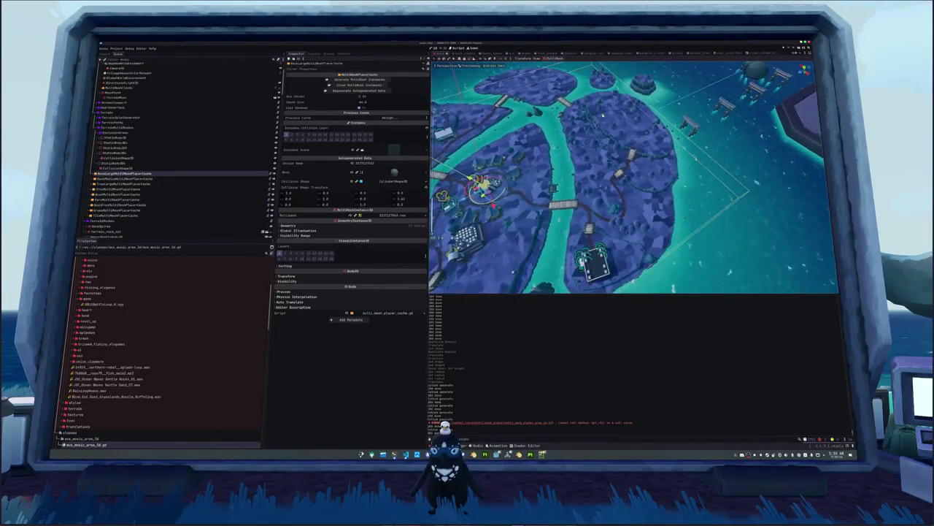
key("ctrl+s")
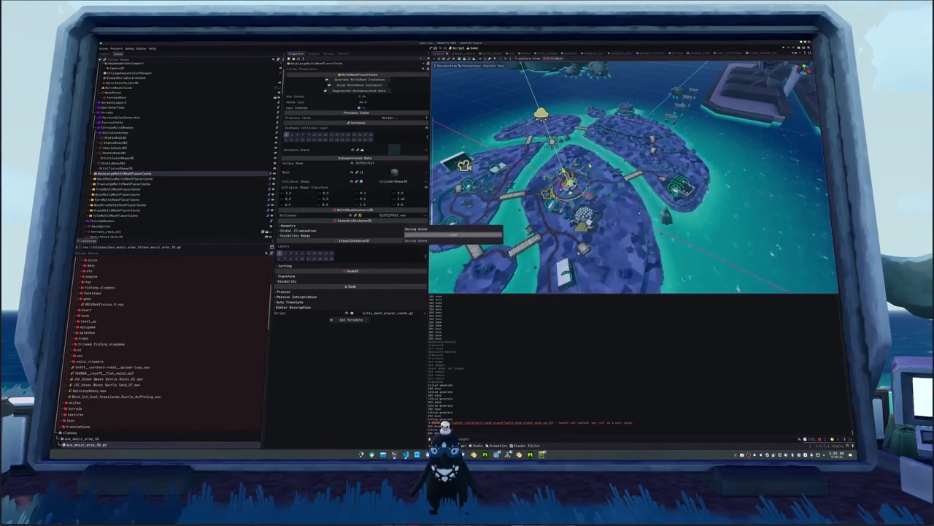
key("Down")
key("Down")
key("Down")
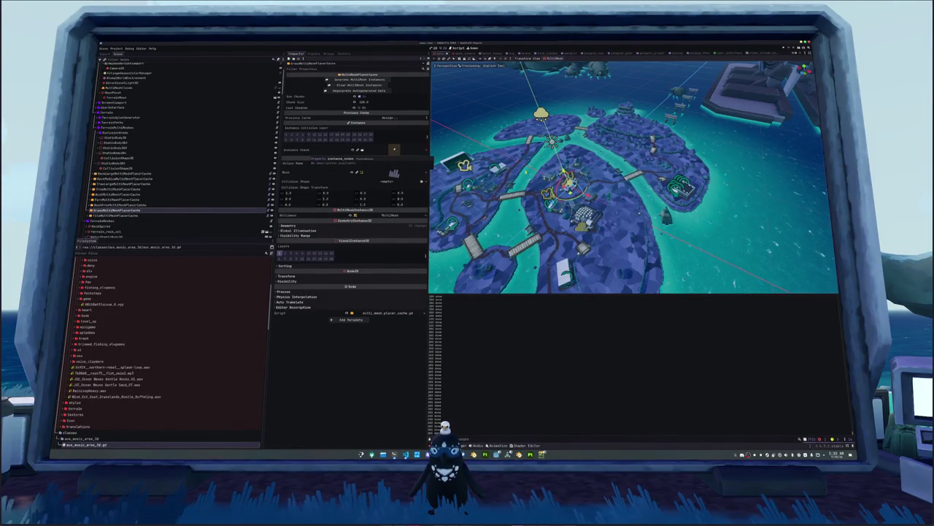
double_click(264, 210)
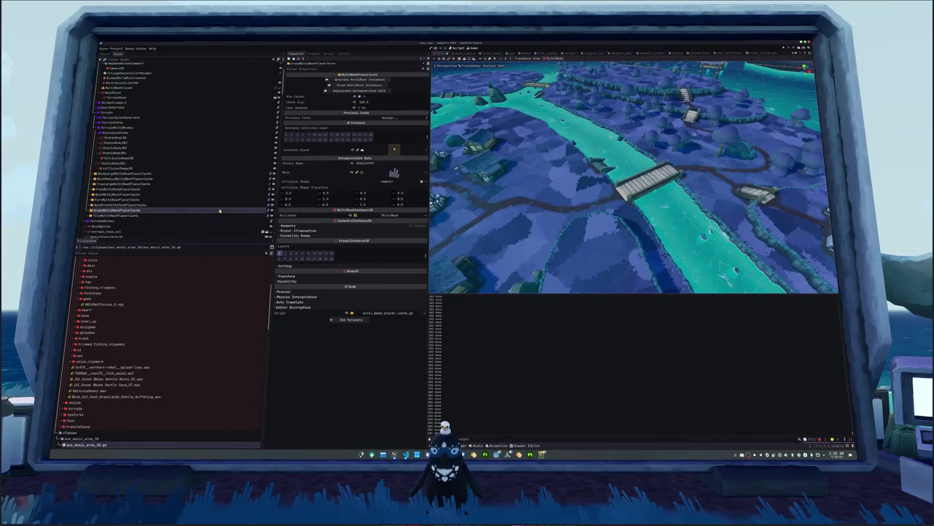
left_click(263, 216)
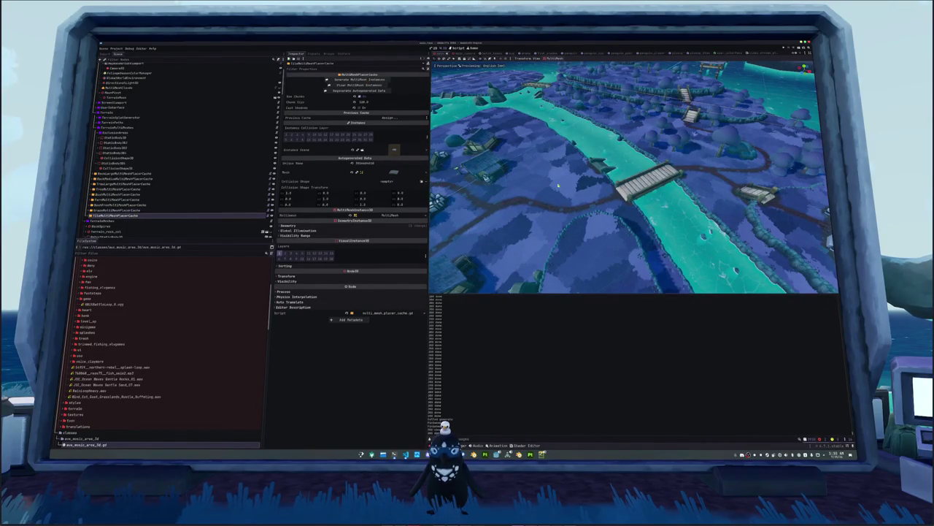
key("f")
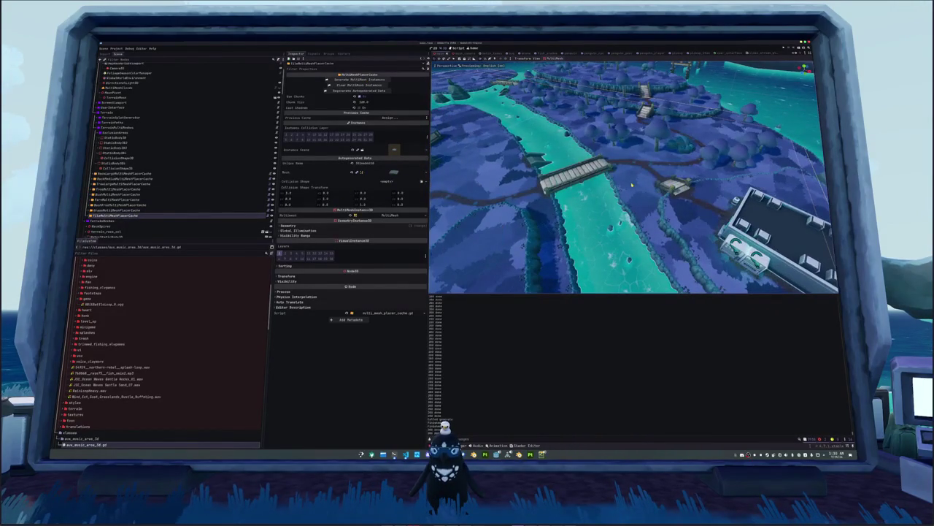
left_click(117, 48)
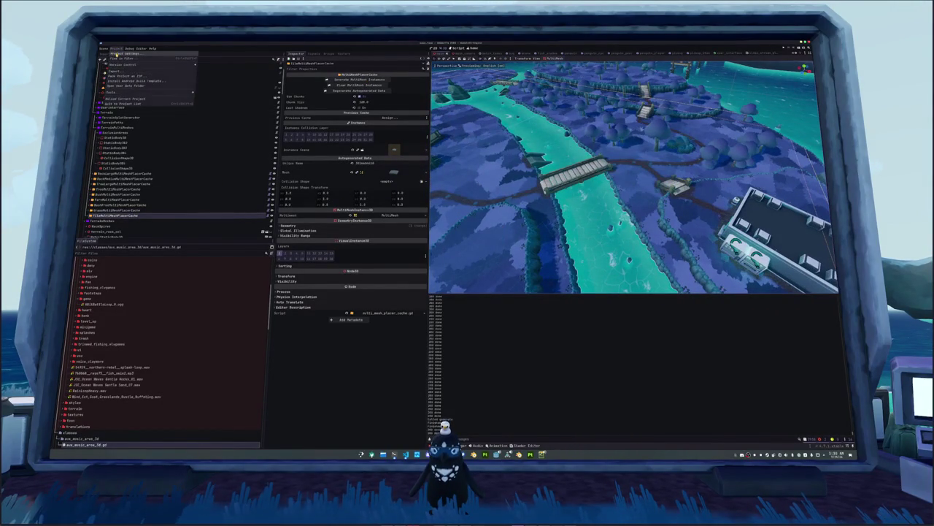
Step: Export all presets as Release builds from the Project Export dialog
left_click(115, 70)
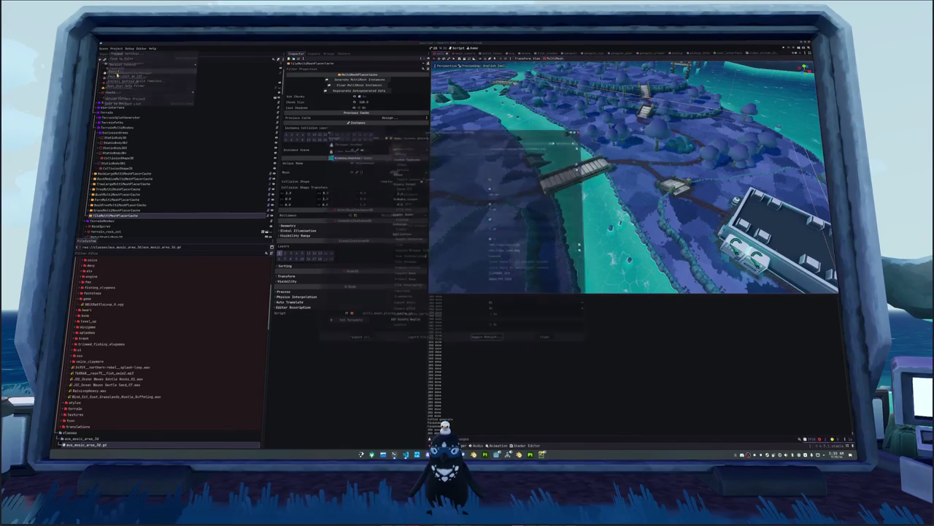
left_click(354, 347)
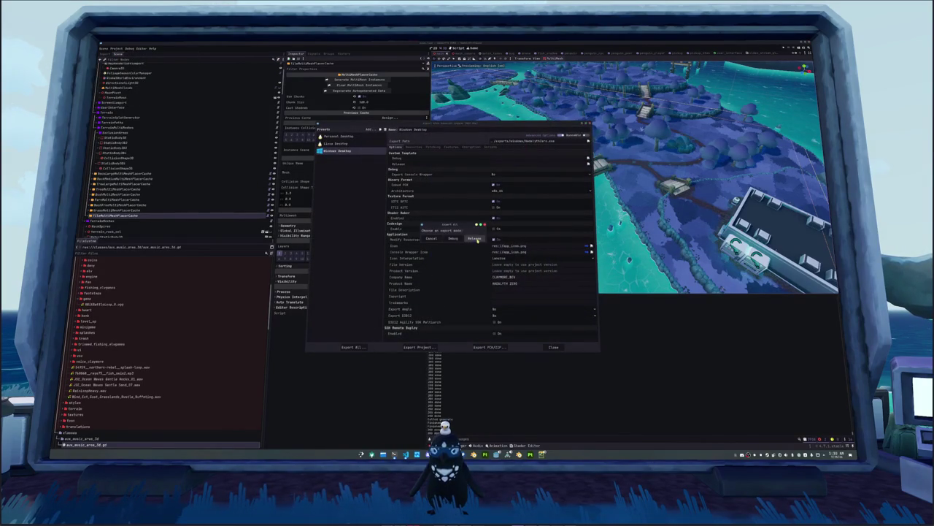
left_click(475, 239)
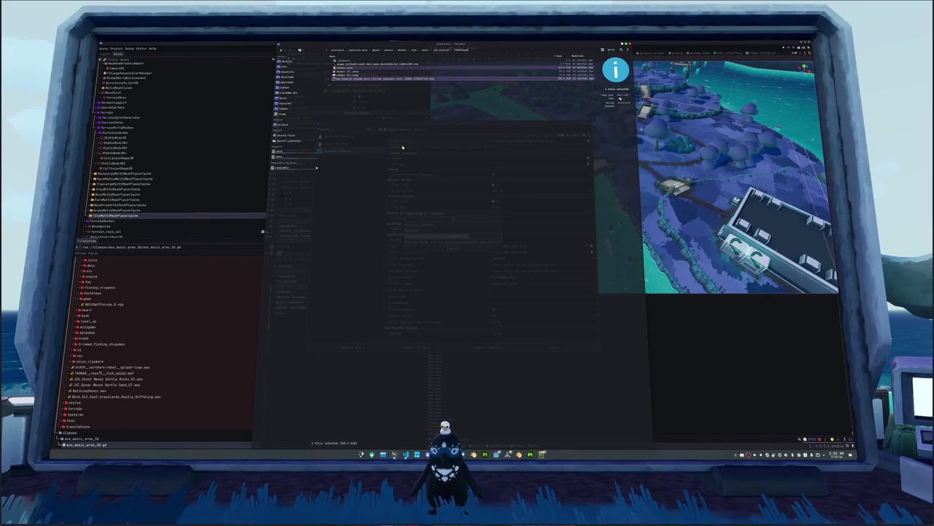
Step: Browse to godot/exports and the first build folder, then run the x86_64 executable
left_click(393, 50)
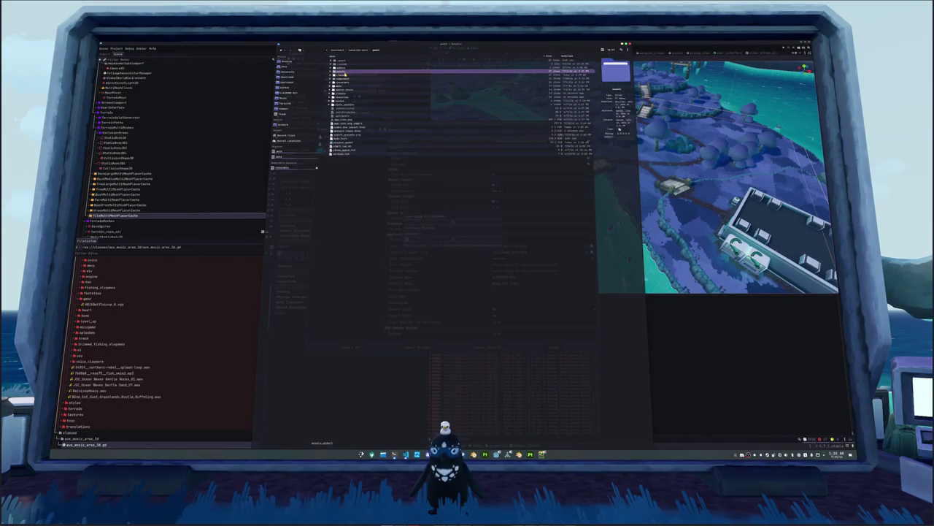
double_click(343, 61)
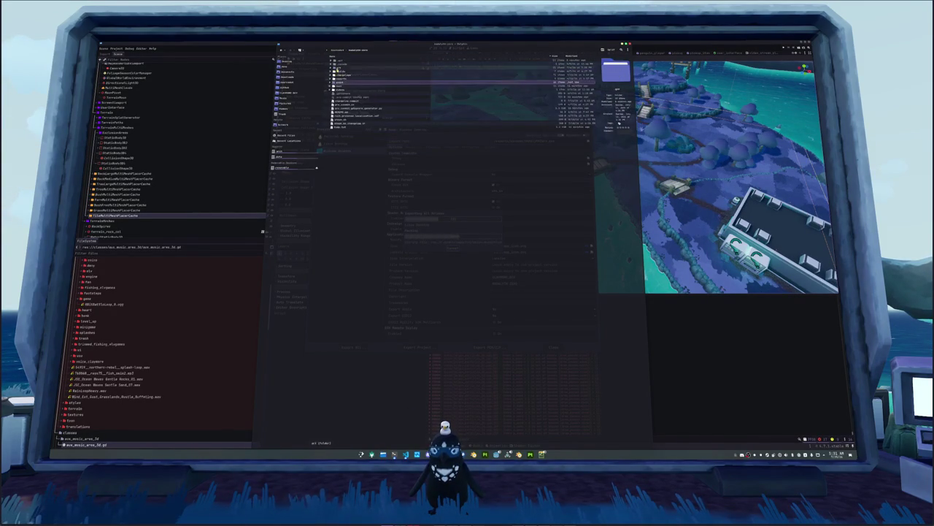
double_click(343, 79)
double_click(343, 61)
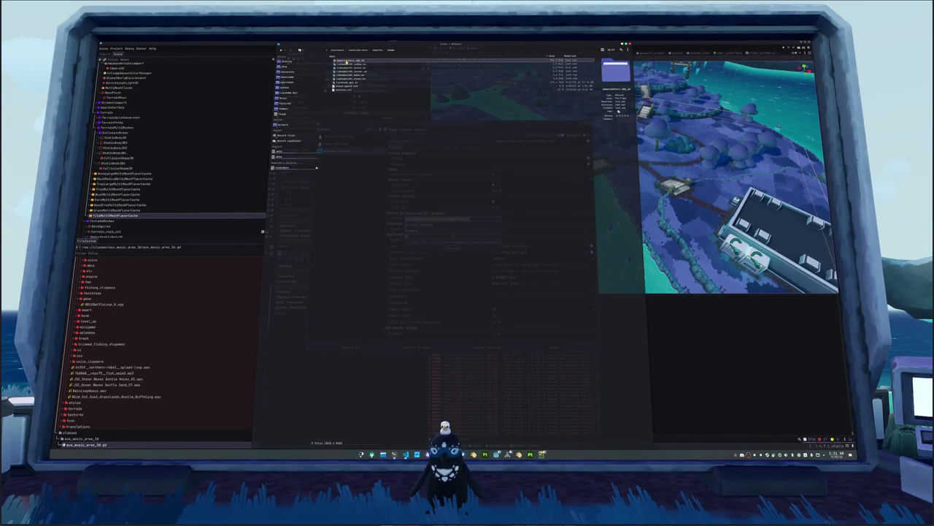
mouse_move(349, 61)
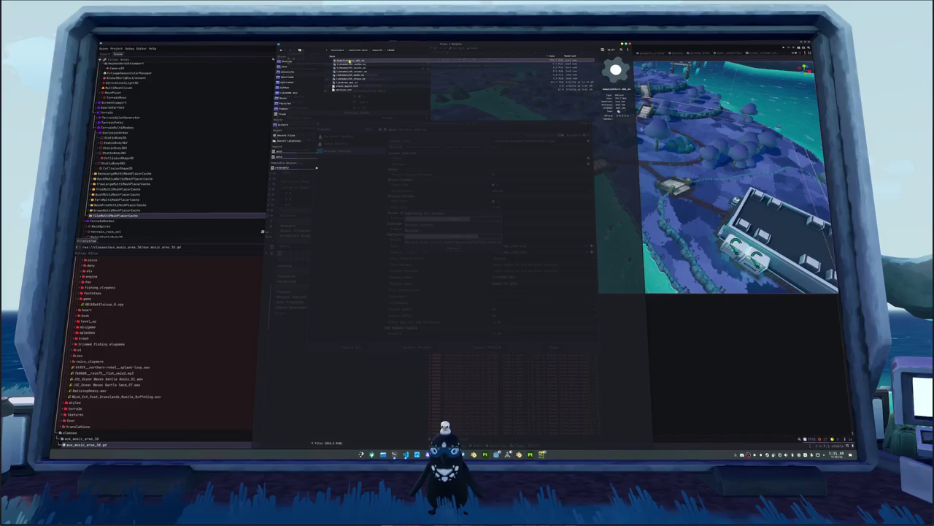
double_click(349, 61)
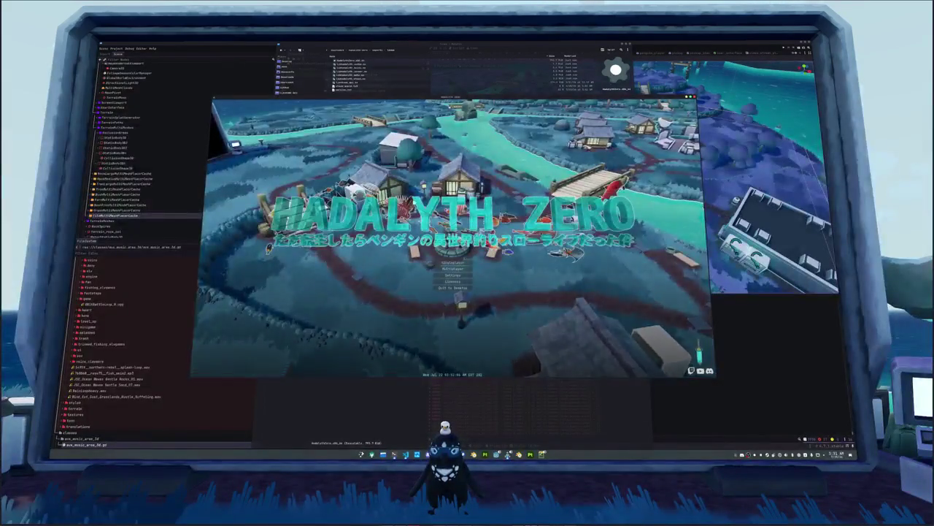
Step: Start a Singleplayer game in the exported build, play briefly, then close it
left_click(455, 262)
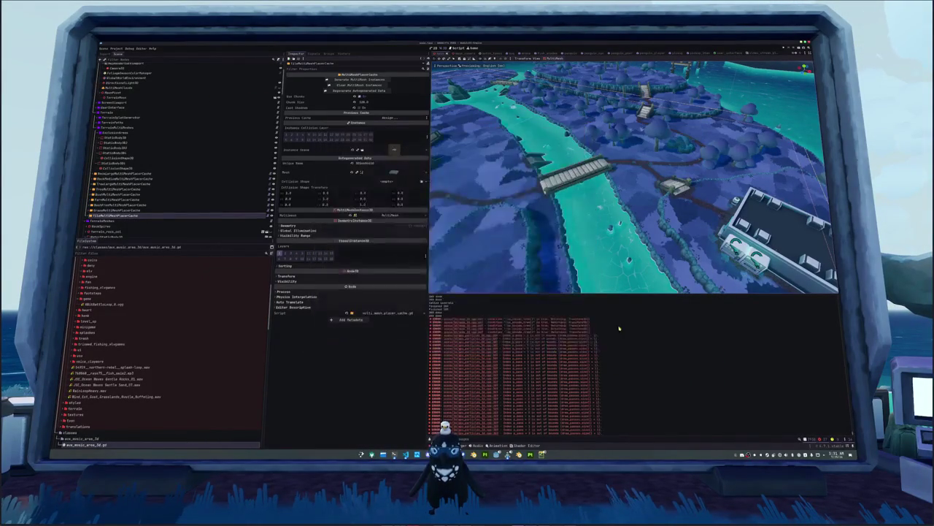
scroll(116, 166, "down", 10)
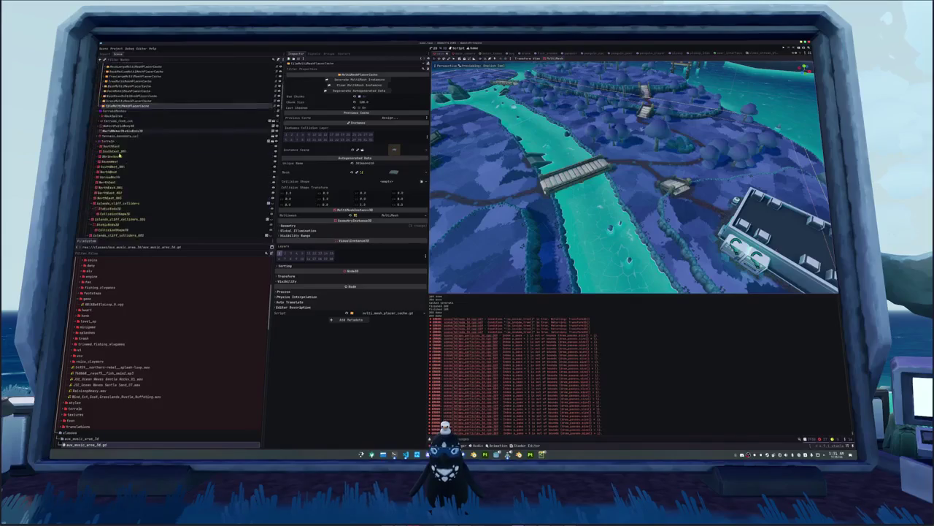
scroll(115, 167, "down", 10)
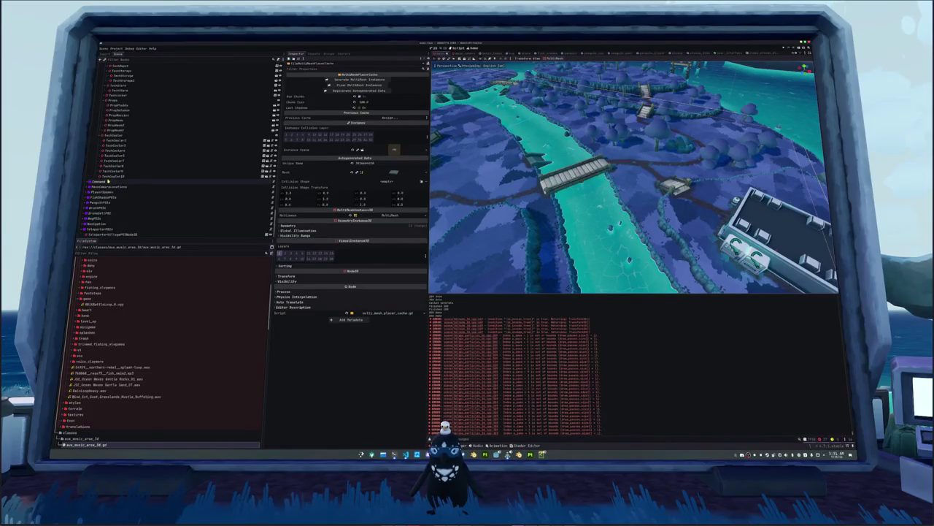
Step: Select the NodePlacerArea under PenguinPOIs and frame it in the viewport
left_click(86, 203)
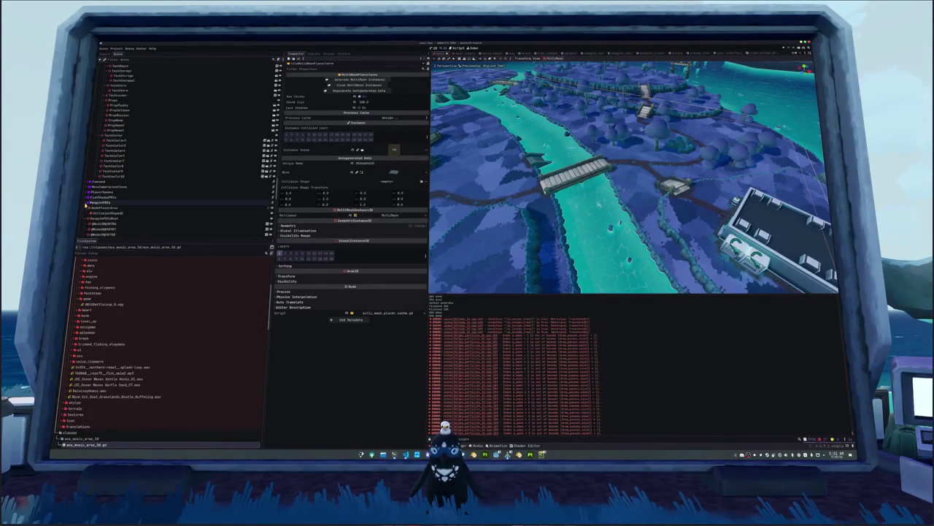
left_click(103, 207)
key("f")
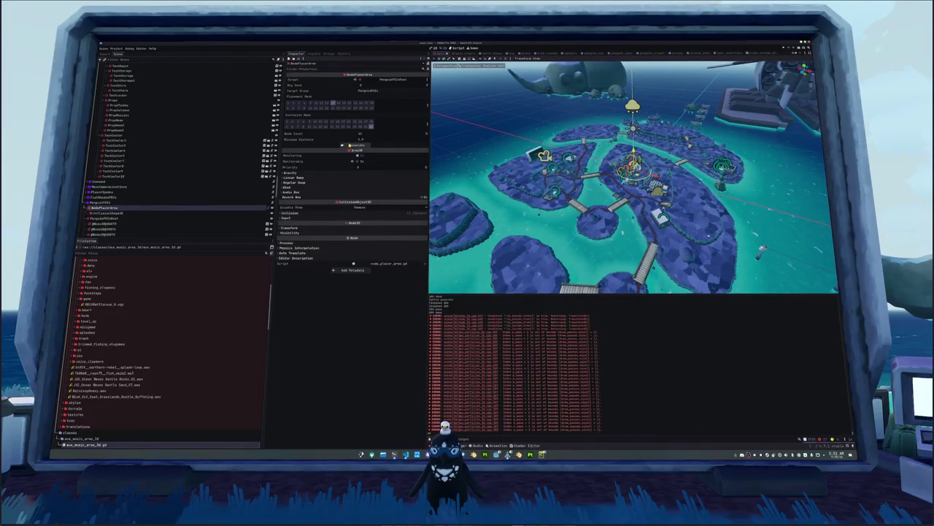
Step: Select a pMusic node under PenguinPOIsRoot and switch to top orthographic view
scroll(633, 177, "down", 3)
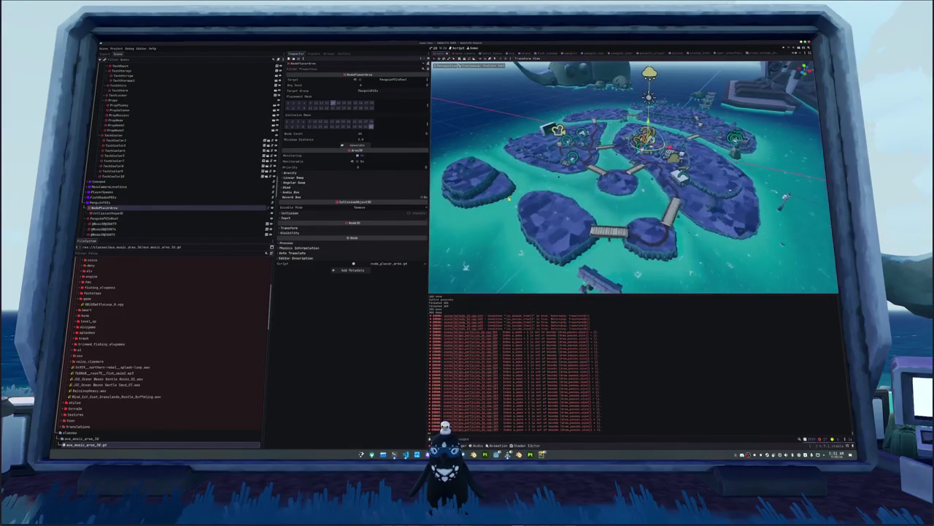
left_click(113, 223)
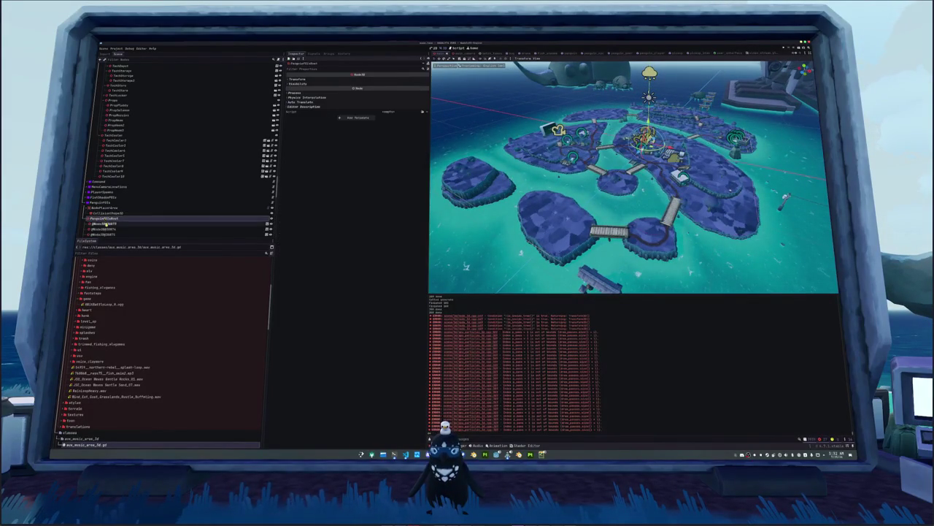
scroll(117, 220, "down", 3)
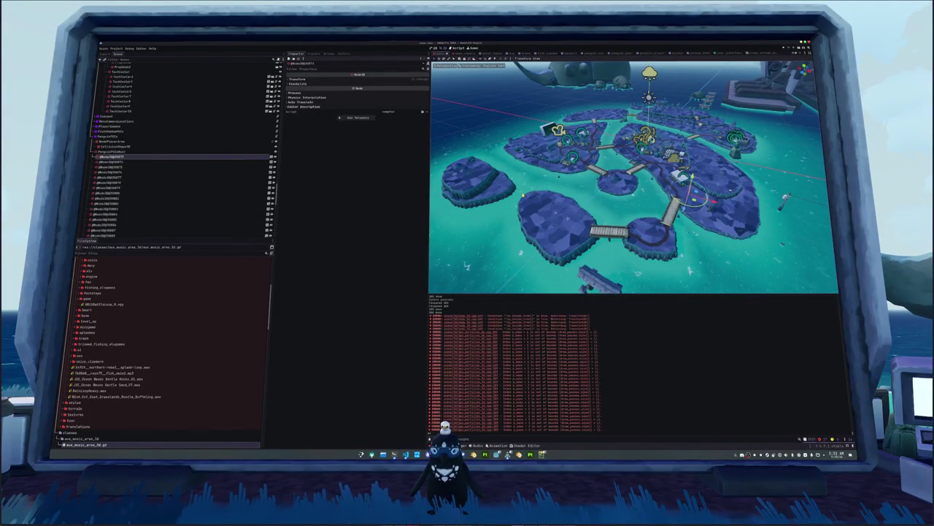
key("KP_7")
scroll(522, 195, "up", 5)
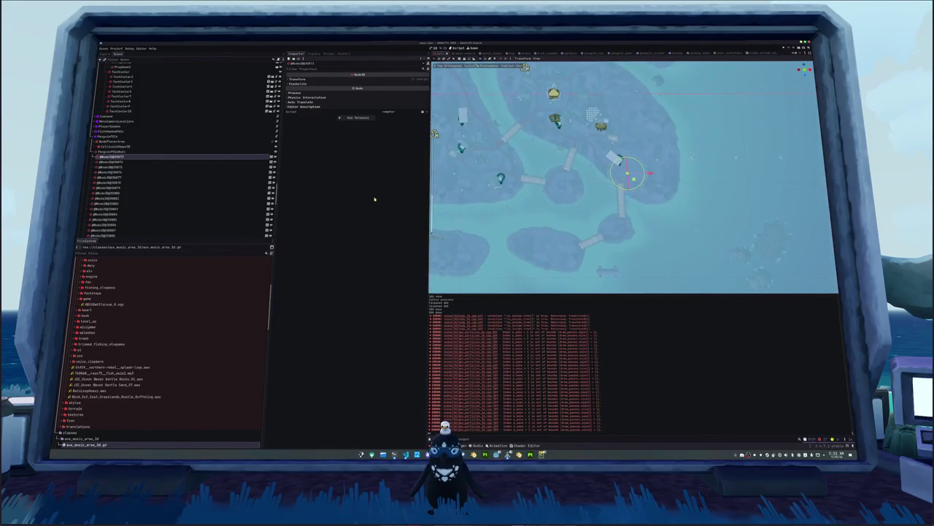
Step: Select and frame the first pMusic nodes, checking where each sits on the island map
left_click(160, 162)
double_click(160, 162)
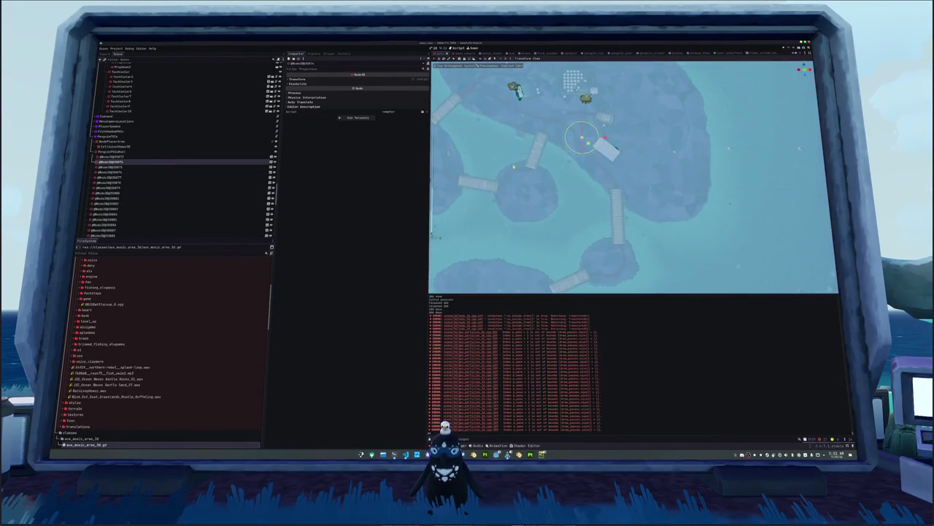
left_click(160, 167)
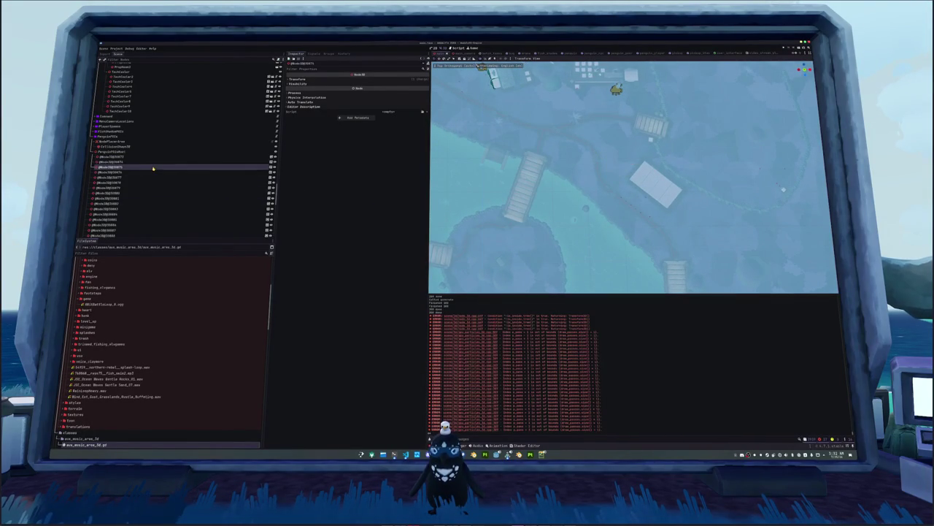
double_click(160, 167)
left_click(152, 172)
key("Down")
key("Down")
key("Down")
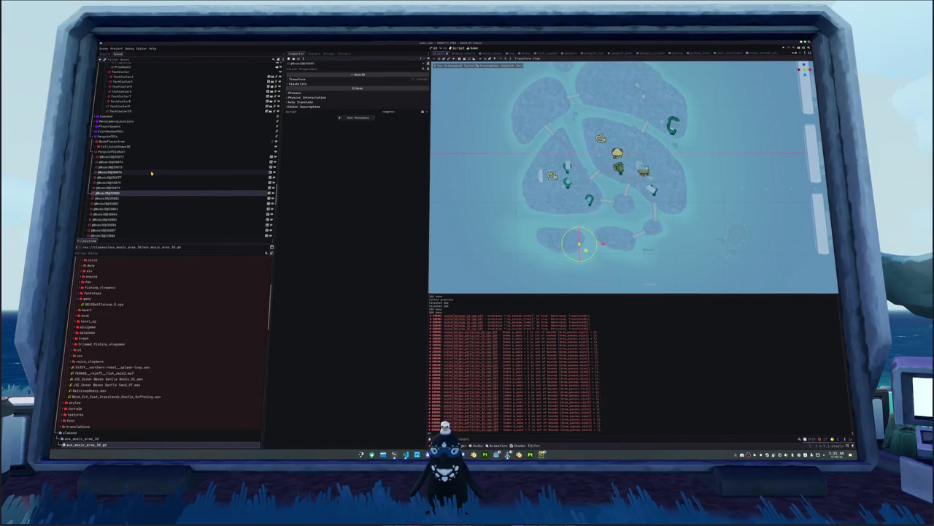
key("Escape")
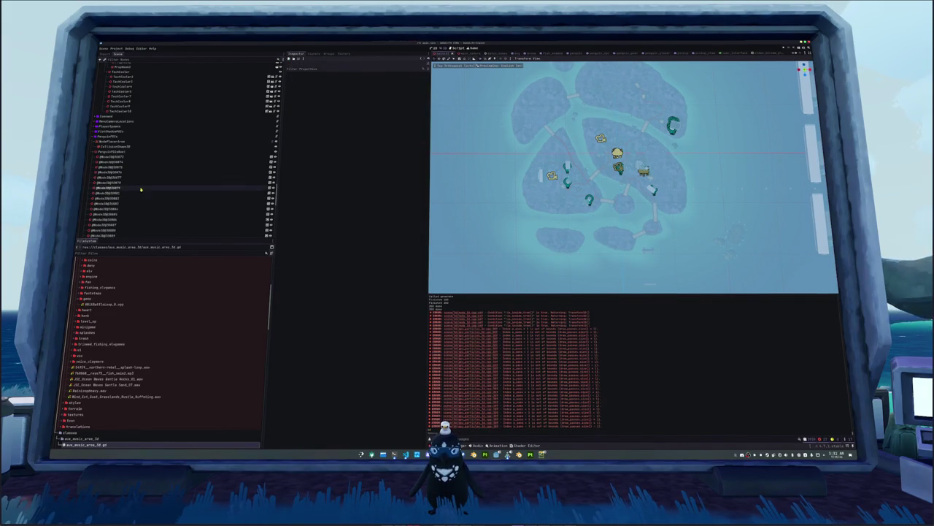
left_click(139, 193)
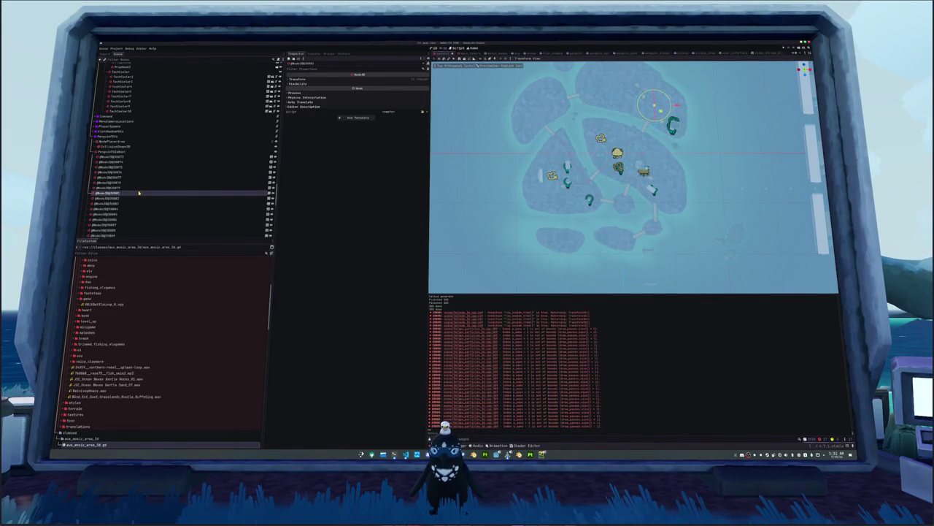
key("Down")
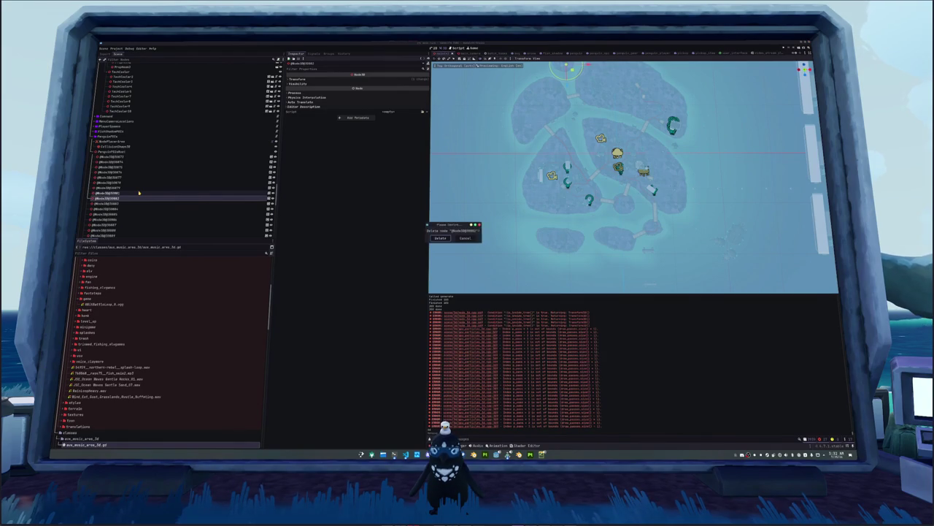
key("Escape")
left_click(135, 198)
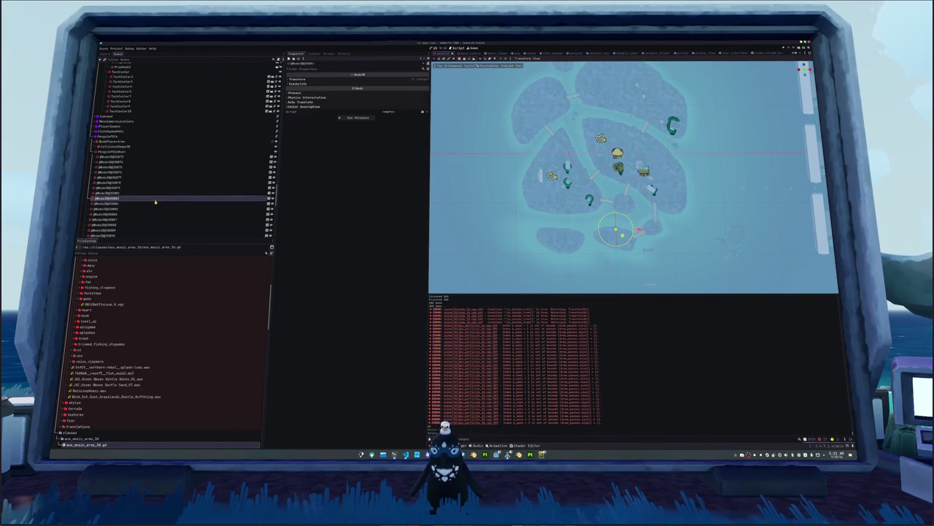
key("Down")
key("Down")
key("Down")
key("Down")
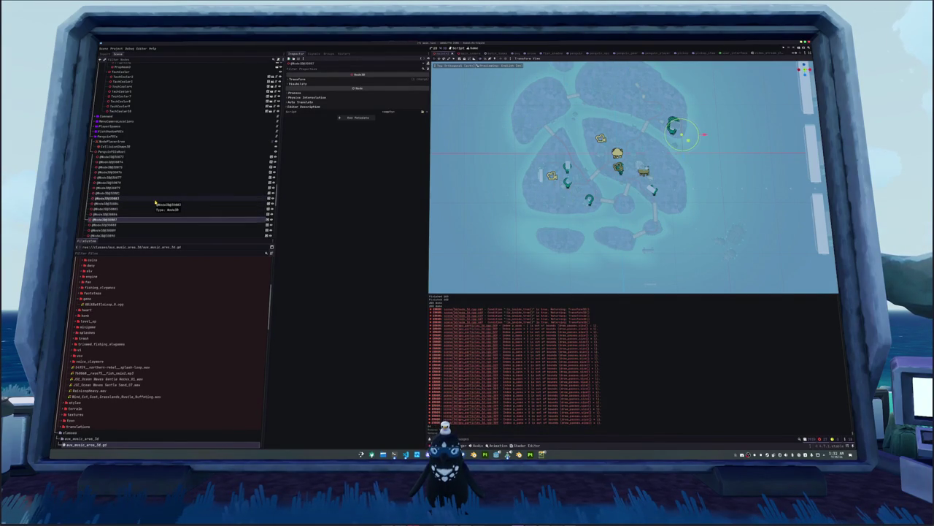
key("Down")
key("Down")
key("Down")
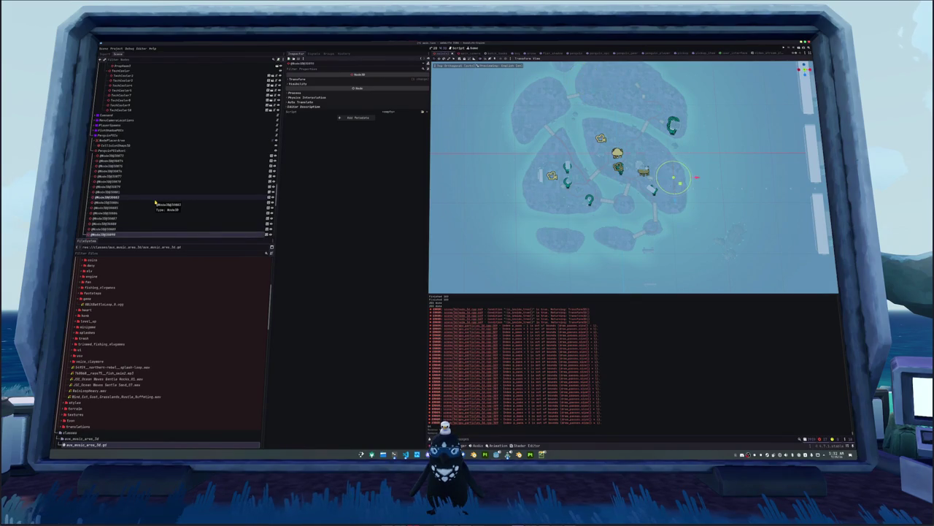
key("Down")
key("Down")
key("Down")
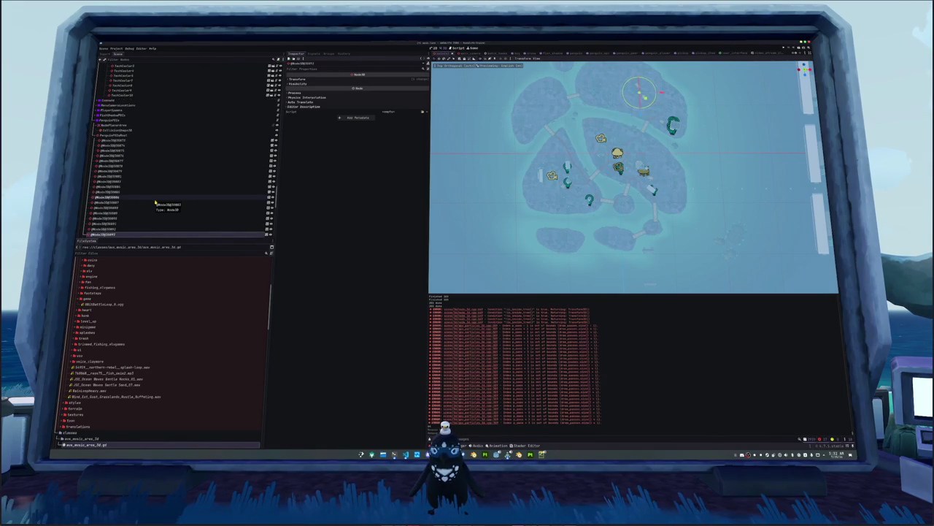
key("Down")
key("Down")
key("Down")
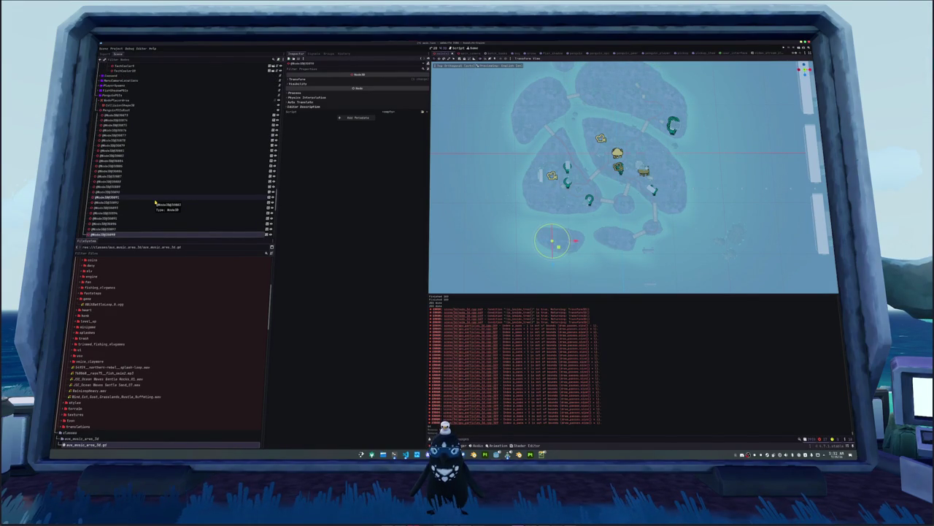
left_click(154, 200, "ctrl")
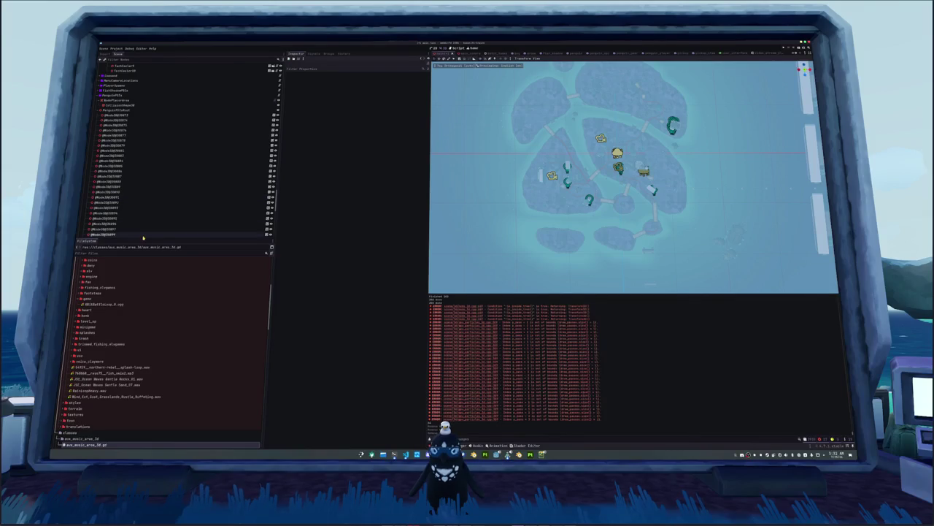
Step: Step through the next batch of pMusic nodes to check their island positions
left_click(146, 219)
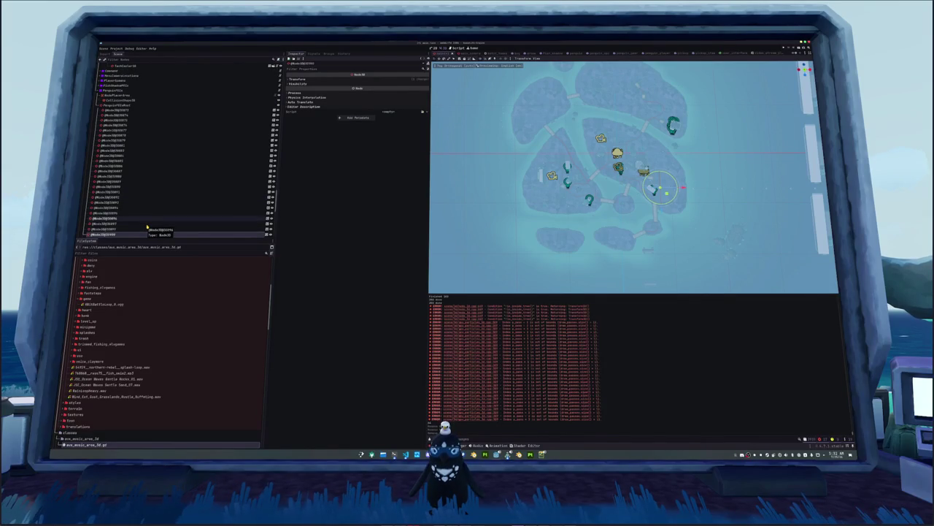
key("Down")
key("Down")
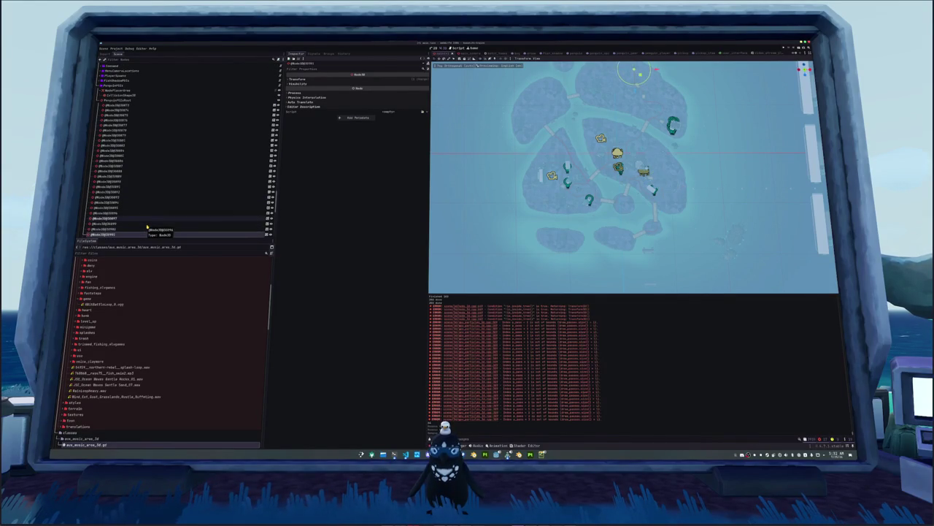
key("Down")
key("Down")
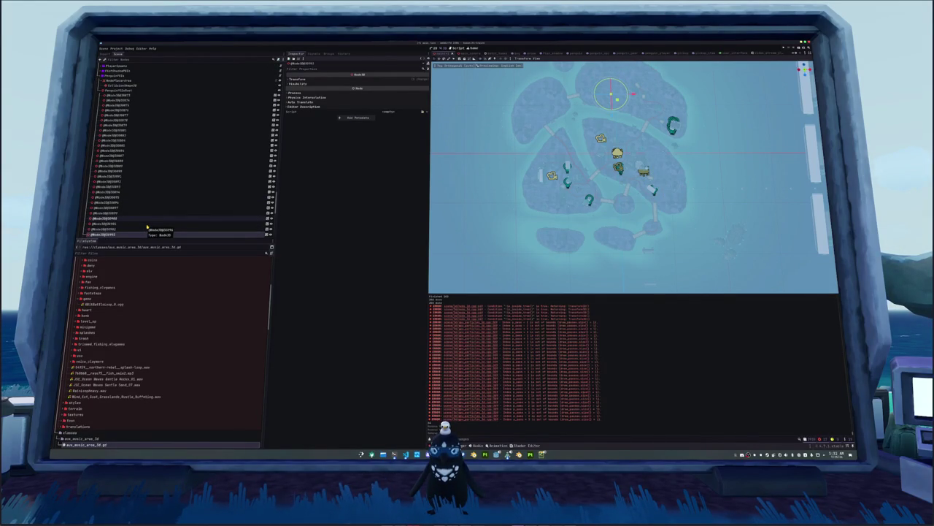
key("Down")
key("Down")
key("Down")
key("Down")
key("Down")
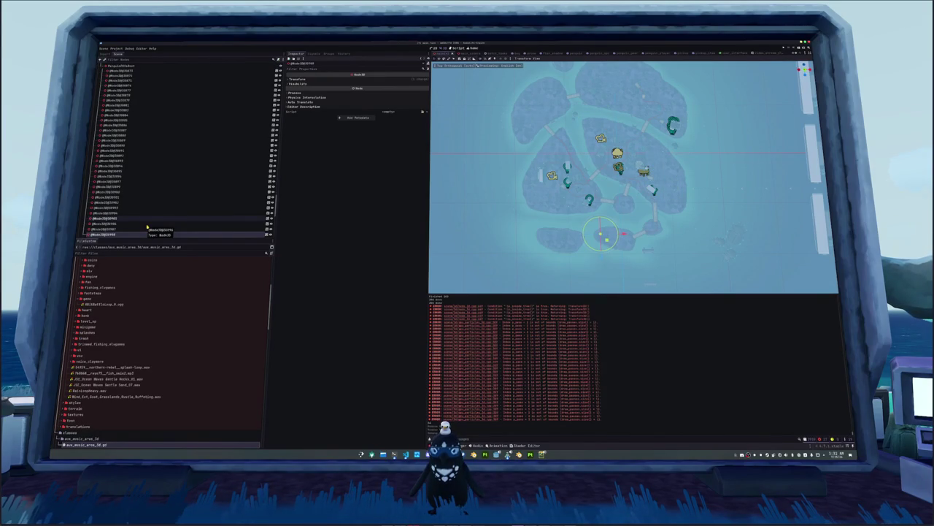
key("Down")
key("Down")
key("Down")
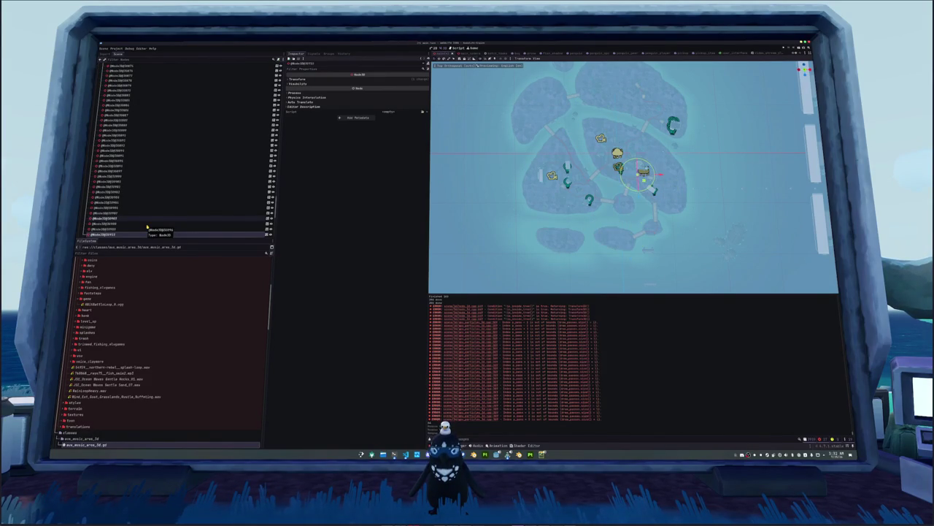
key("Down")
key("Down")
key("Down")
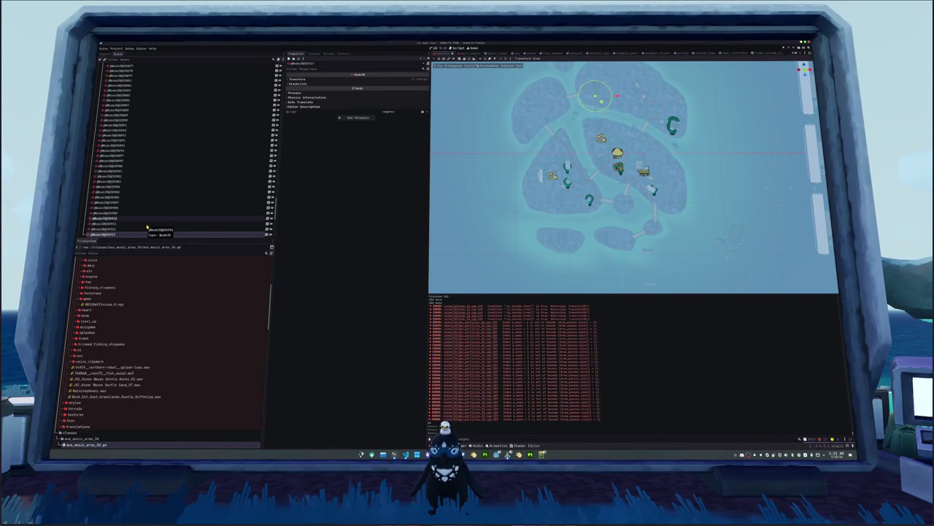
key("Down")
key("Down")
key("Down")
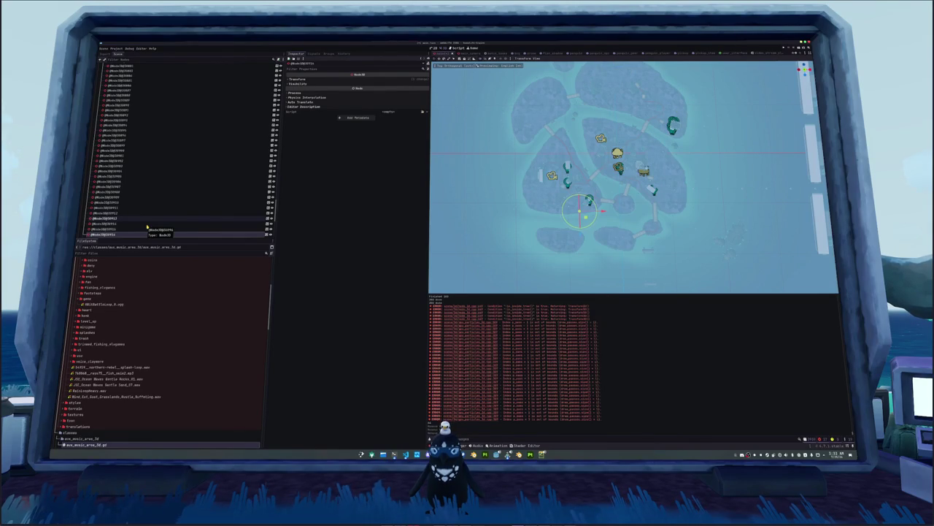
key("Down")
key("Down")
key("Down")
key("Down")
key("Up")
key("Down")
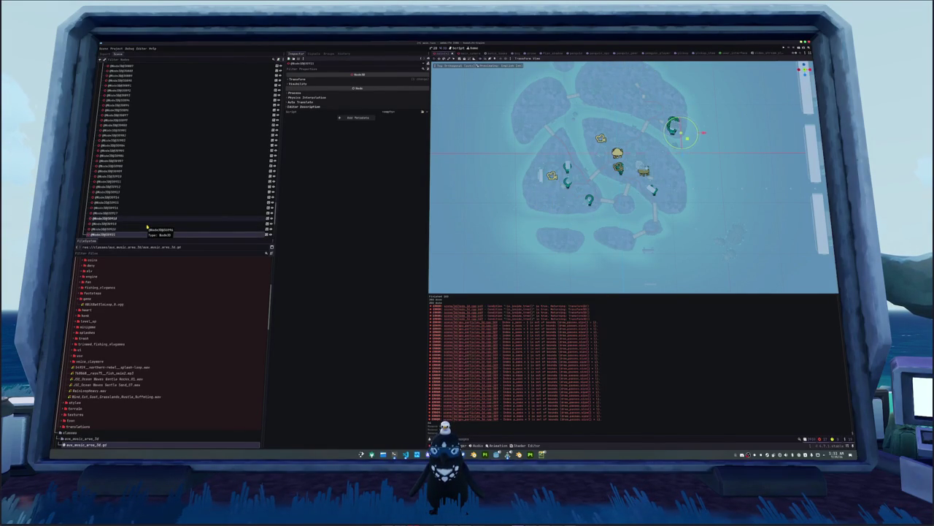
key("Down")
key("Down")
key("Down")
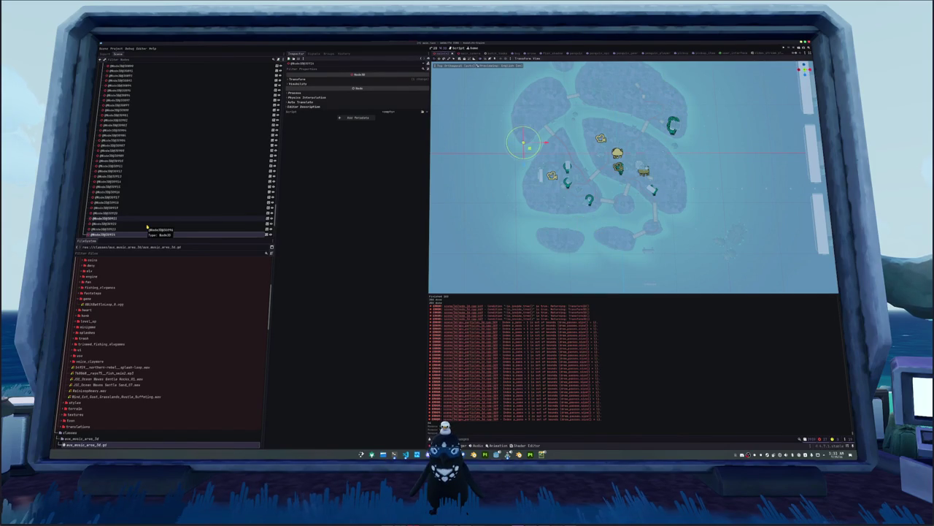
Step: Check the remaining pMusic nodes and add a new Group node at the end of the tree
left_click(142, 229)
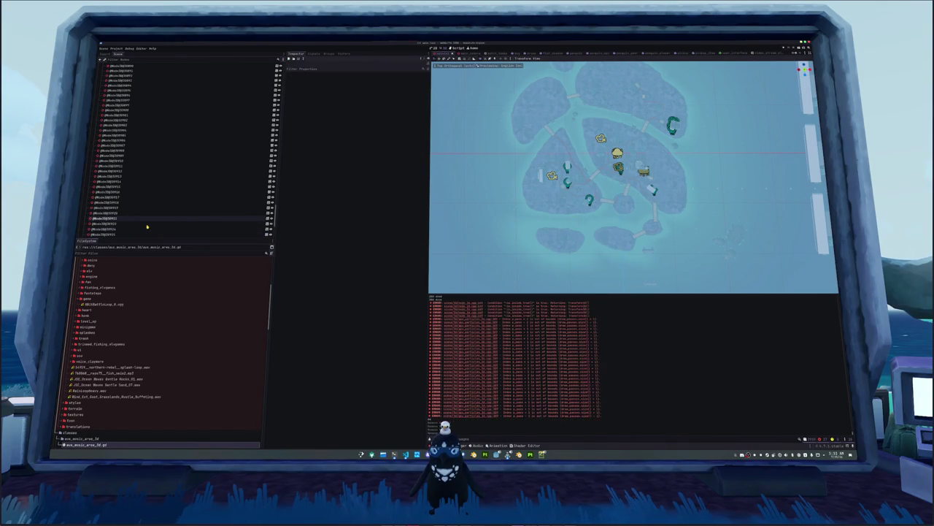
key("Down")
key("Down")
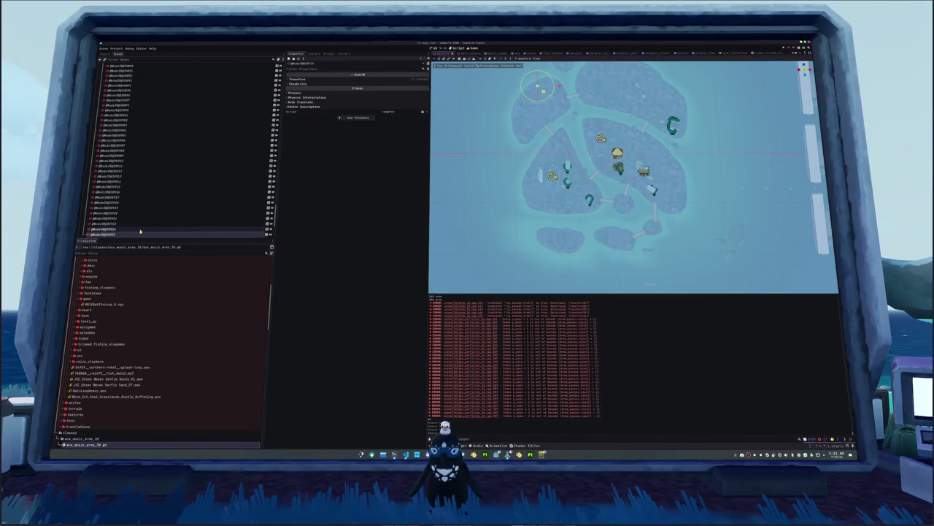
key("Down")
key("Down")
key("Down")
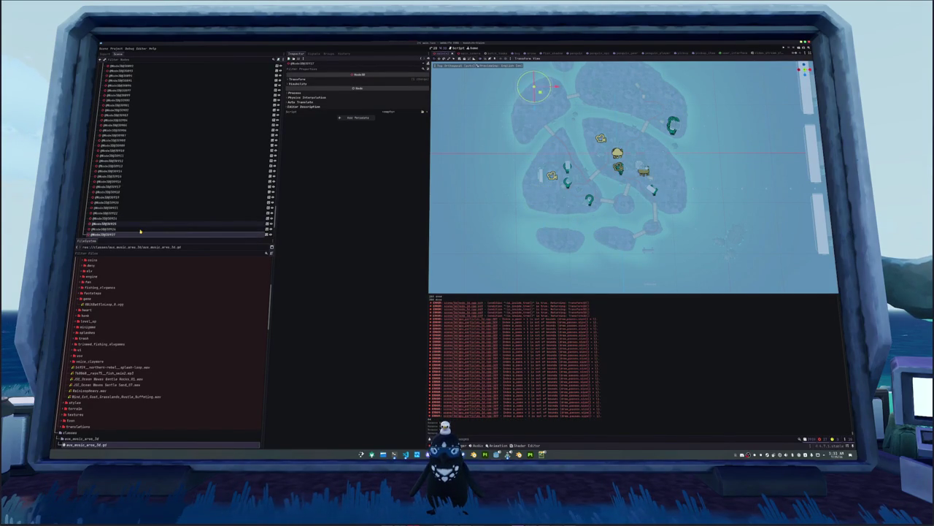
key("Down")
key("Down")
key("Down")
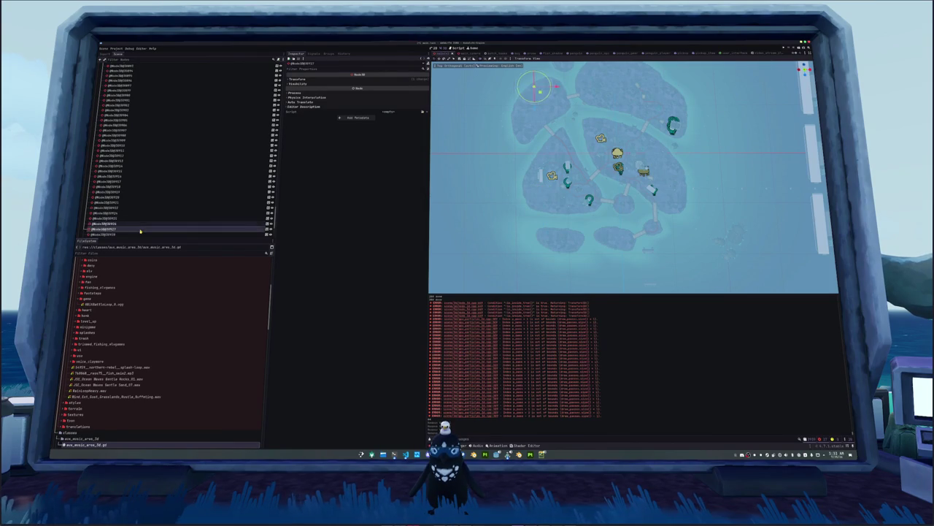
key("Down")
key("Down")
key("Down")
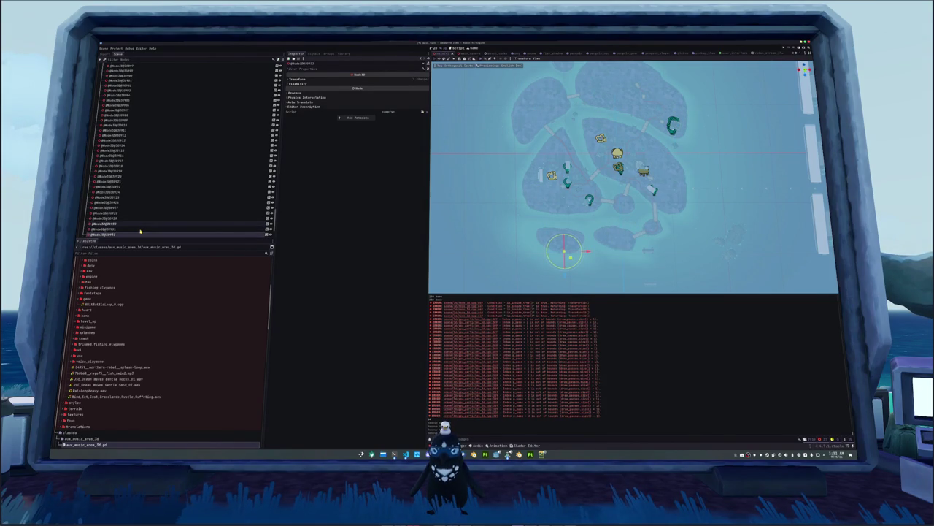
key("Escape")
left_click(142, 234)
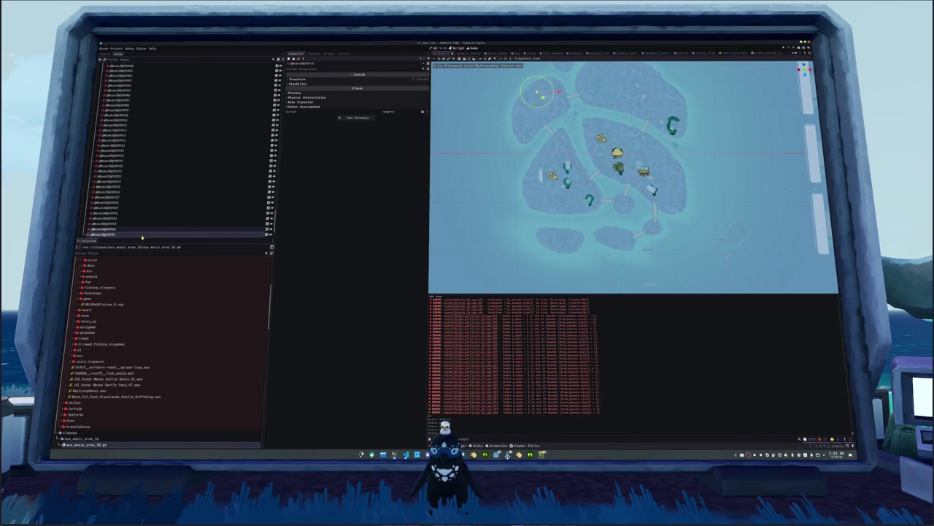
key("ctrl+g")
key("Up")
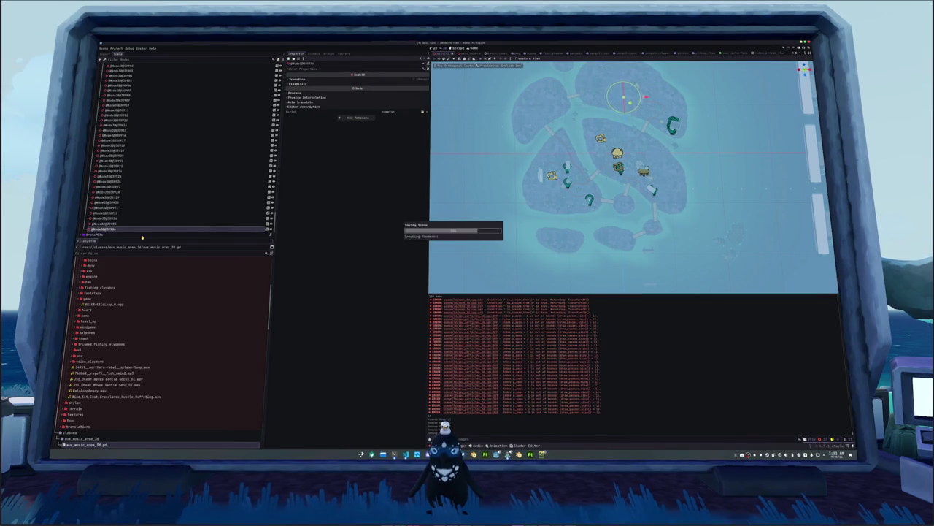
Step: Orbit the view into perspective over the islands and save the scene
left_click_drag(521, 217, 524, 128)
key("ctrl+s")
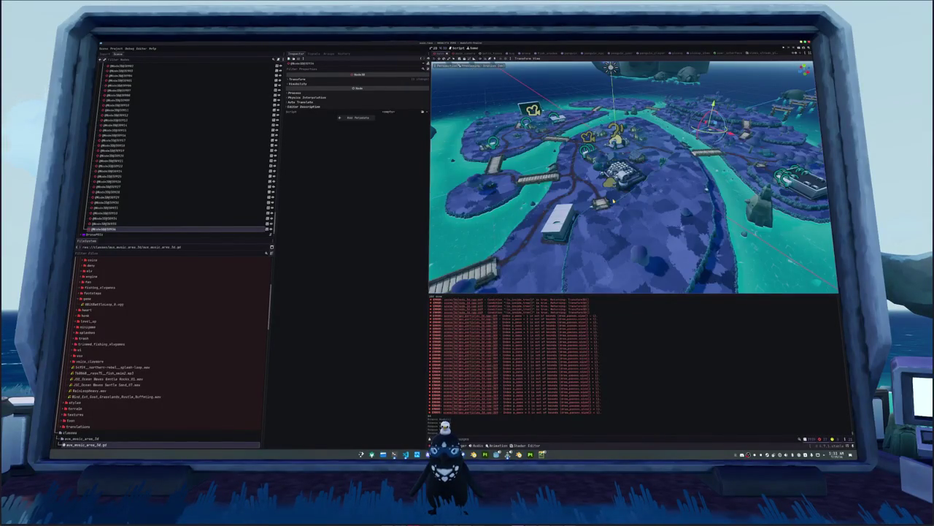
left_click_drag(524, 128, 595, 139)
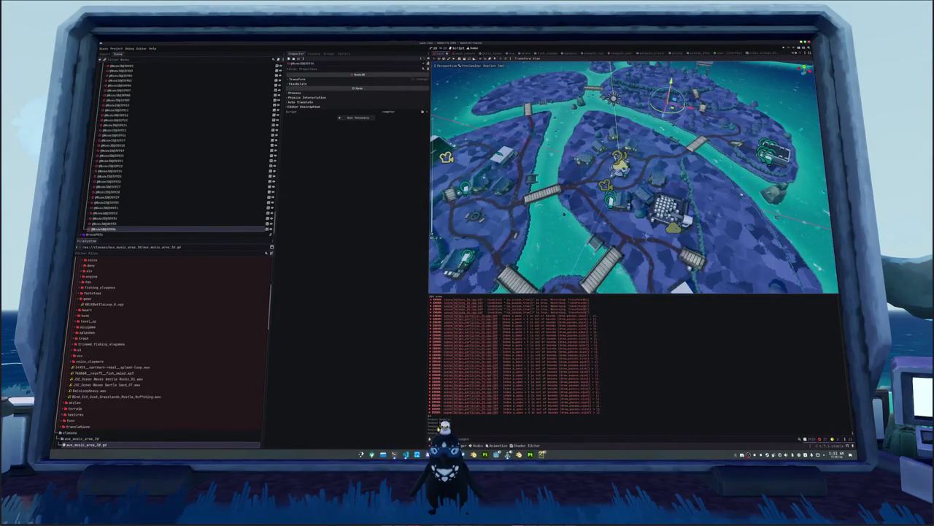
key("F5")
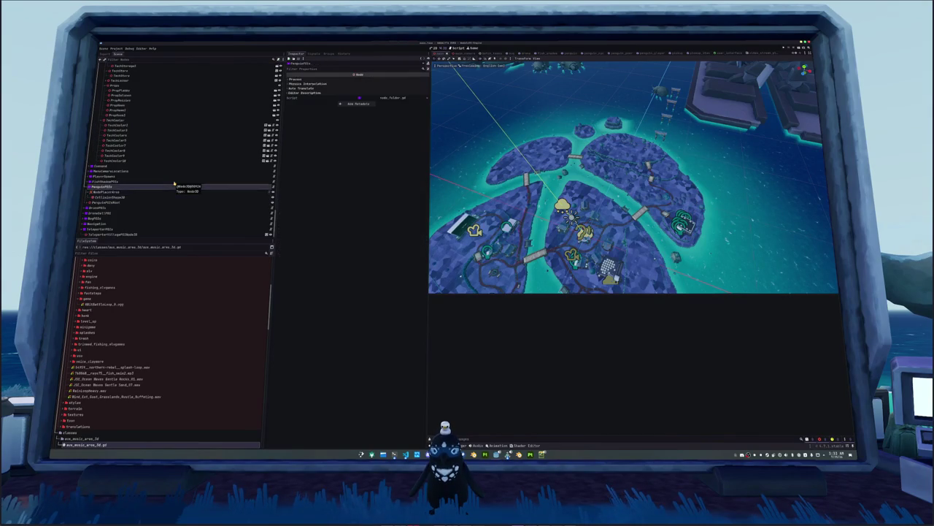
Step: Select TeleporterVillagePOINode3D, then switch to the Blender window
key("Down")
key("Down")
key("Down")
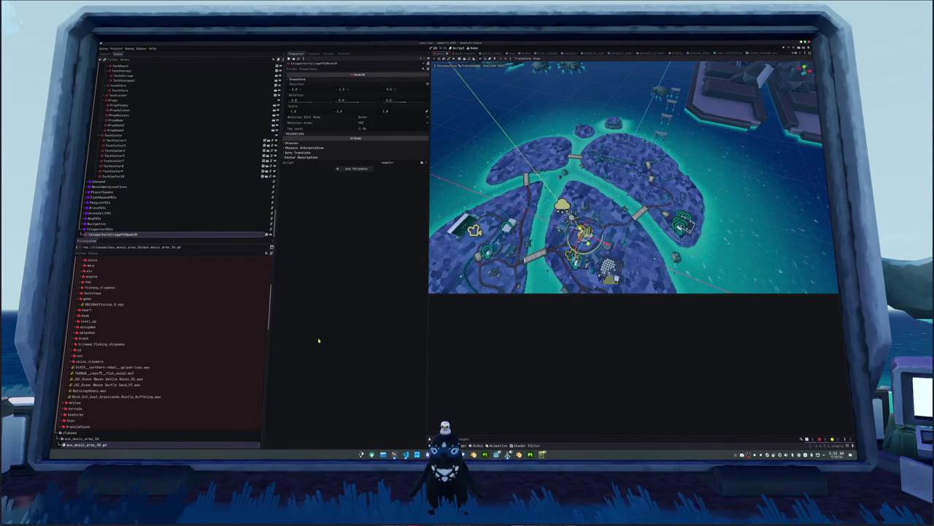
left_click(519, 453)
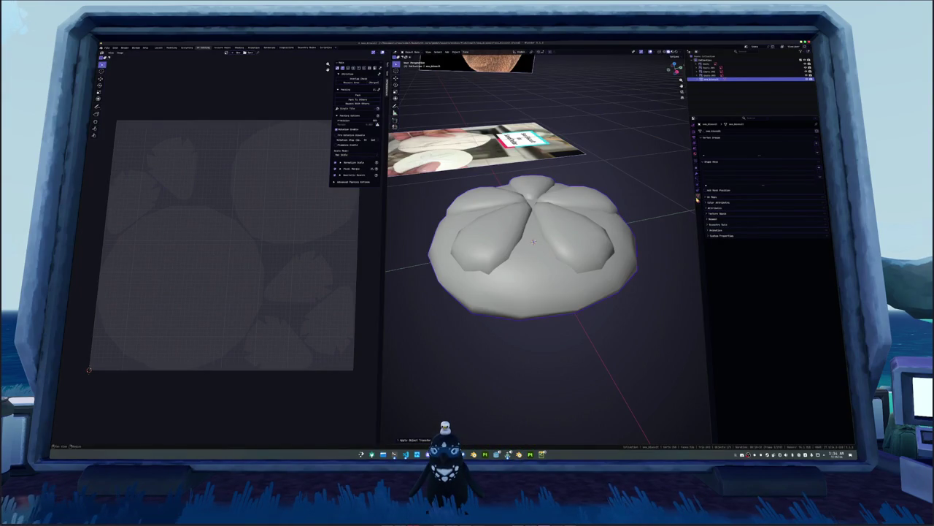
Step: Add a camera to the Blender scene, make it orthographic and look through it
left_click(643, 139)
key("shift+a")
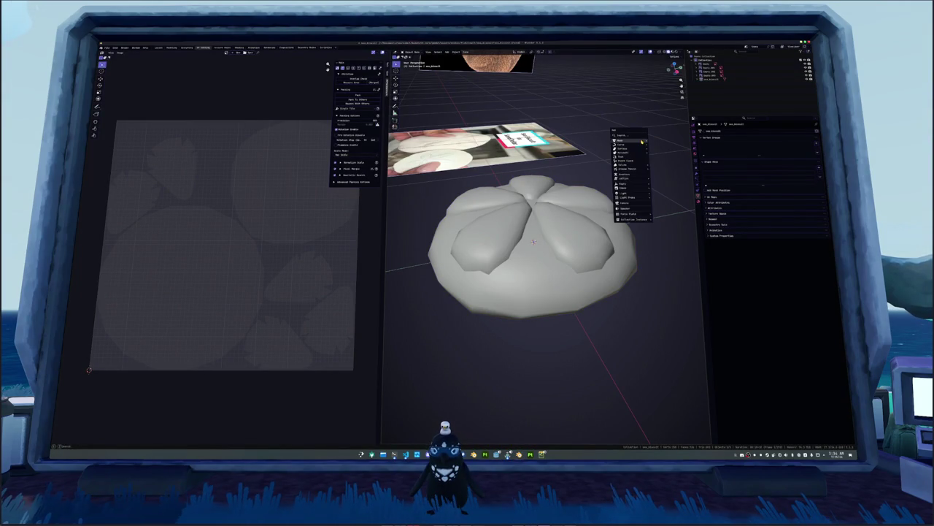
left_click(626, 204)
scroll(620, 198, "down", 3)
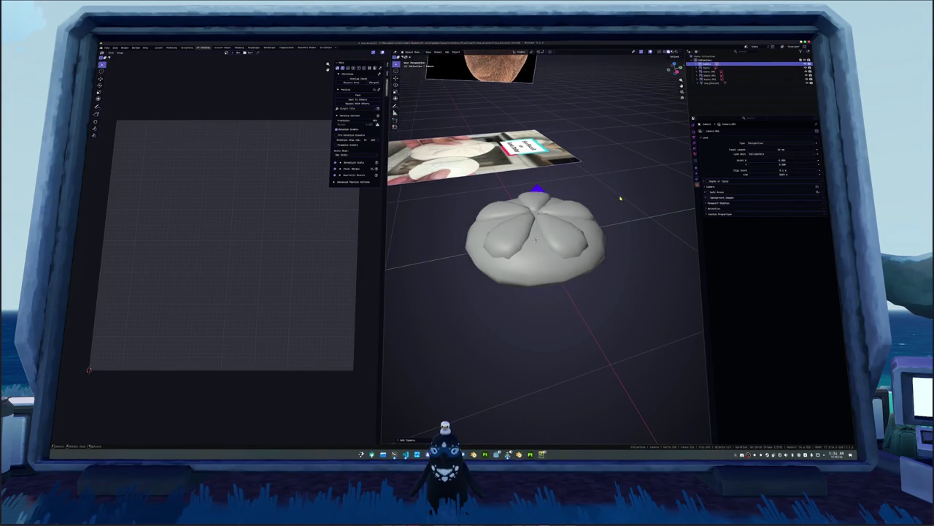
left_click(762, 143)
left_click(762, 152)
key("KP_0")
scroll(647, 184, "up", 5)
Step: Toggle the camera's projection, settle on Perspective, and leave the camera view
left_click(762, 143)
left_click(762, 150)
left_click(762, 144)
left_click(762, 145)
left_click(762, 144)
left_click(762, 151)
left_click(762, 144)
left_click(760, 147)
left_click(762, 143)
left_click(762, 149)
key("KP_0")
left_click(594, 213)
scroll(595, 212, "down", 3)
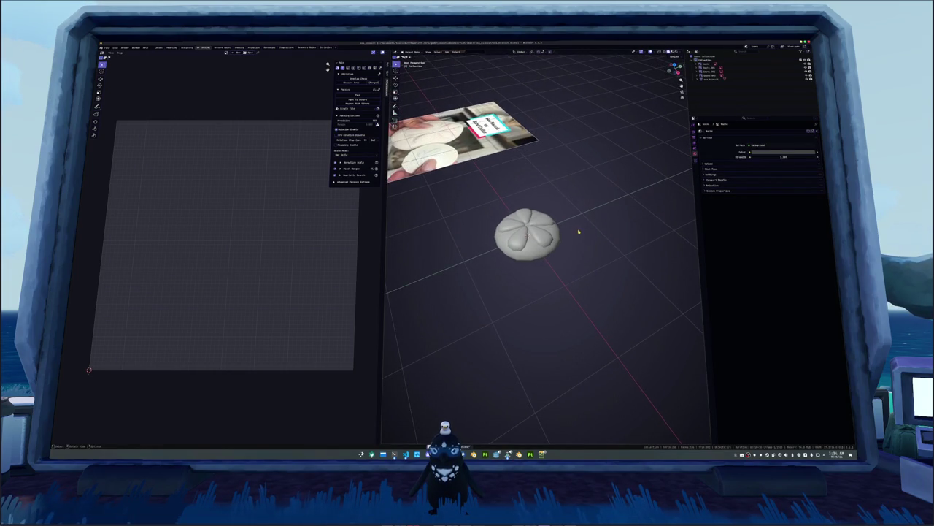
Step: Return to the Godot editor desktop and open the project options
key("ctrl+alt+Right")
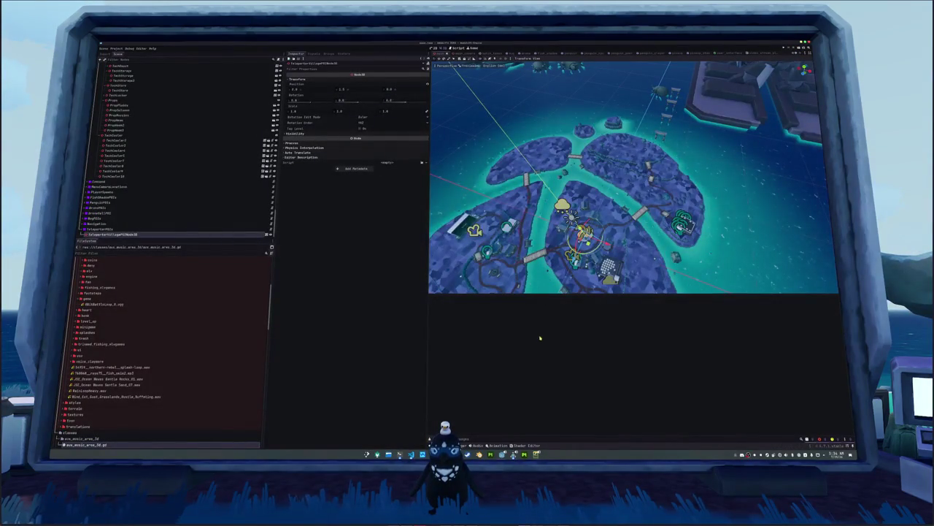
key("ctrl+alt+Right")
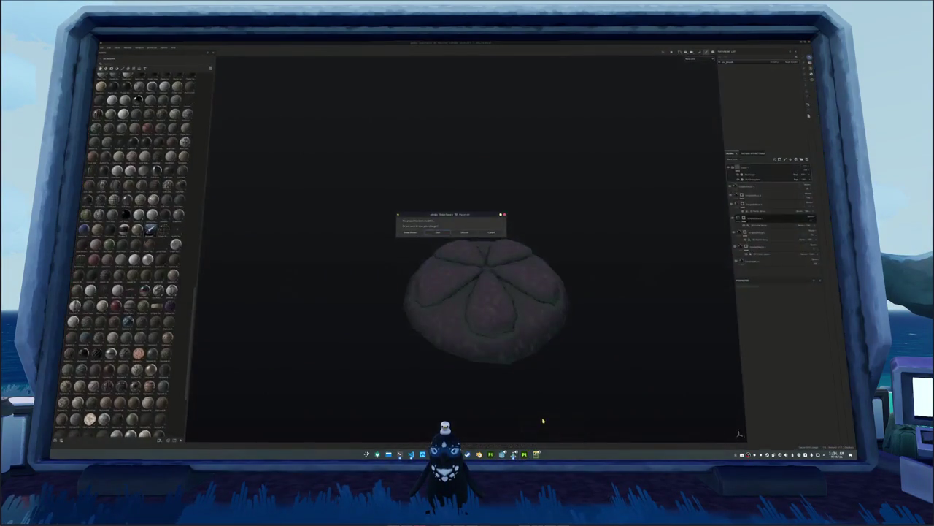
key("ctrl+alt+Left")
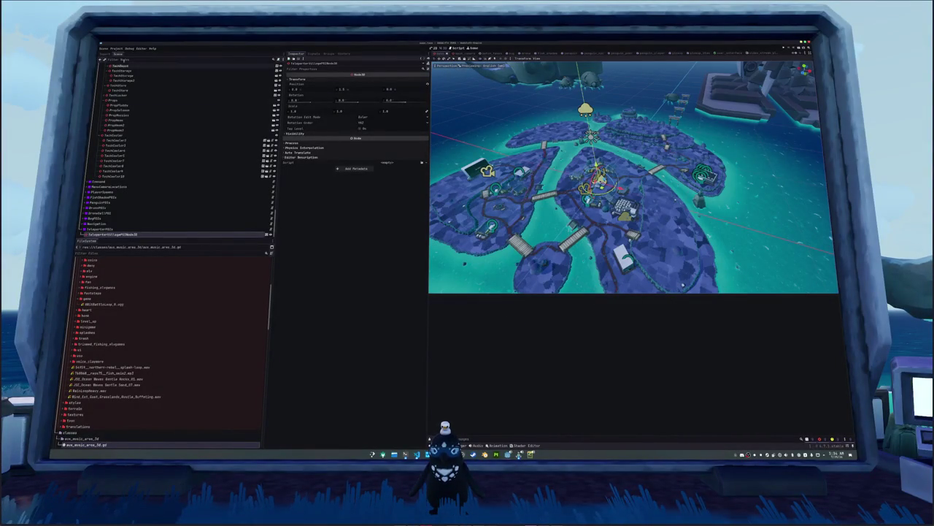
left_click(114, 49)
Step: Export all of the project's presets as Release builds, then close the Export window
left_click(139, 70)
left_click(353, 347)
left_click(483, 240)
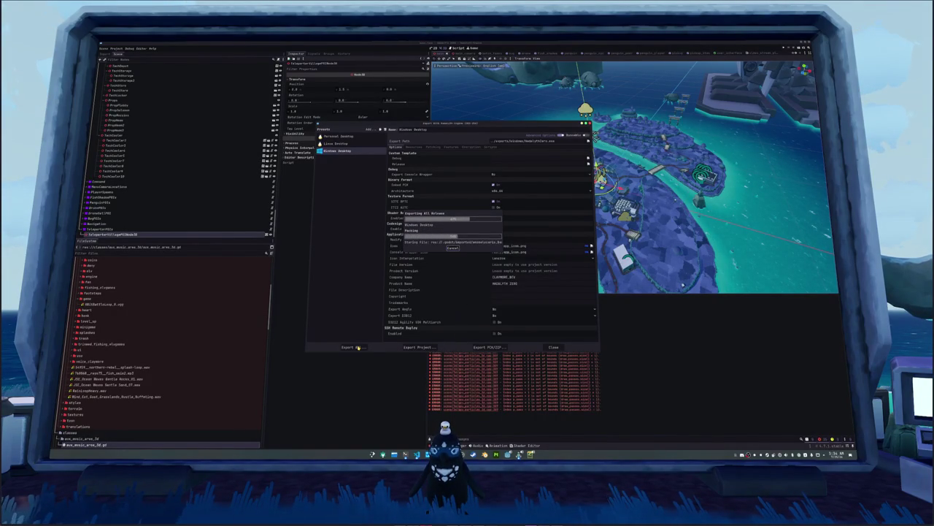
left_click(360, 348)
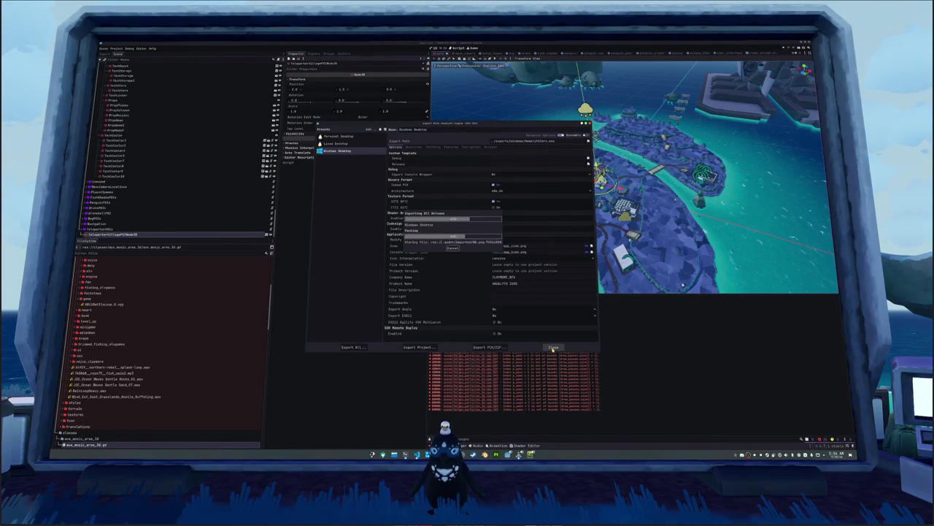
left_click(553, 349)
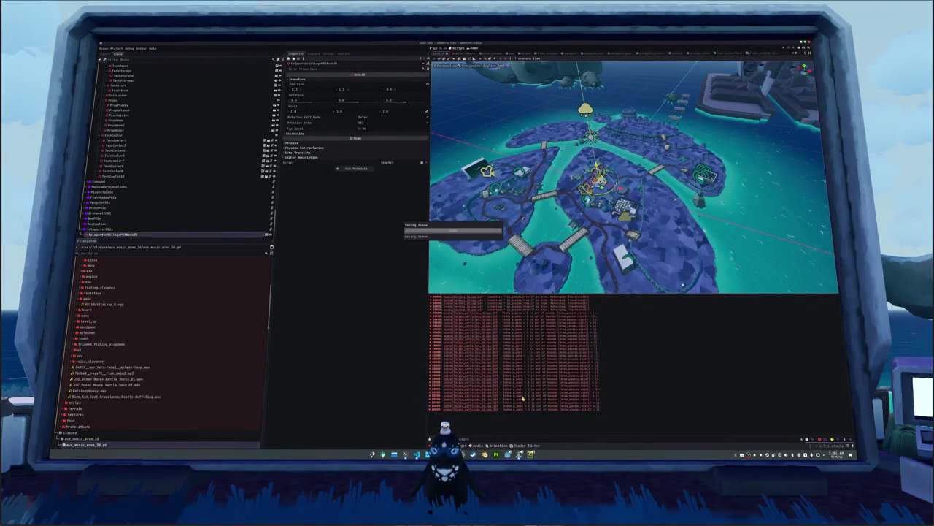
Step: Launch the exported Hadalyth Zero executable and tab-complete ./steam_no_changelog.sh in Terminal
key("ctrl+alt+Right")
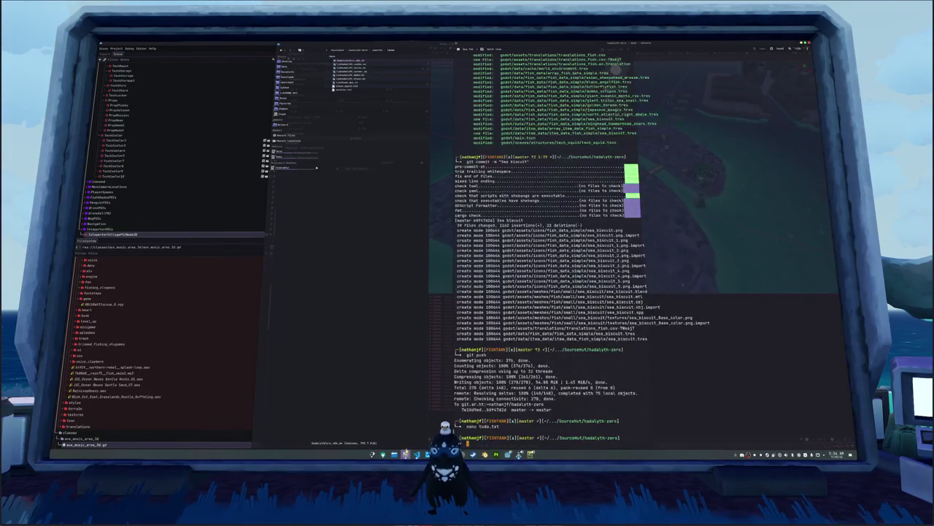
double_click(349, 61)
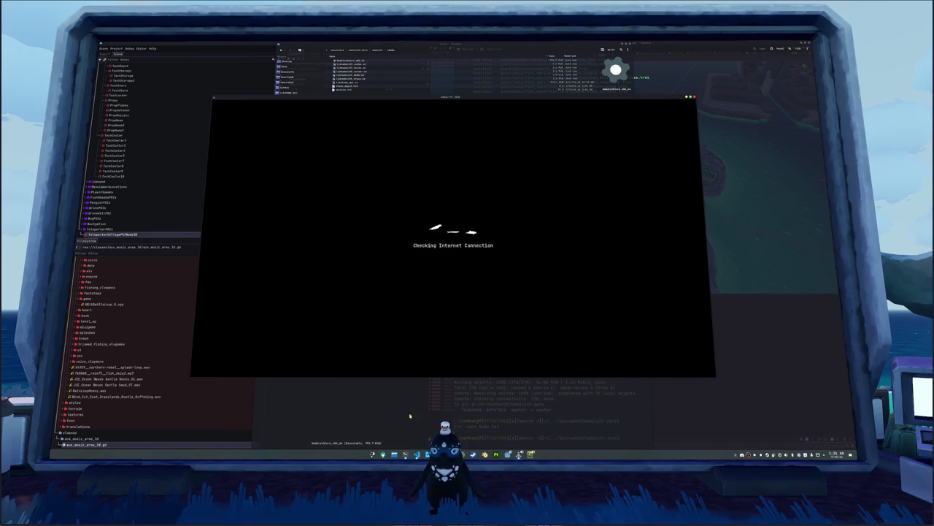
type("./st")
key("Tab")
key("Tab")
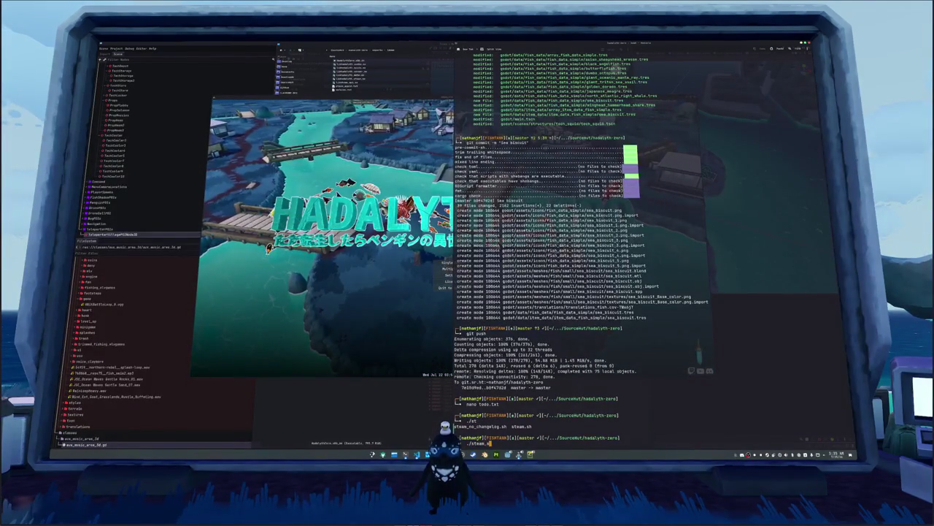
key("Tab")
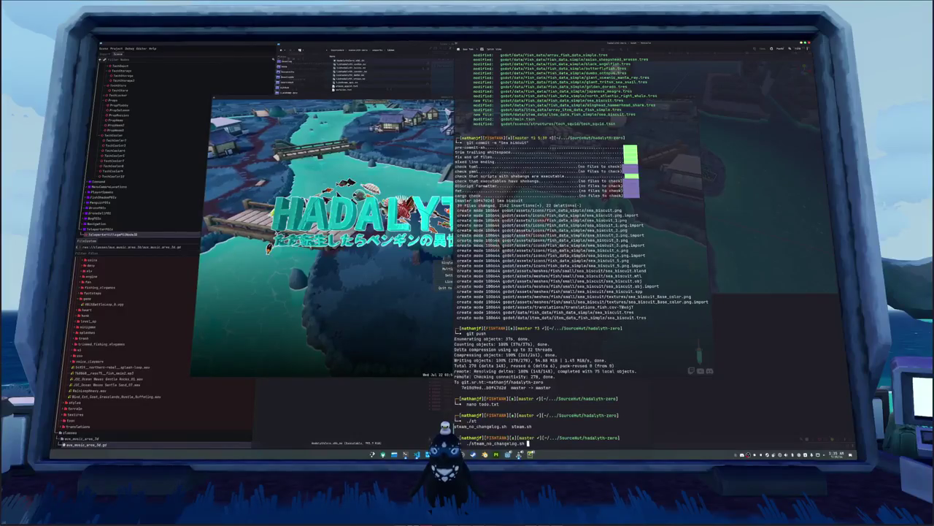
left_click(444, 281)
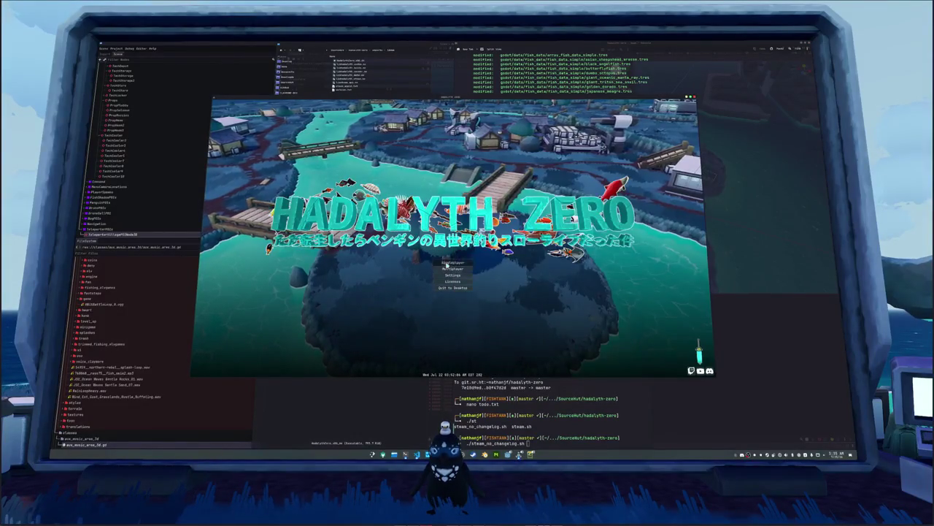
Step: Start Singleplayer, fly the free camera forward with W, and quit the game with F8
left_click(460, 279)
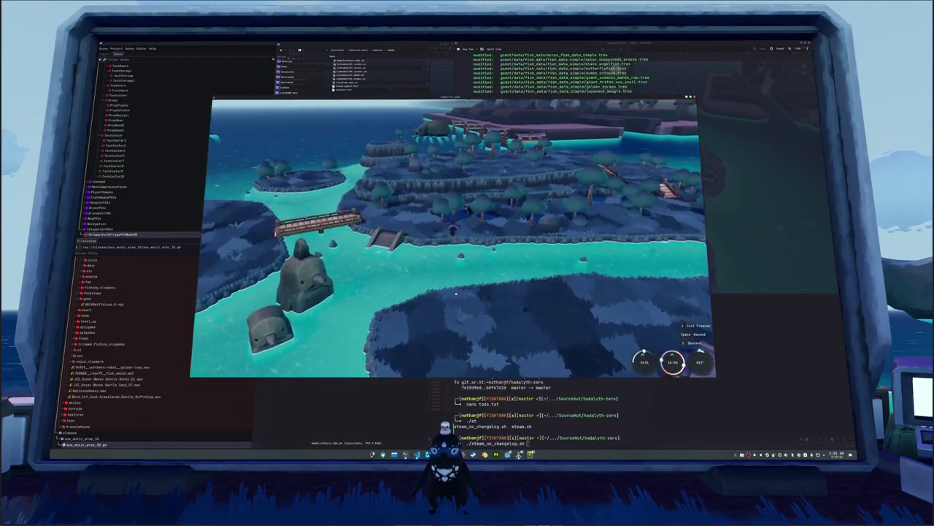
key("w")
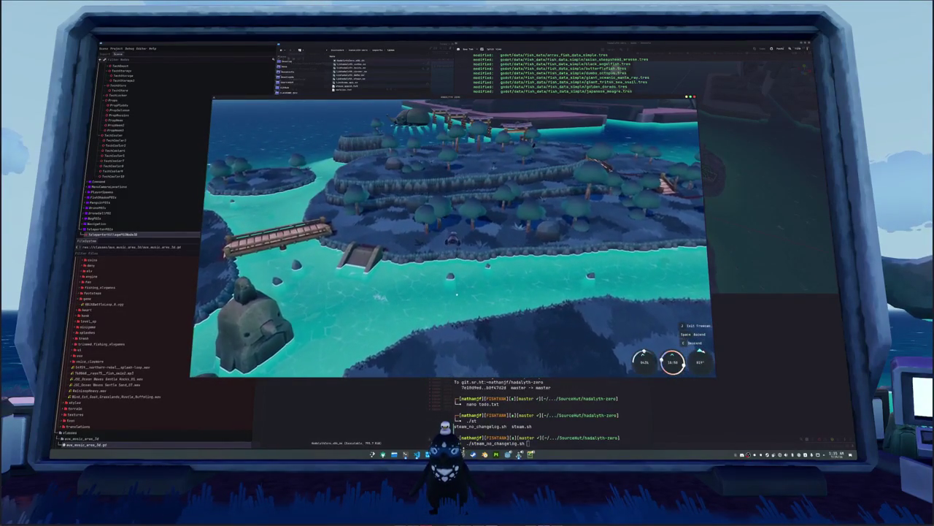
key("F8")
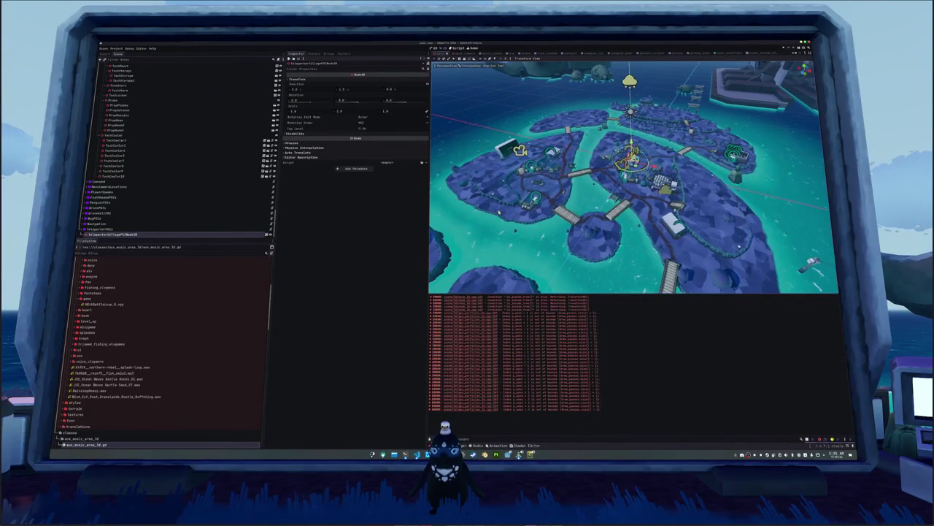
Step: Bake the navigation mesh for GroundNavigationRegion3D under Navigation
left_click(83, 223)
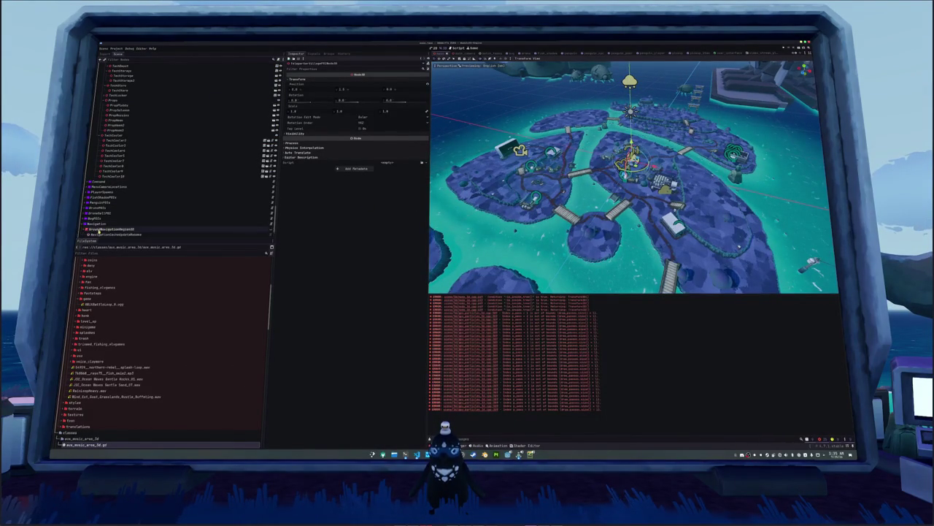
left_click(110, 229)
scroll(146, 212, "down", 1)
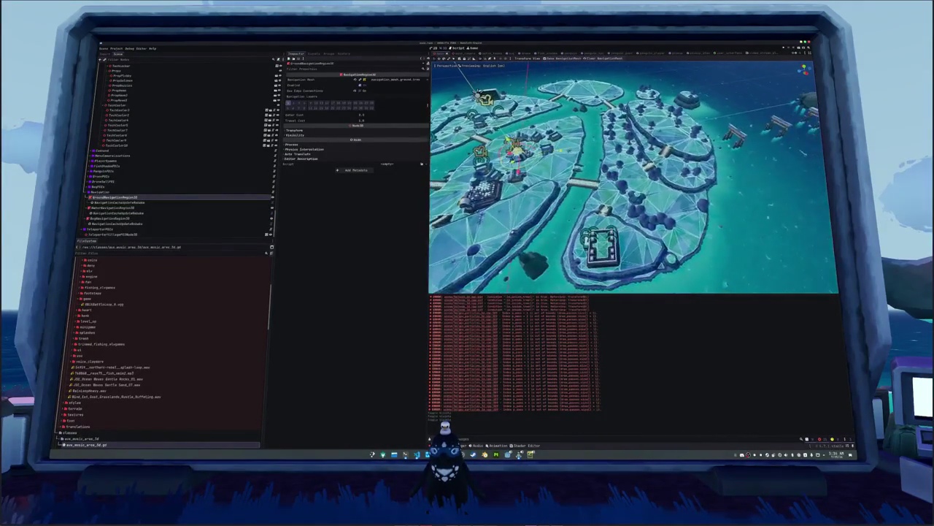
left_click(562, 58)
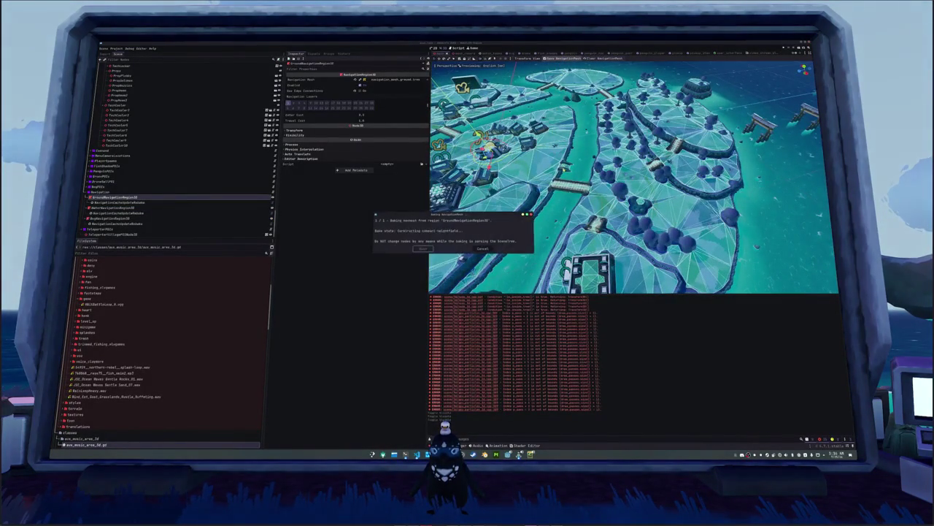
Step: Bake the WaterNavigationRegion3D and remaining region's navmeshes, then save the scene
left_click(175, 207)
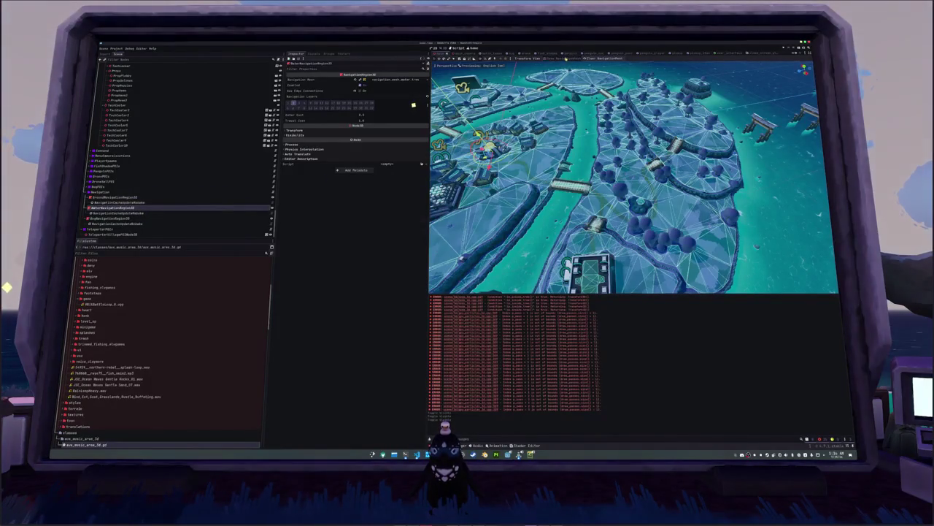
left_click(562, 58)
left_click(116, 217)
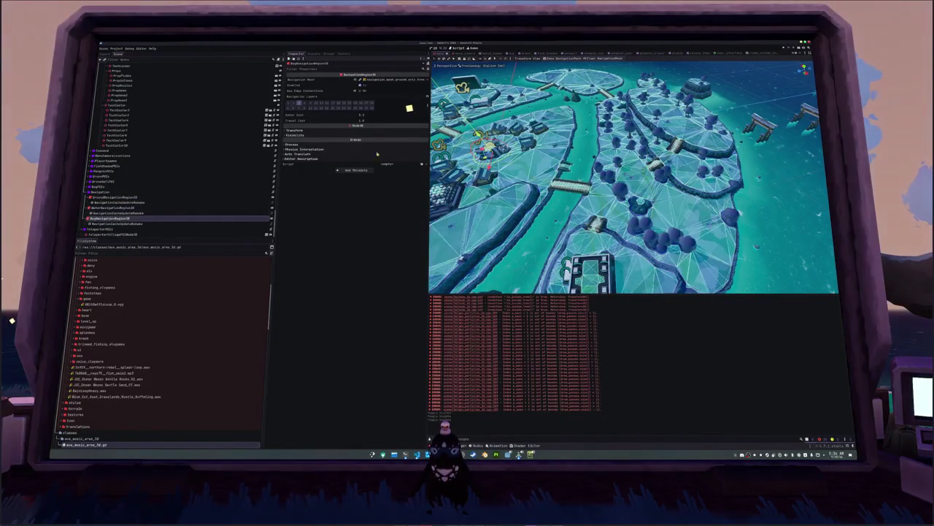
left_click(563, 58)
key("ctrl+s")
left_click(117, 48)
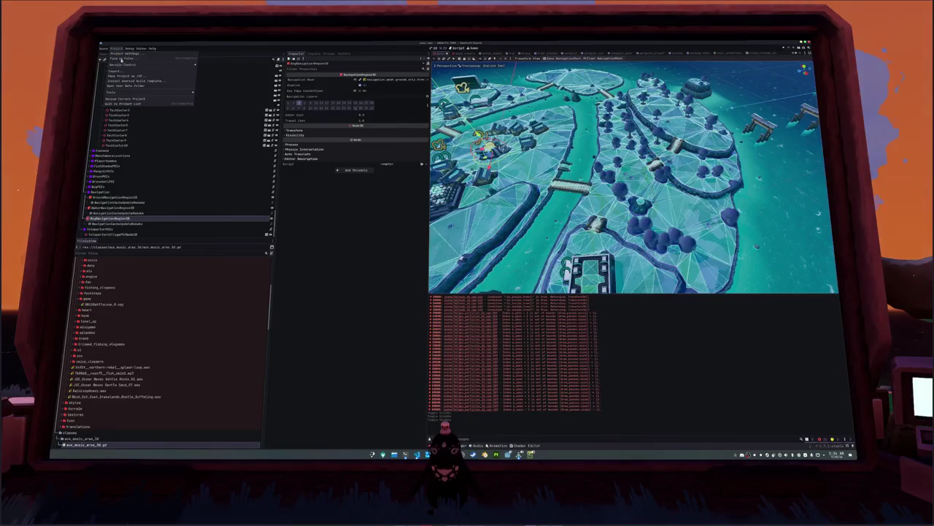
Step: Export all presets as Release builds from the Project menu's Export window
left_click(124, 54)
key("Escape")
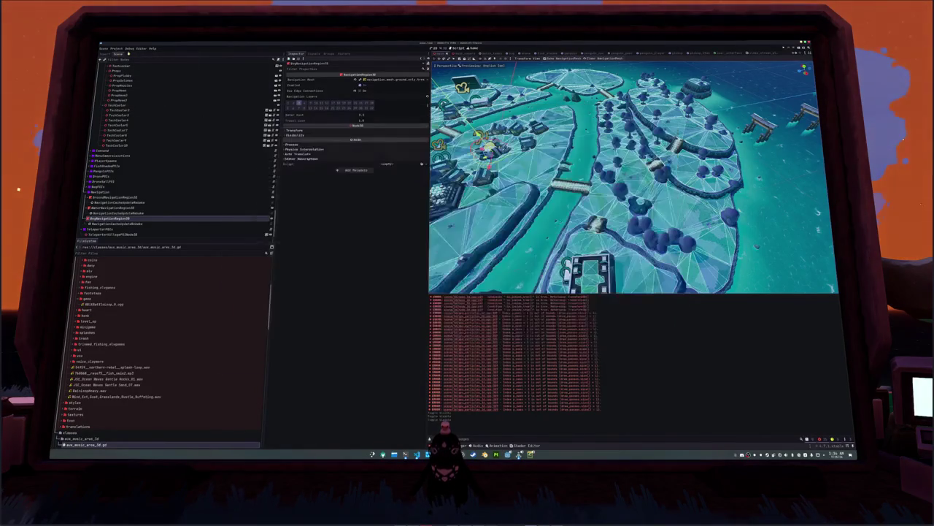
left_click(117, 49)
left_click(116, 70)
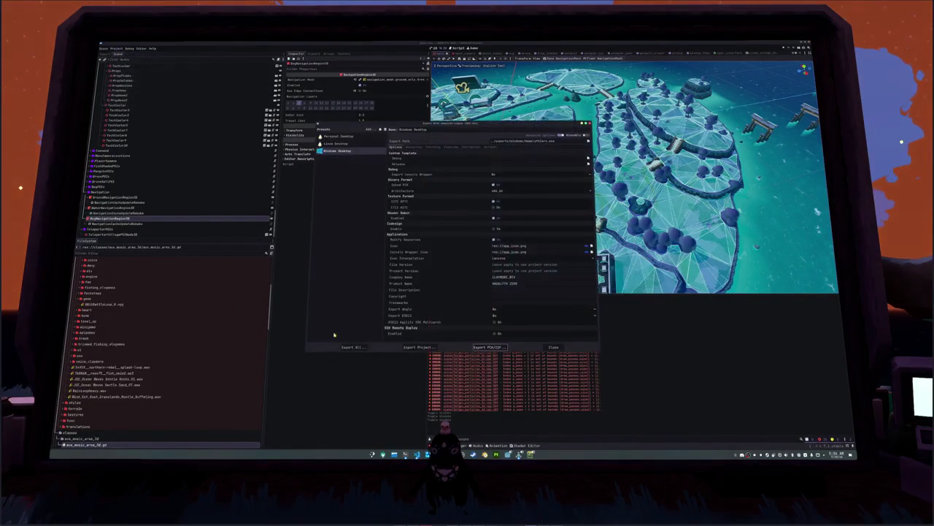
left_click(352, 347)
left_click(478, 228)
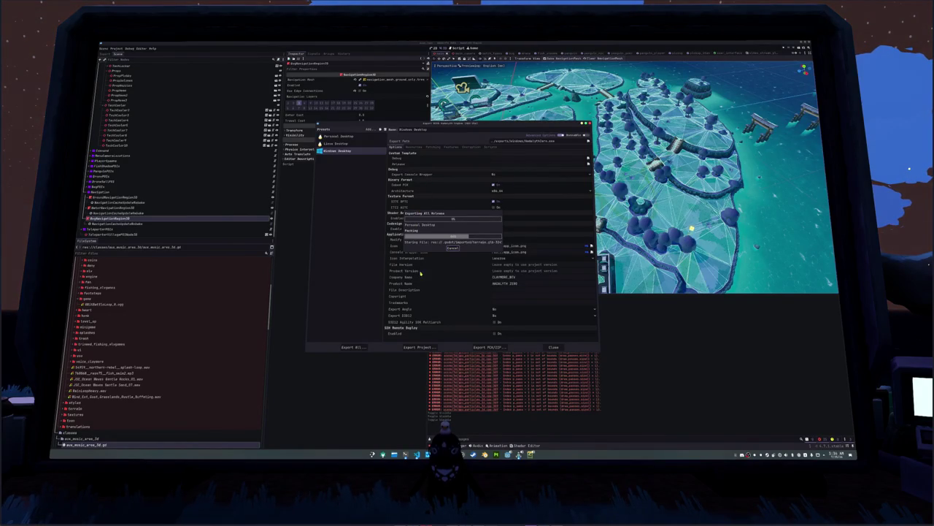
Step: Check the Encryption export options, then re-export all presets as Release builds
mouse_move(519, 454)
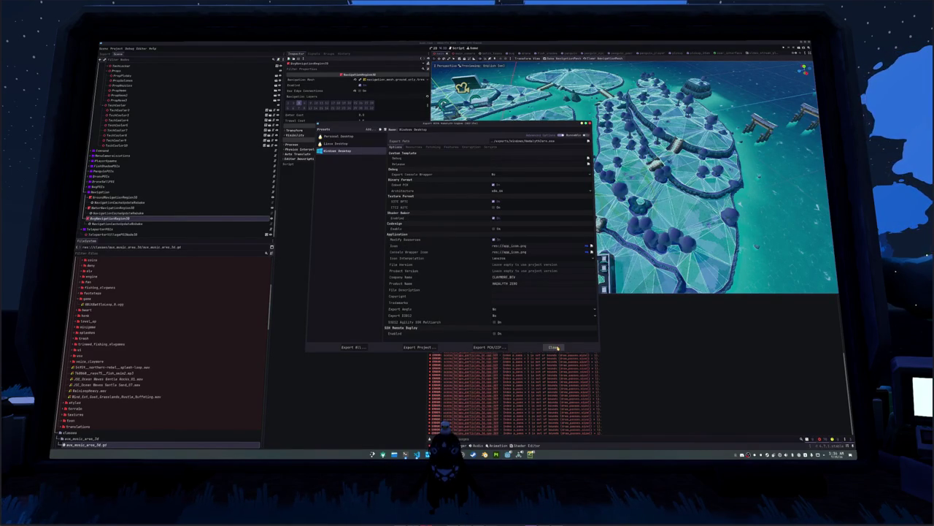
left_click(471, 147)
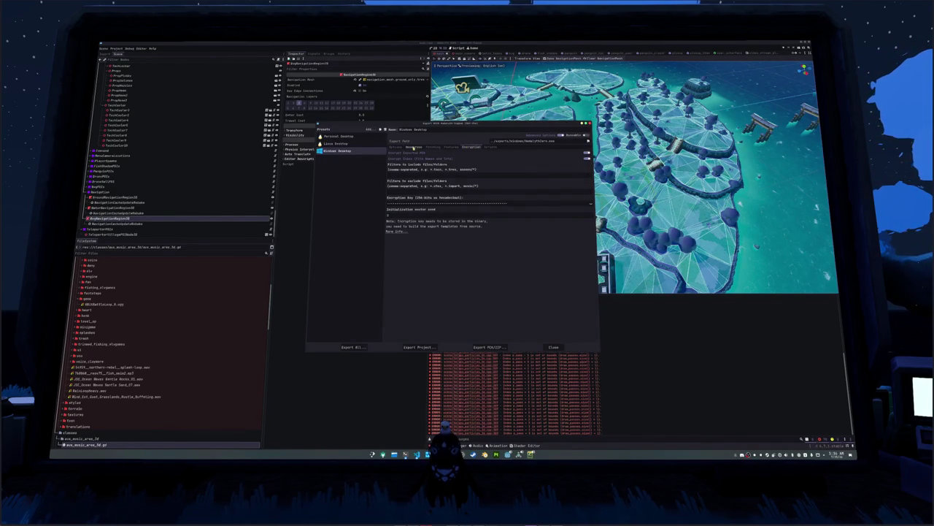
left_click(395, 146)
left_click(353, 347)
left_click(476, 239)
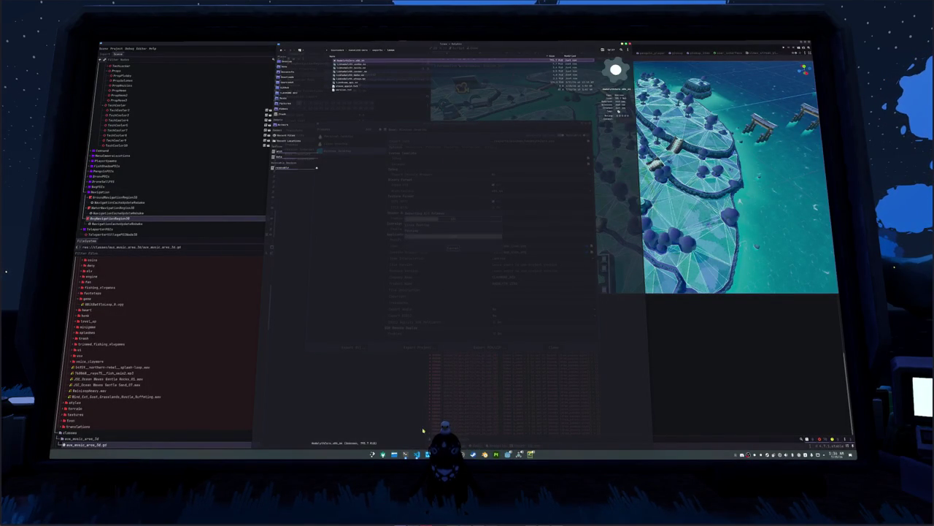
Step: Run steam_no_changelog.sh in Terminal and submit the Steam account password
key("alt+Tab")
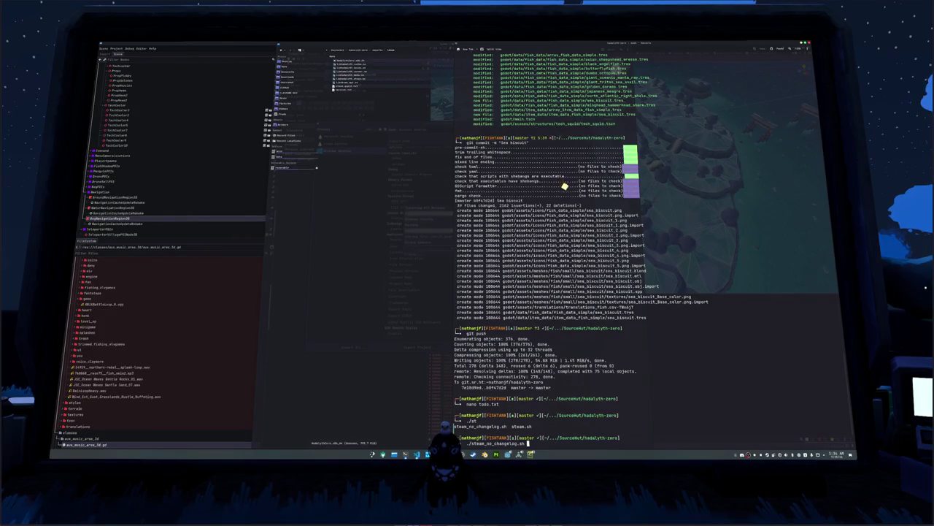
key("Return")
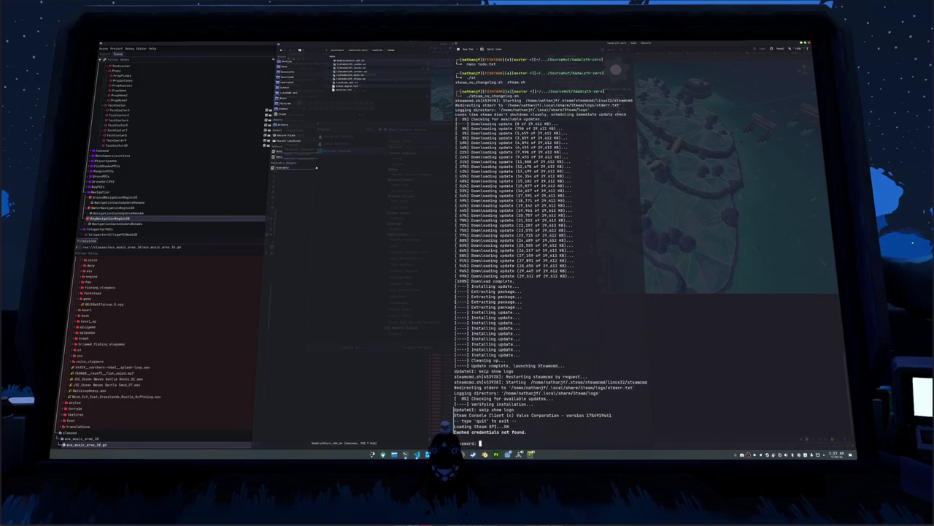
key("Return")
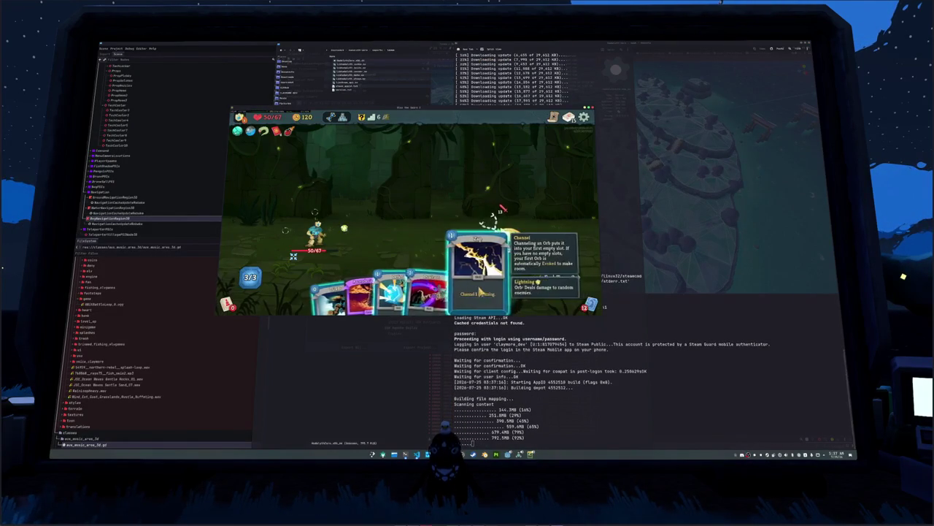
Step: Finish the enemy with Zap, collect the gold, take Capacitor, and travel to the next node
mouse_move(441, 284)
left_mouse_down()
mouse_move(438, 233)
mouse_move(458, 231)
left_mouse_up()
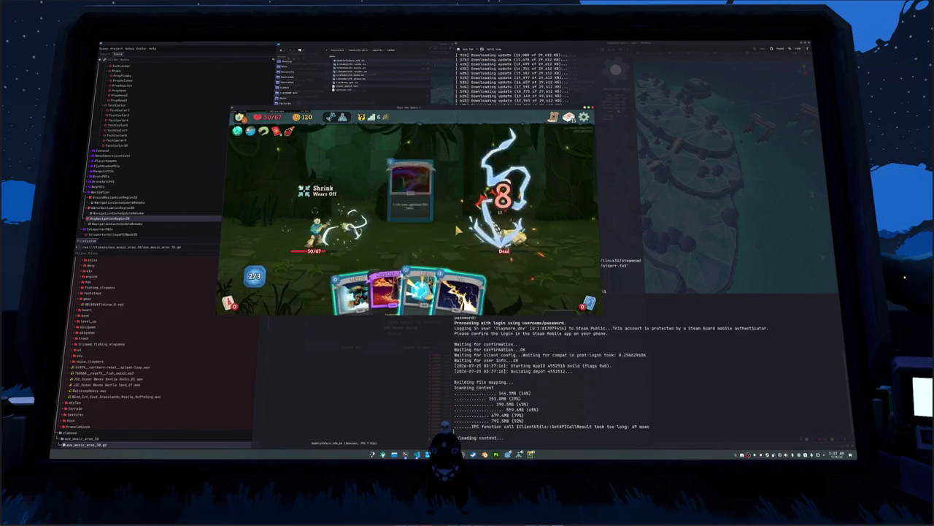
left_click(409, 187)
left_click(410, 188)
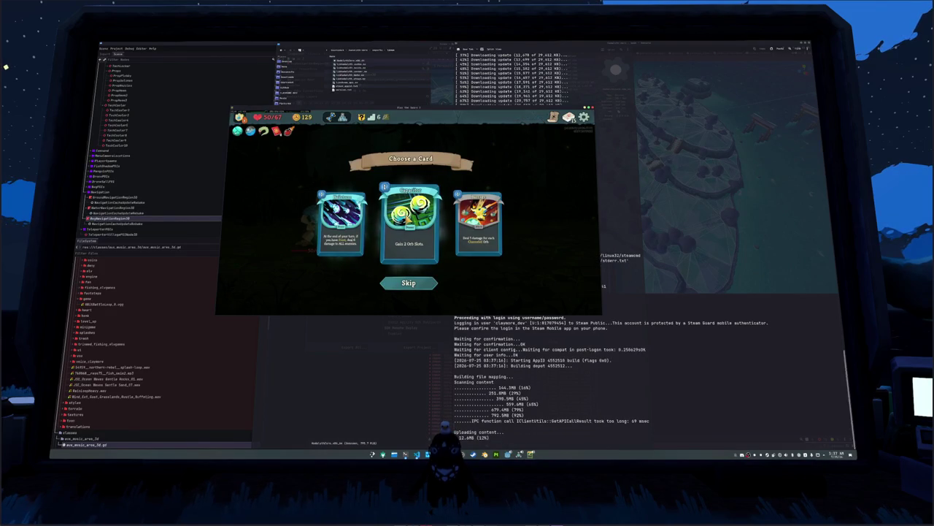
left_click(411, 219)
left_click(566, 260)
left_click(380, 210)
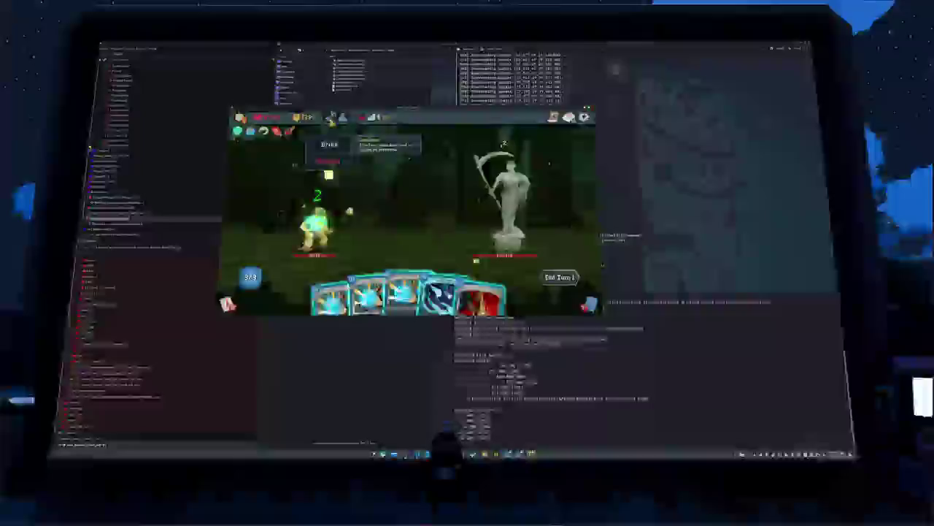
Step: Open the first statue turns: end turn, check the Duplicator potion, play attacks, end turn
left_click(561, 277)
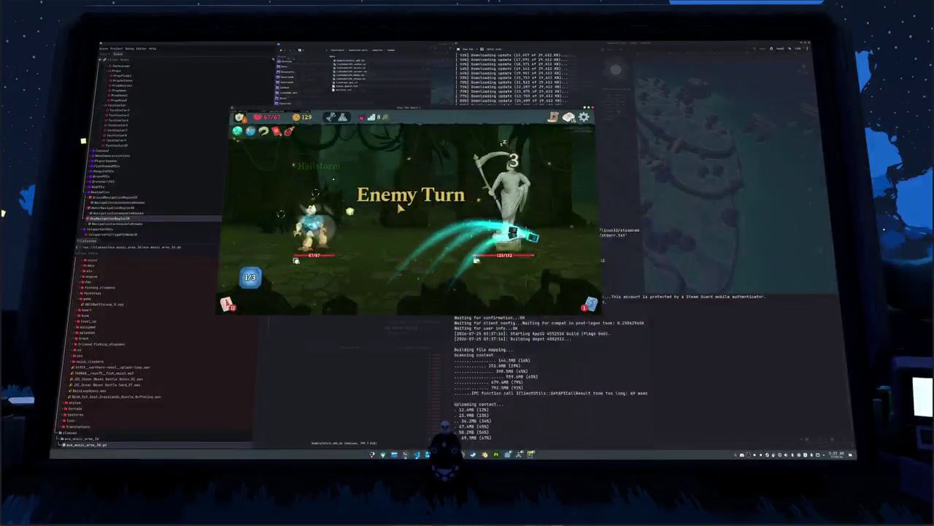
left_click(332, 118)
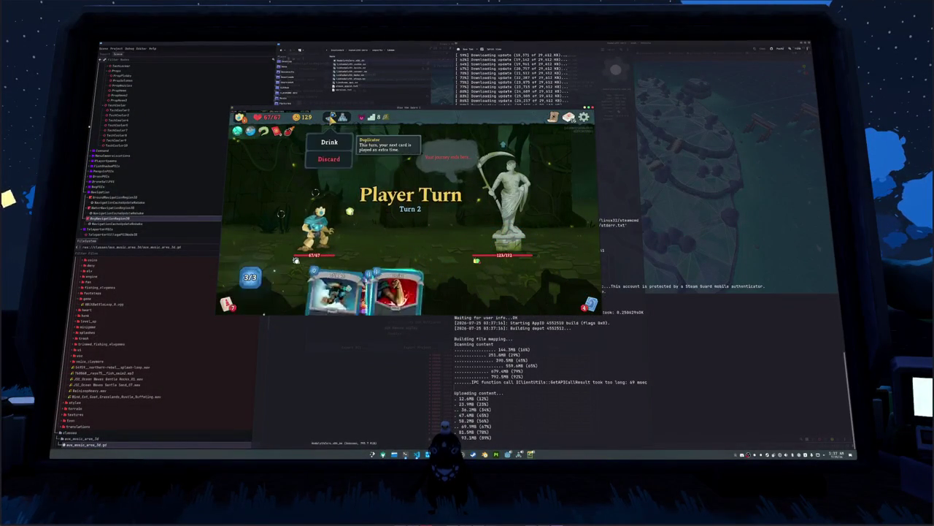
left_click(417, 196)
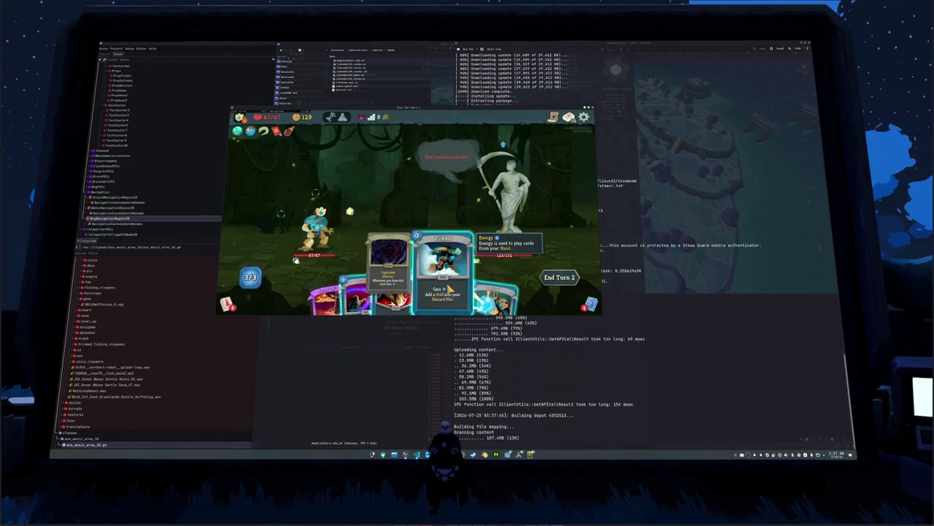
mouse_move(460, 284)
left_mouse_down()
mouse_move(428, 198)
mouse_move(456, 281)
mouse_move(504, 197)
left_mouse_up()
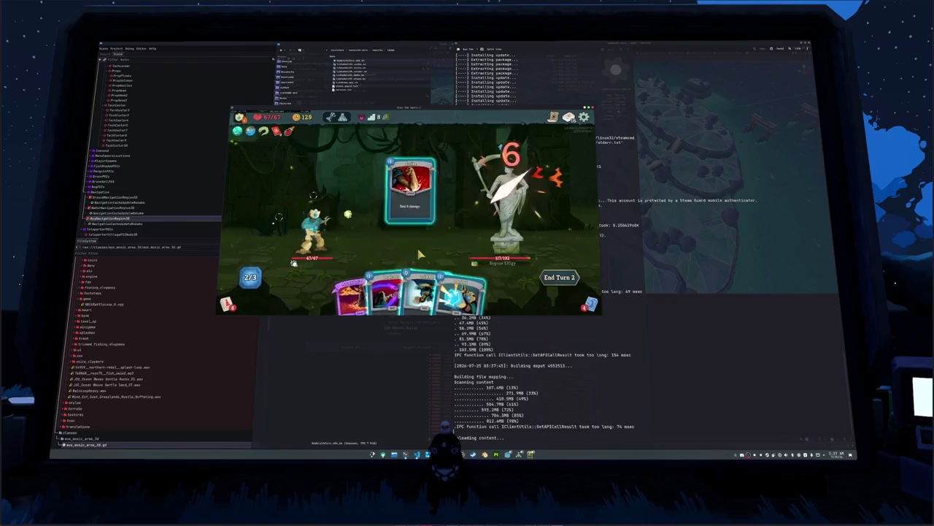
left_click_drag(394, 288, 457, 241)
key("e")
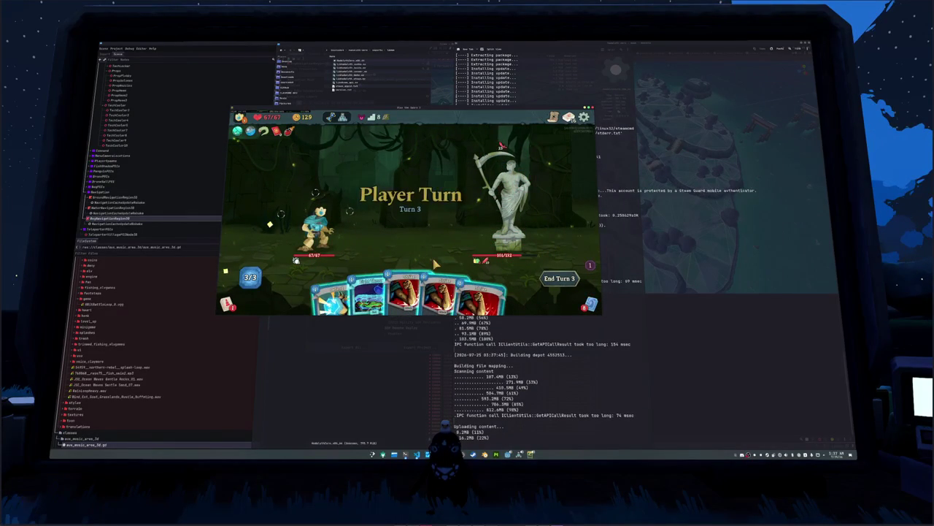
Step: Play Duplication, a Strike, block, and Dualcast on the statue, then end the turn
left_click_drag(409, 271, 409, 189)
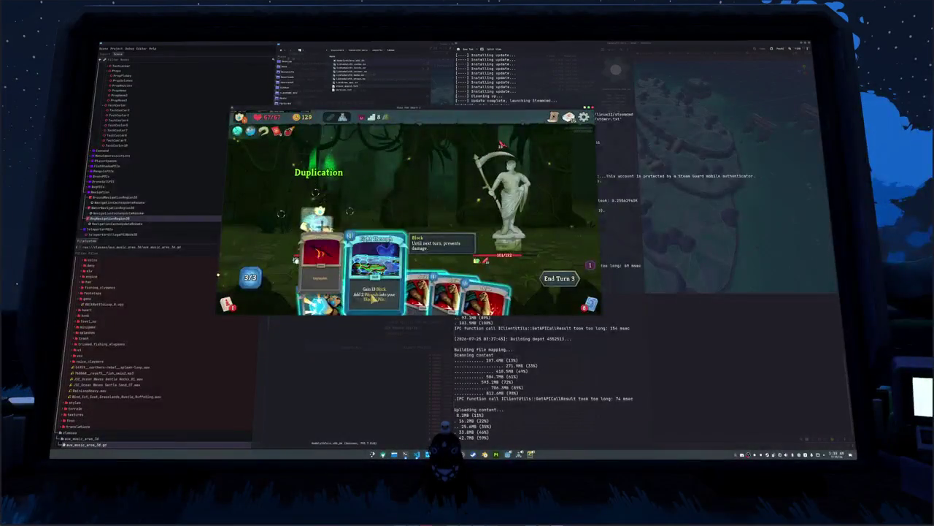
mouse_move(453, 292)
left_mouse_down()
mouse_move(409, 190)
mouse_move(427, 232)
left_mouse_up()
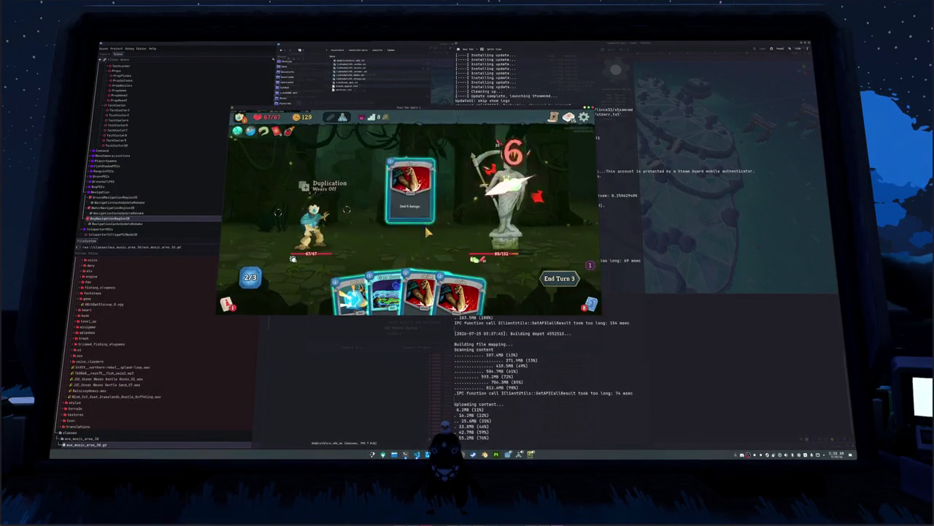
left_click(376, 270)
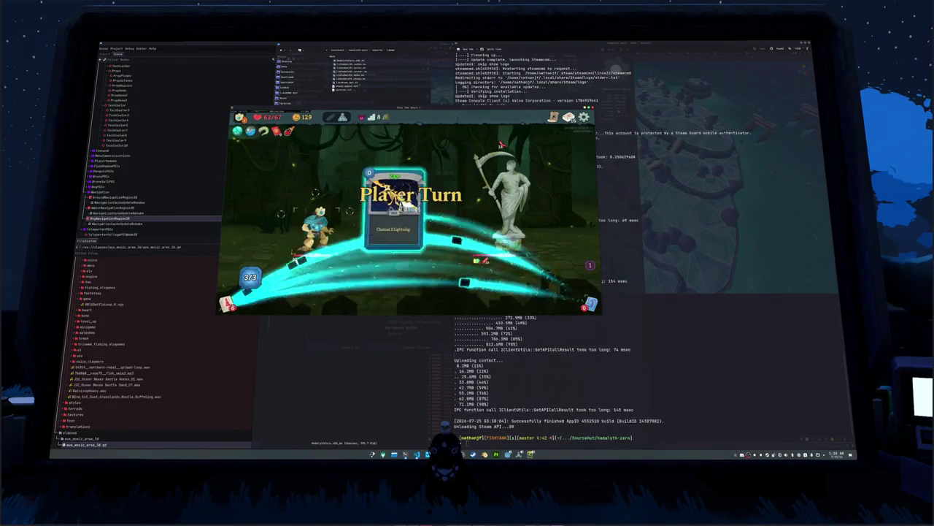
left_click(437, 199)
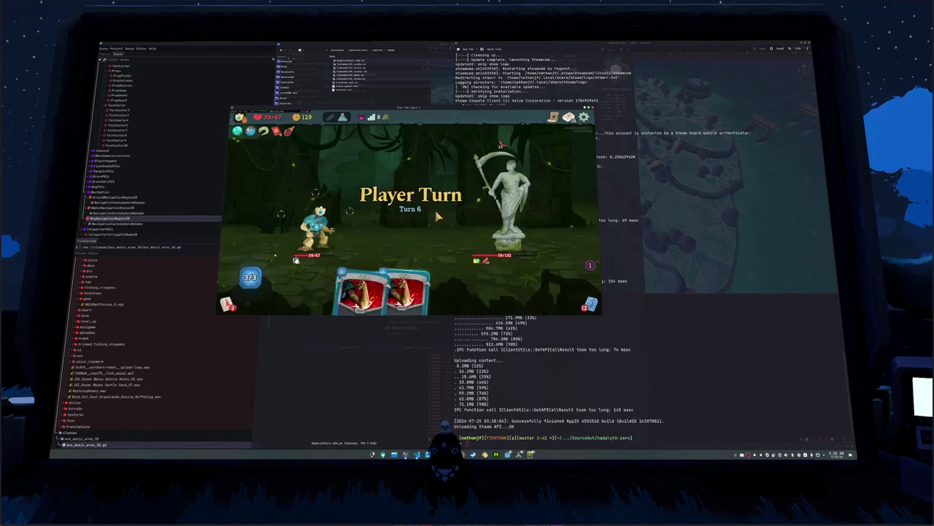
left_click(347, 143)
left_click(497, 223)
left_click(556, 279)
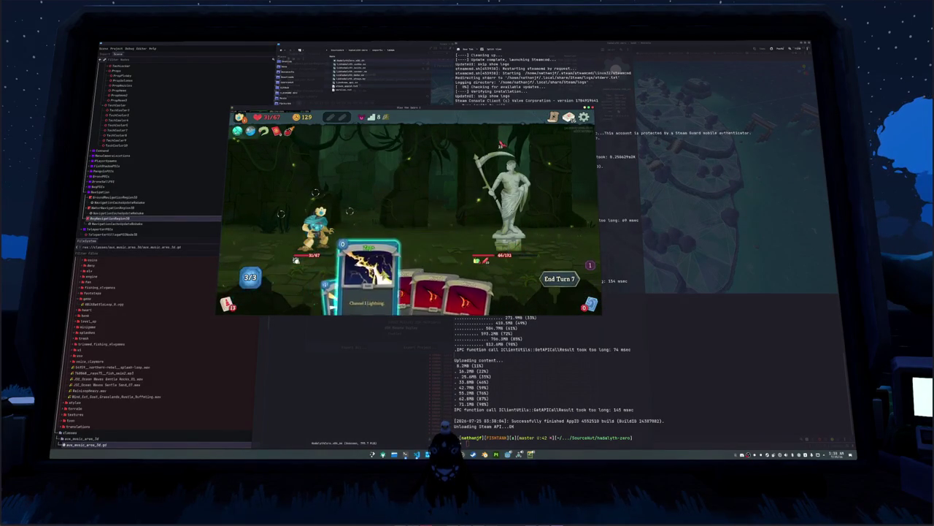
Step: Defend, play Turbo, hit the statue with attacks, add block, and end the turn
left_click_drag(351, 292, 407, 244)
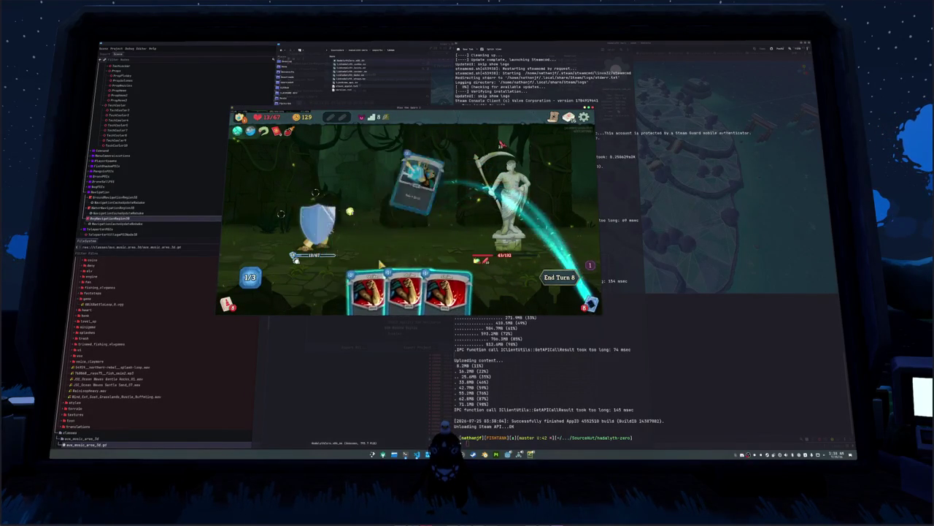
left_click_drag(501, 143, 504, 150)
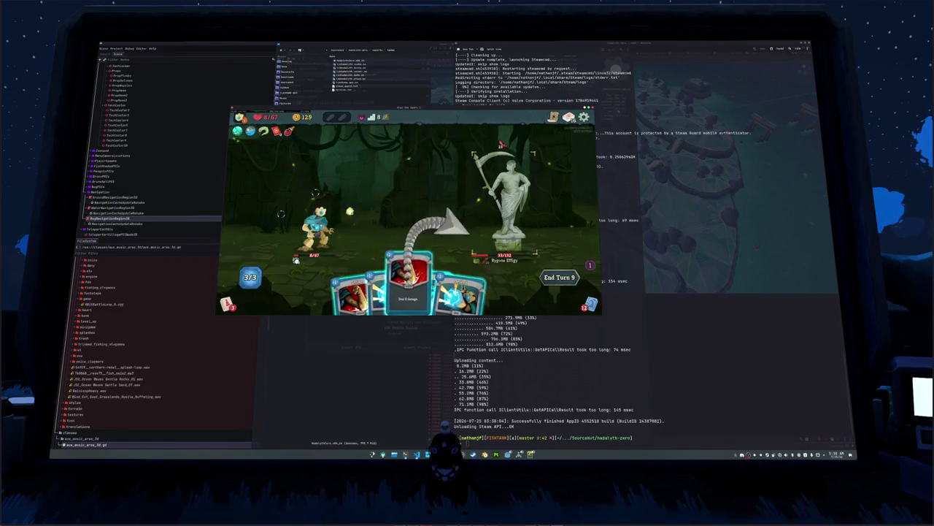
left_click(501, 143)
key("1")
left_click(502, 143)
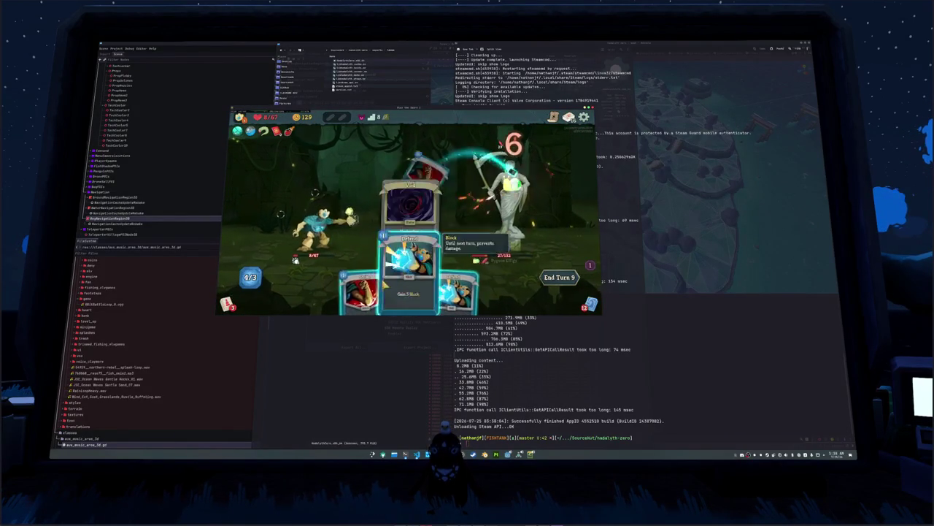
key("1")
left_click(501, 143)
key("1")
left_click(501, 143)
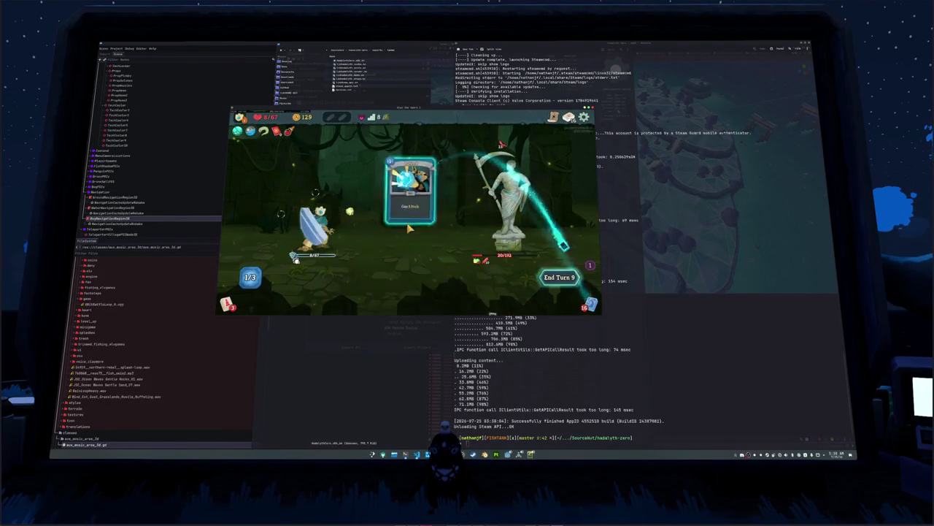
left_click(545, 278)
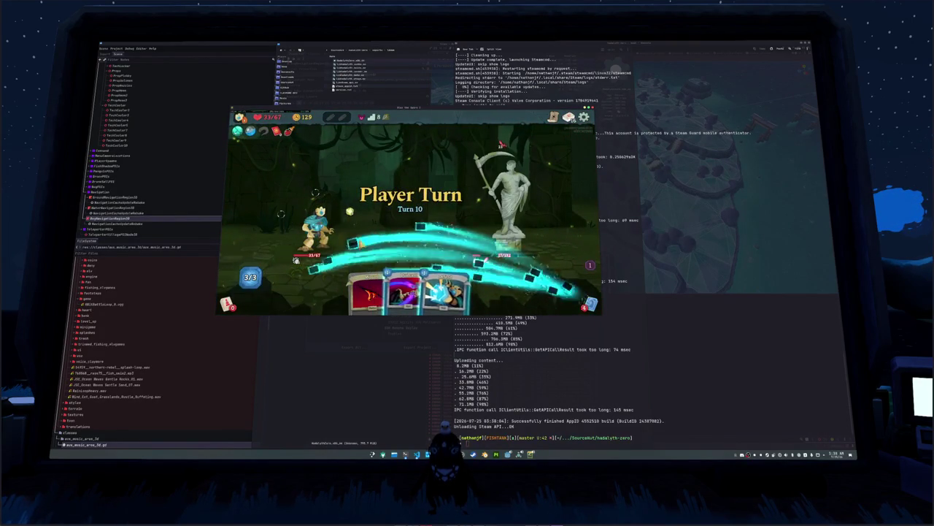
Step: Kill the statue with Dualcast and lightning cards, then collect the gold loot
left_click(409, 291)
left_click(449, 258)
left_click(453, 278)
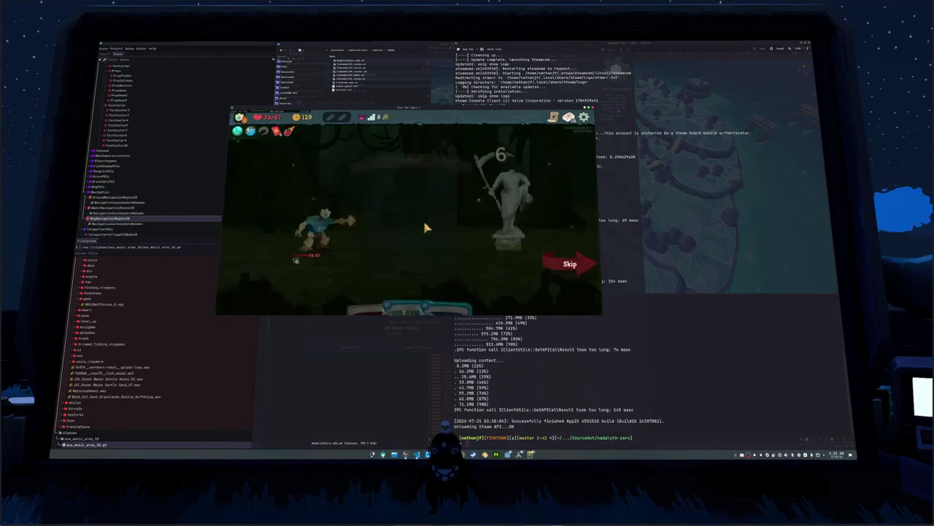
left_click(409, 187)
left_click(408, 187)
left_click(409, 187)
left_click(409, 187)
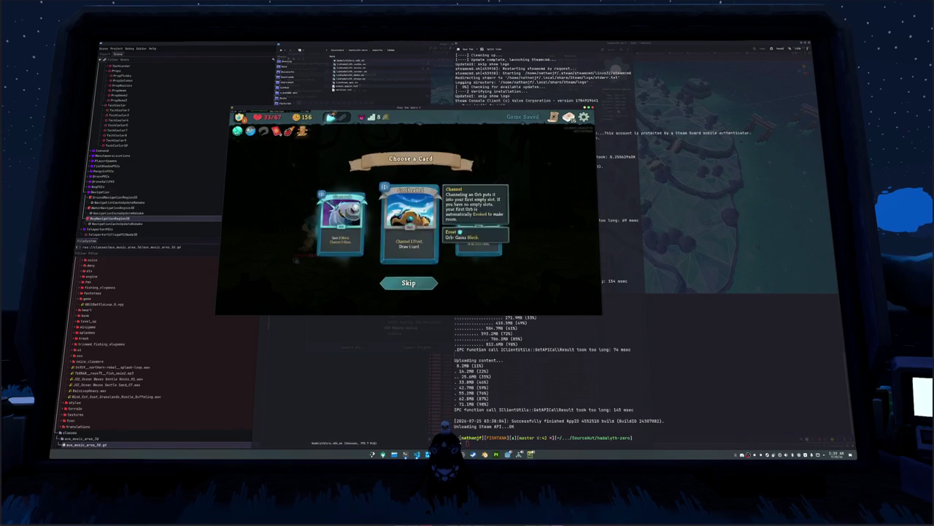
Step: Take a card reward, then at the merchant remove a Strike and buy the Power Potion
left_click(358, 226)
left_click(541, 269)
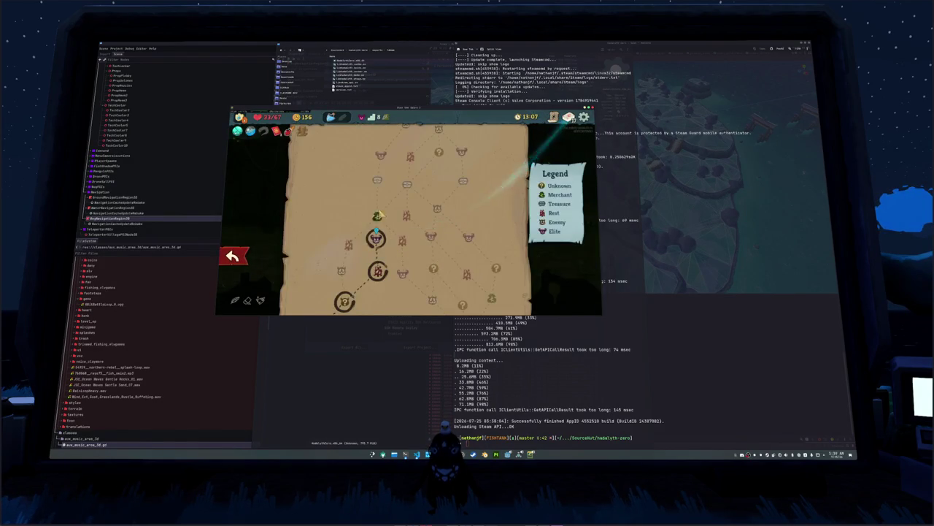
left_click(381, 228)
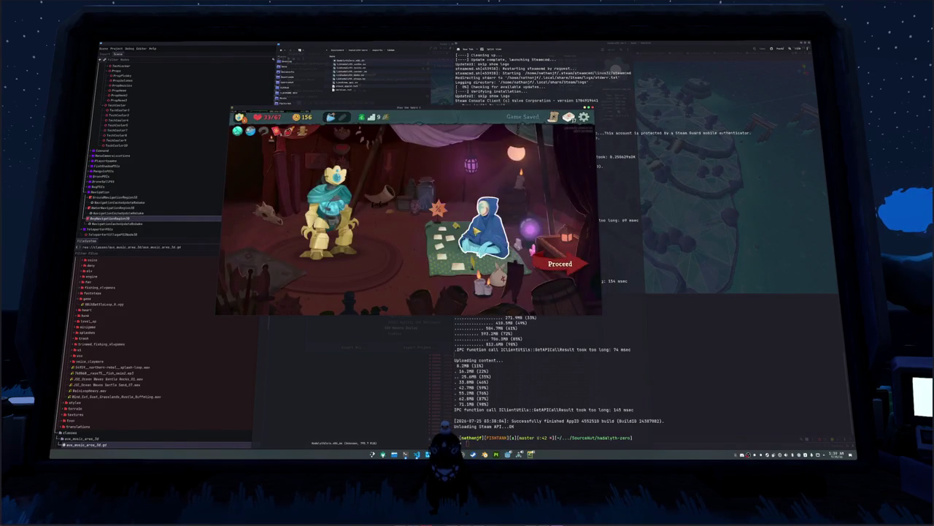
left_click(476, 231)
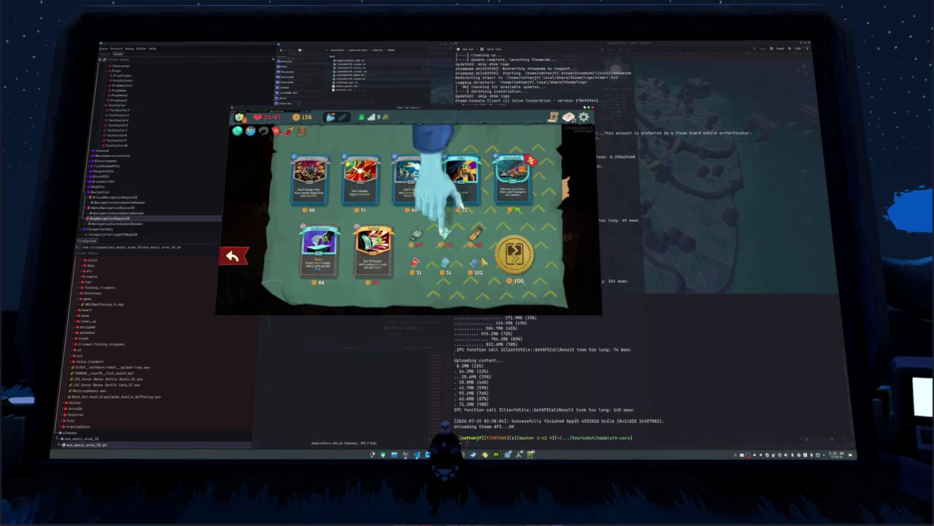
left_click(511, 252)
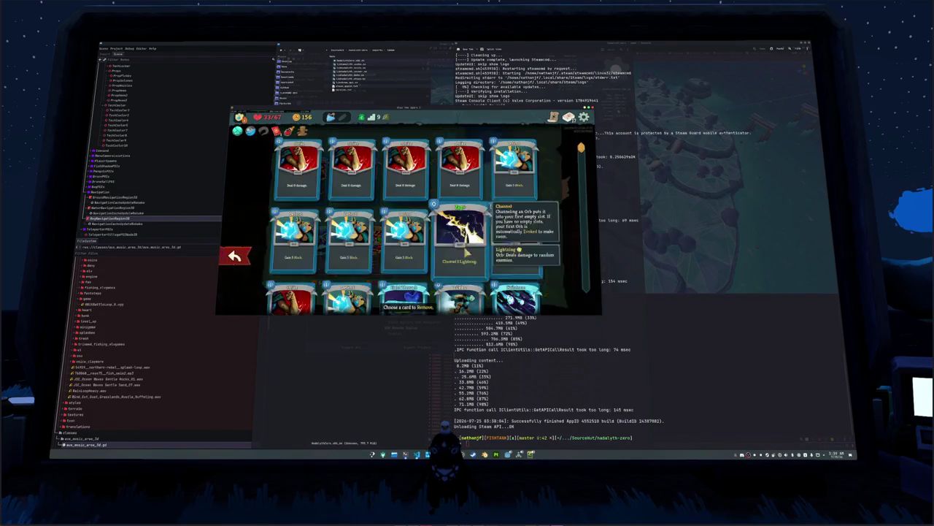
left_click(517, 247)
left_click(582, 255)
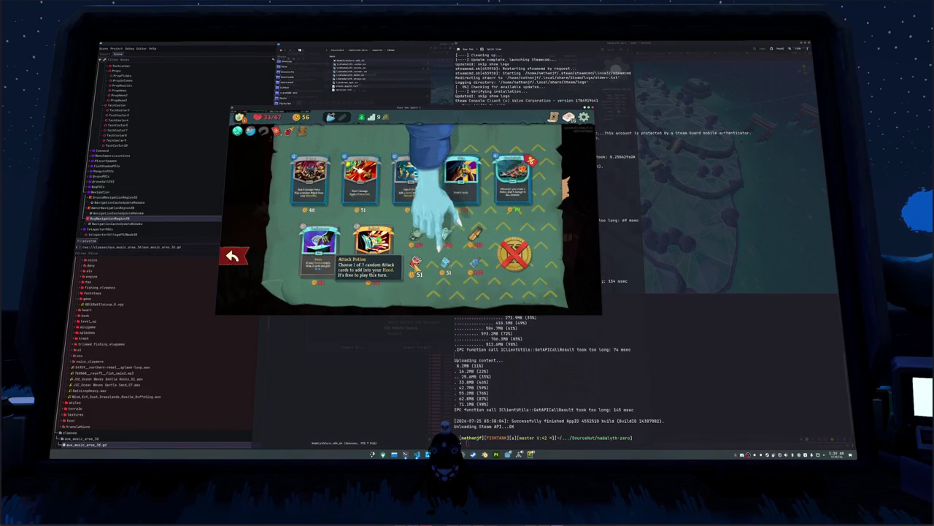
left_click(374, 244)
left_click(232, 256)
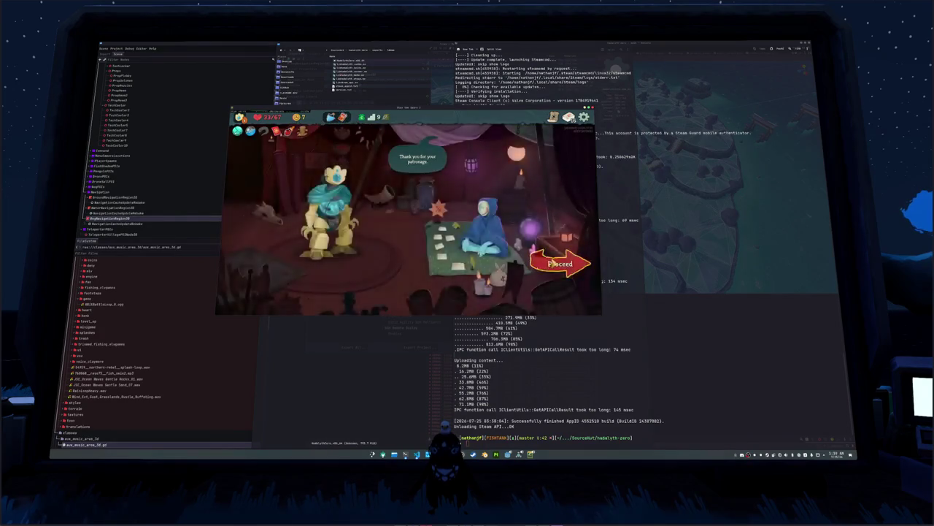
left_click(568, 263)
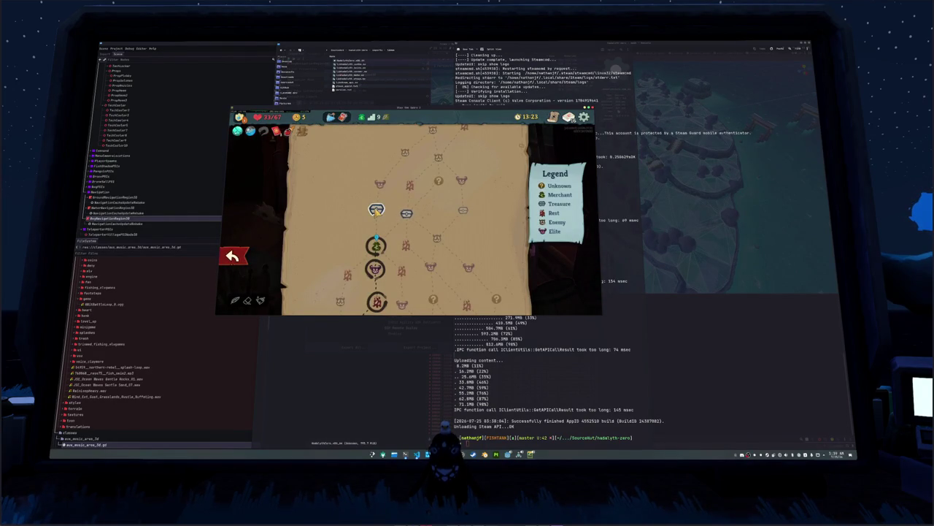
Step: Loot the treasure chest, rest at the campfire, and pick the next fight node
left_click(407, 213)
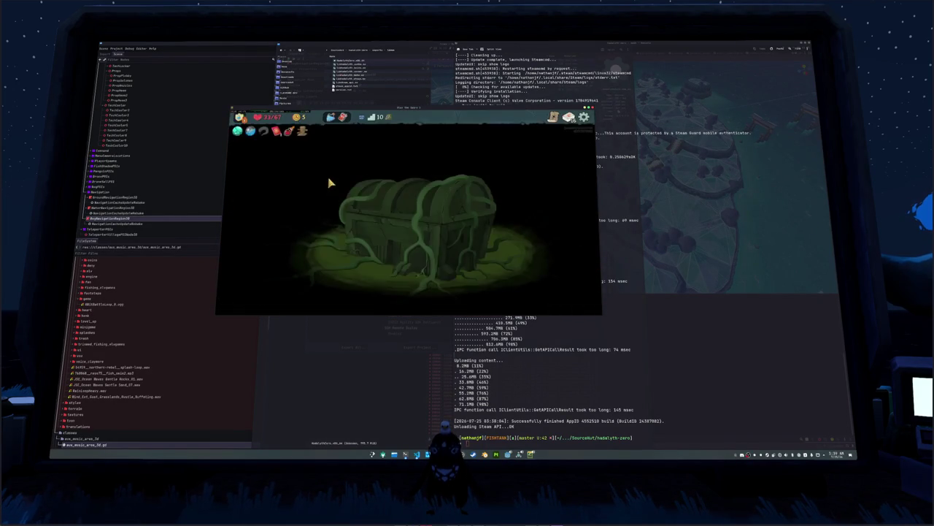
left_click(403, 210)
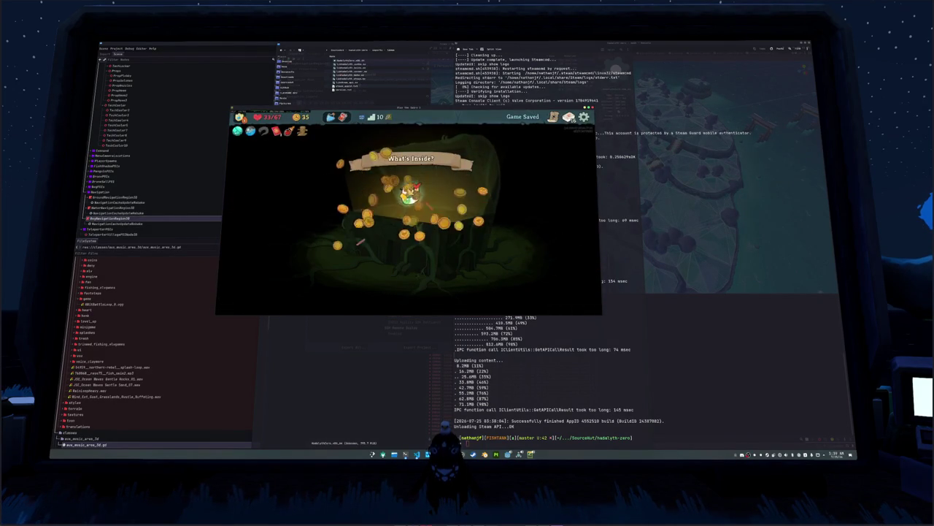
left_click(561, 261)
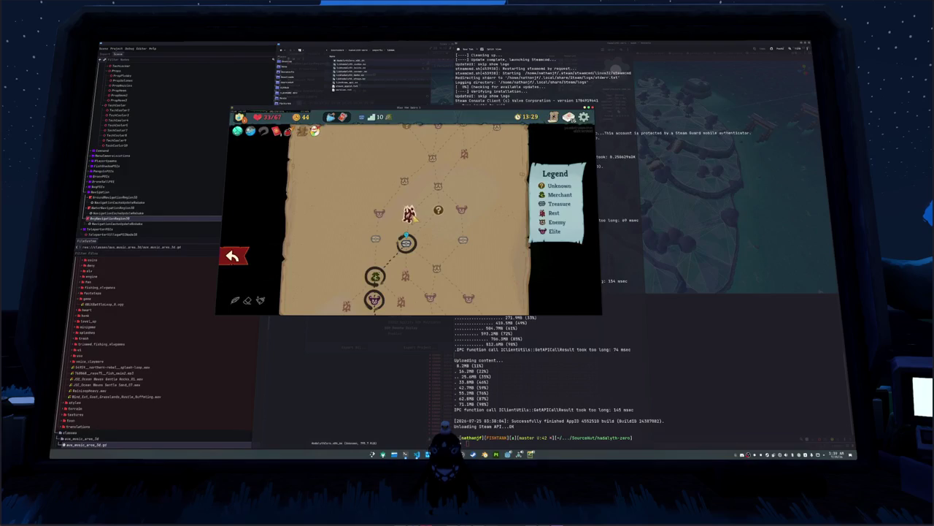
left_click(410, 215)
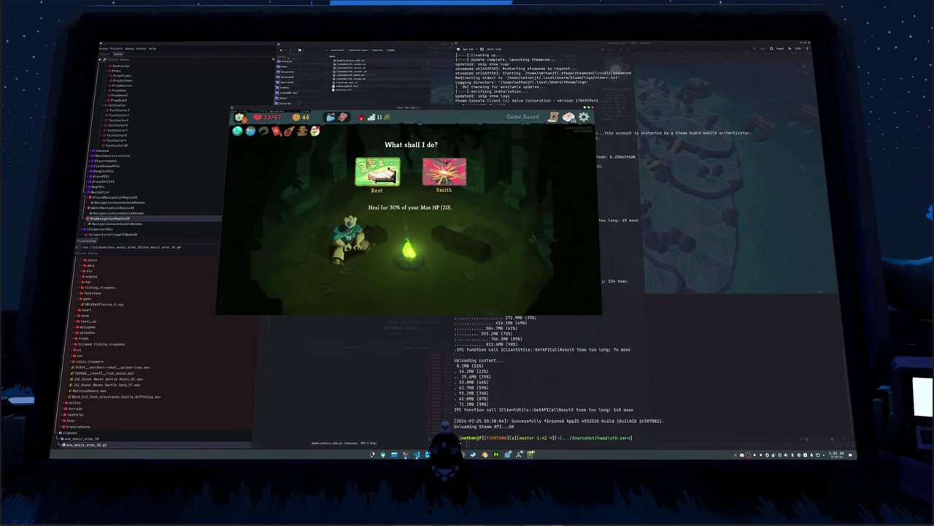
key("Return")
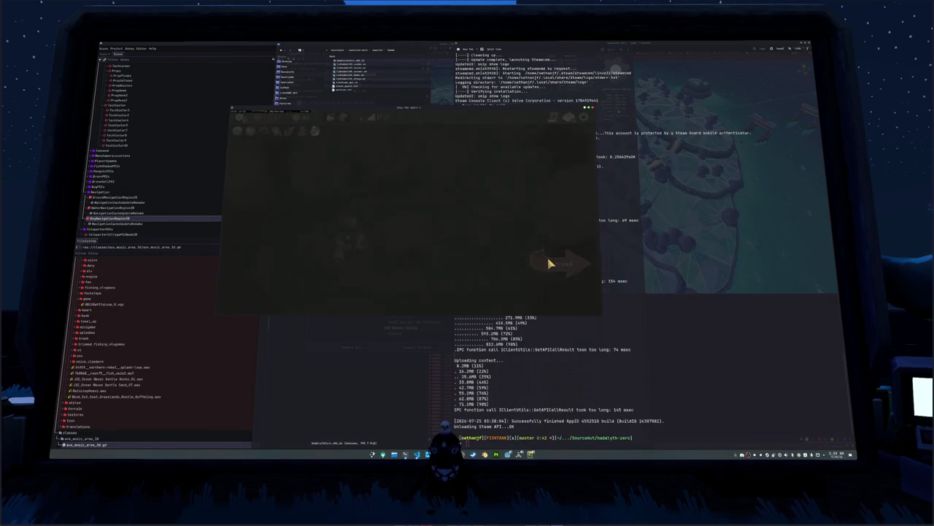
left_click(549, 263)
left_click(454, 224)
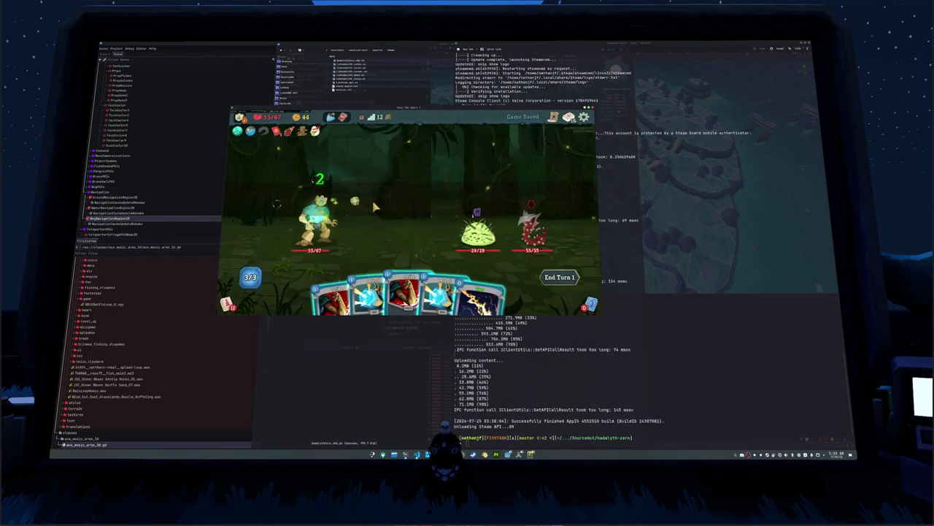
Step: Use the Power Potion to take Claw, attack the Twig Slime, block, and end the turn
left_click(315, 131)
left_click(340, 144)
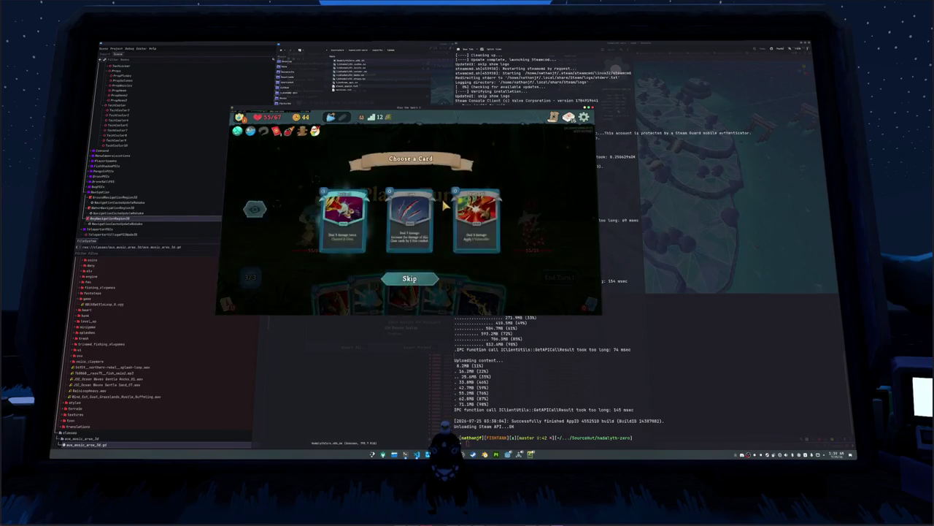
left_click(411, 219)
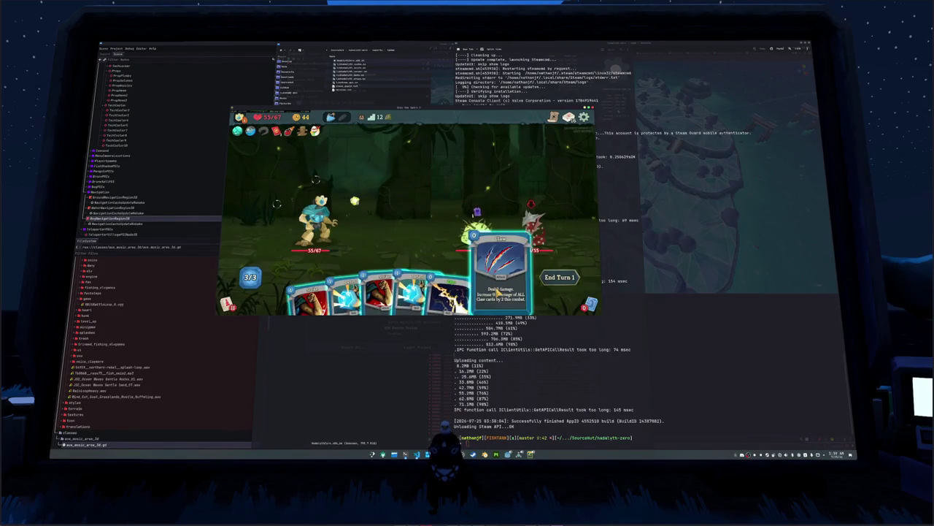
left_click(498, 290)
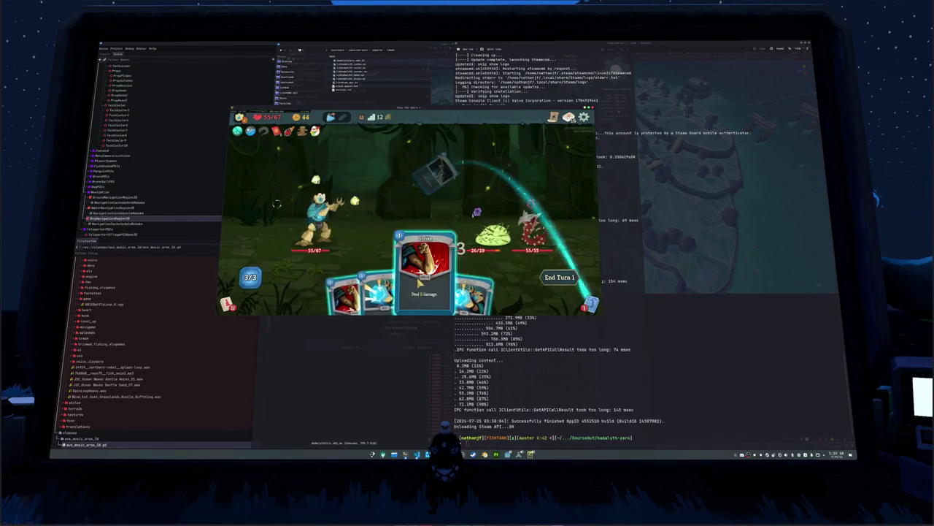
left_click(366, 291)
left_click(478, 222)
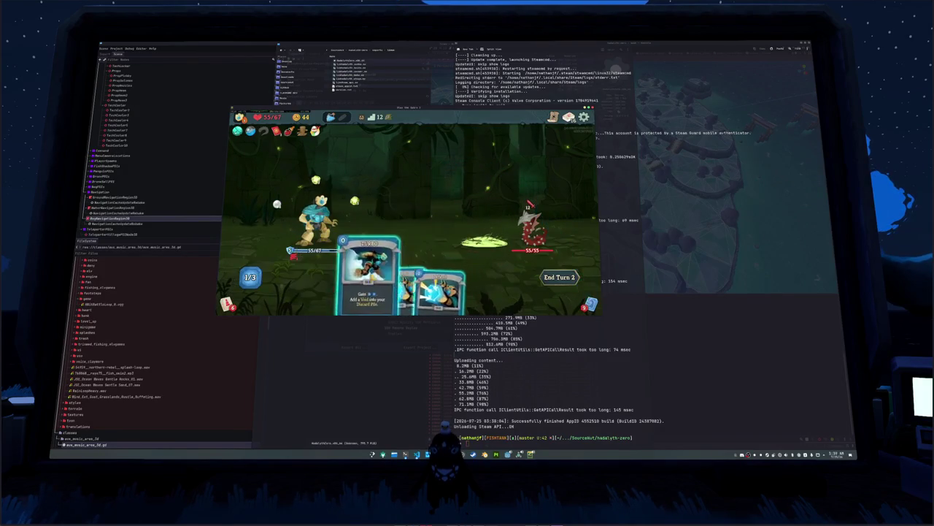
left_click(410, 191)
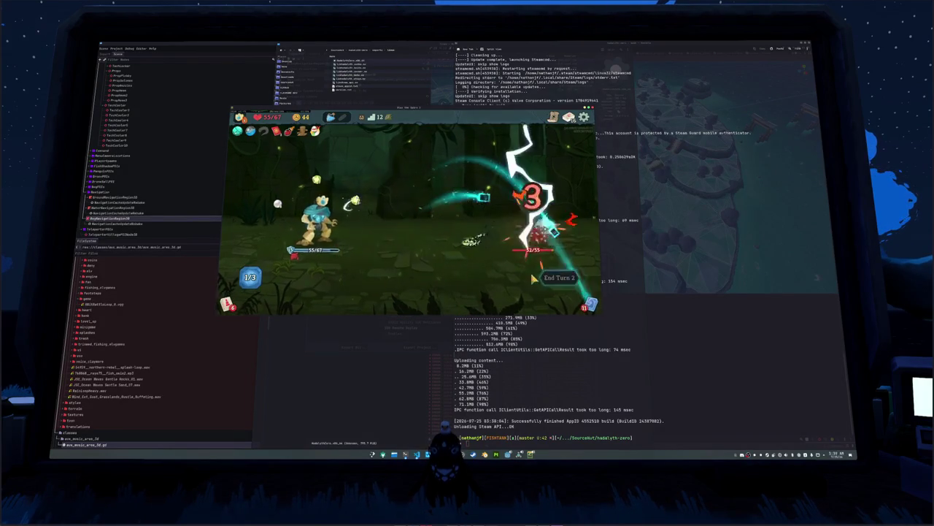
key("e")
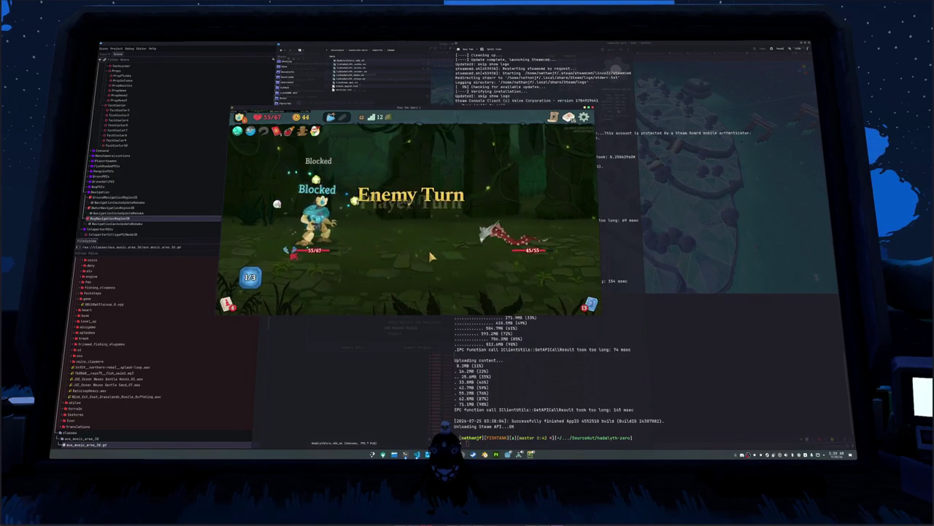
Step: Play another round of cards against the jungle enemies and end the turn
left_click(332, 296)
left_click(410, 192)
left_click(467, 263)
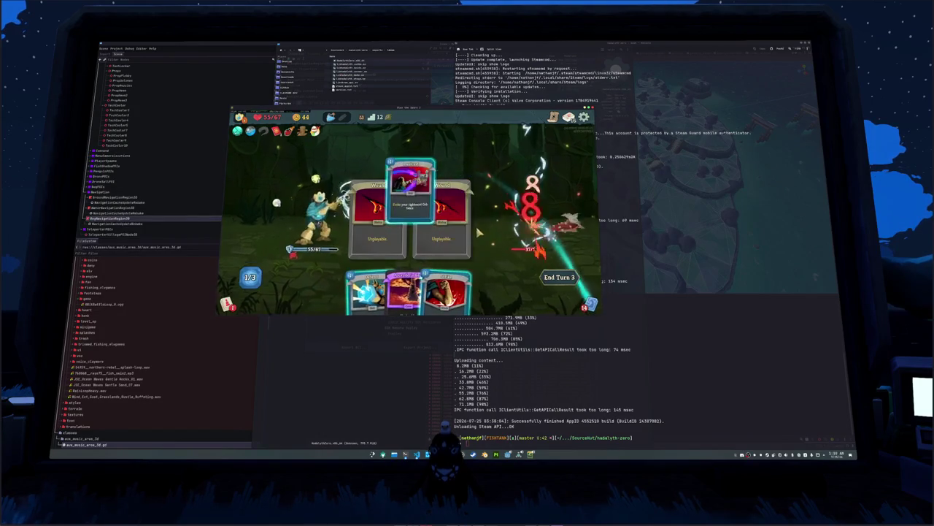
left_click(423, 292)
left_click(553, 278)
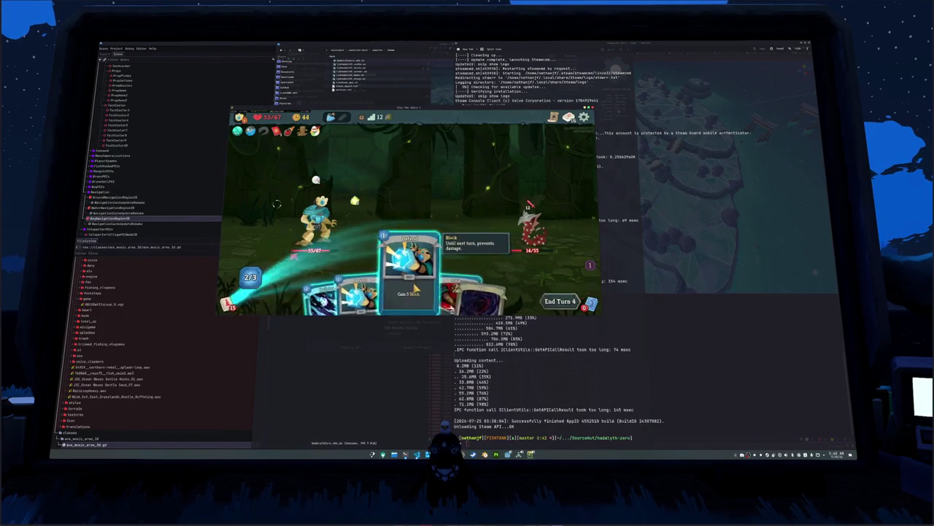
Step: Finish the strangler for 9 damage, collect the gold, and add Rocket Punch to the deck
left_click(446, 267)
left_click(426, 263)
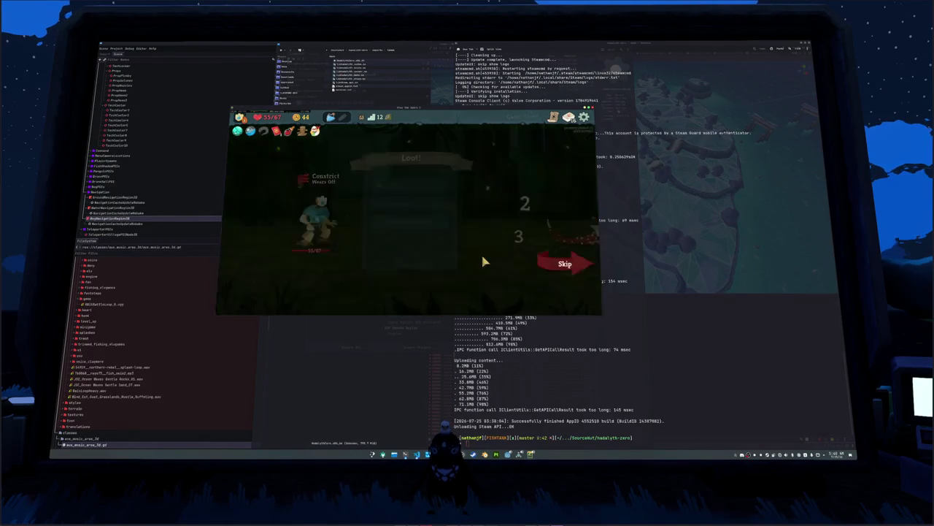
left_click(406, 183)
left_click(407, 208)
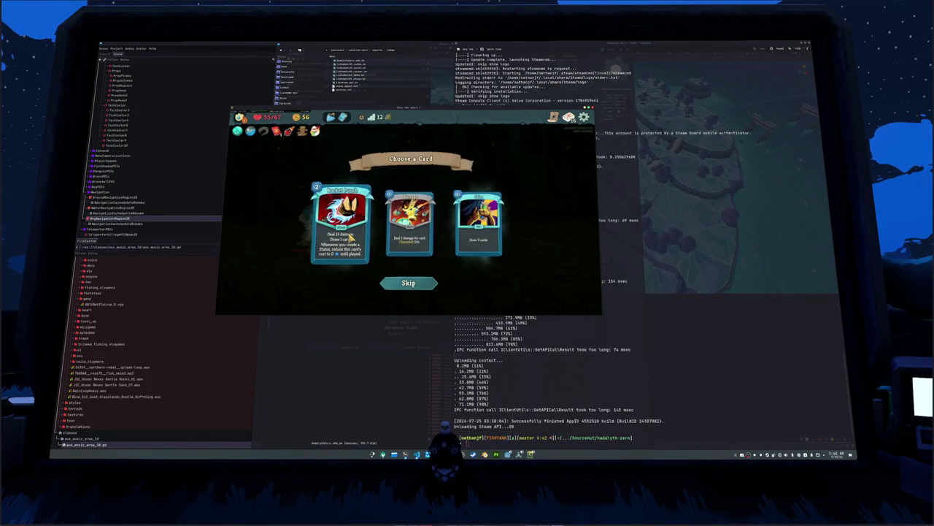
left_click(366, 234)
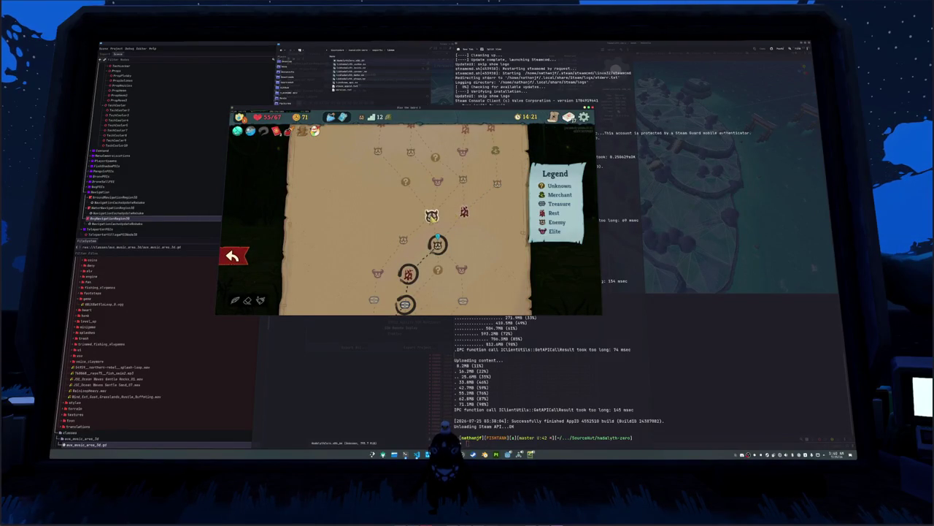
Step: Travel to the next fight, drink a potion, and take Defragment from the card choice
left_click(399, 230)
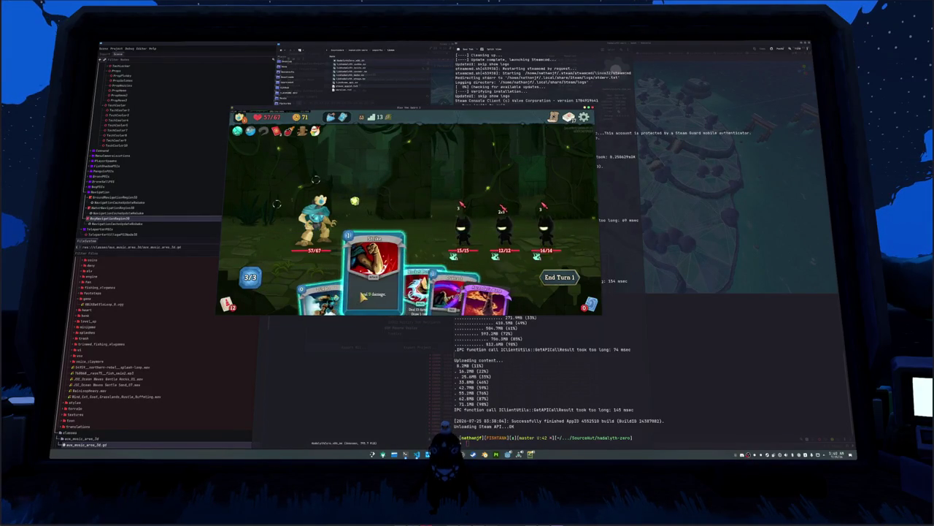
left_click(315, 131)
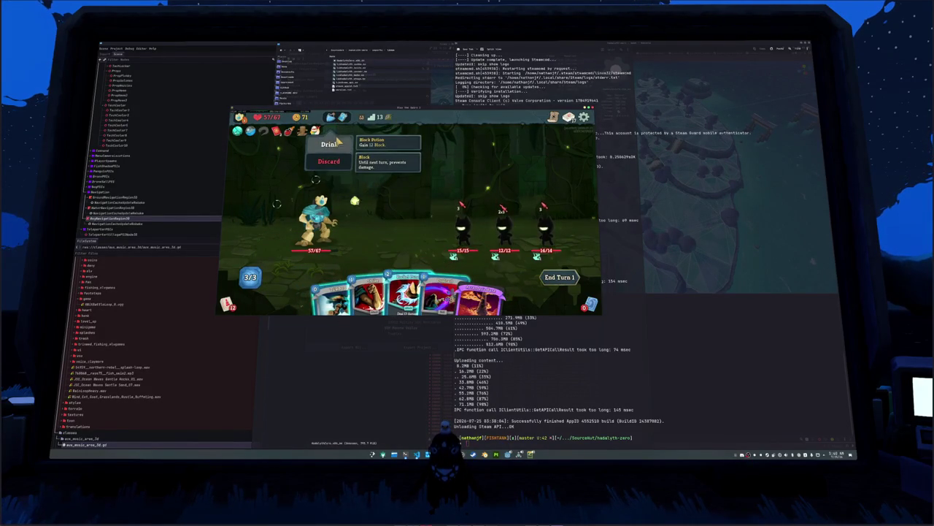
left_click(332, 144)
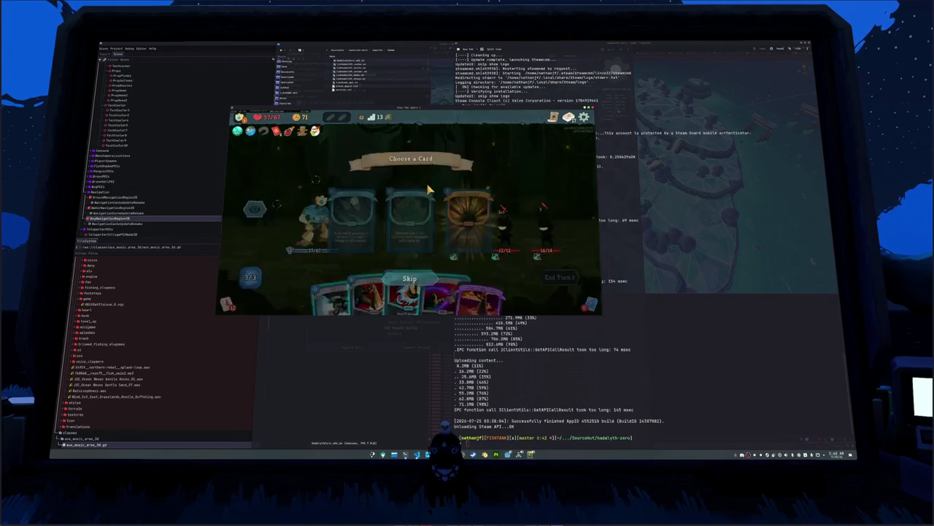
left_click(476, 219)
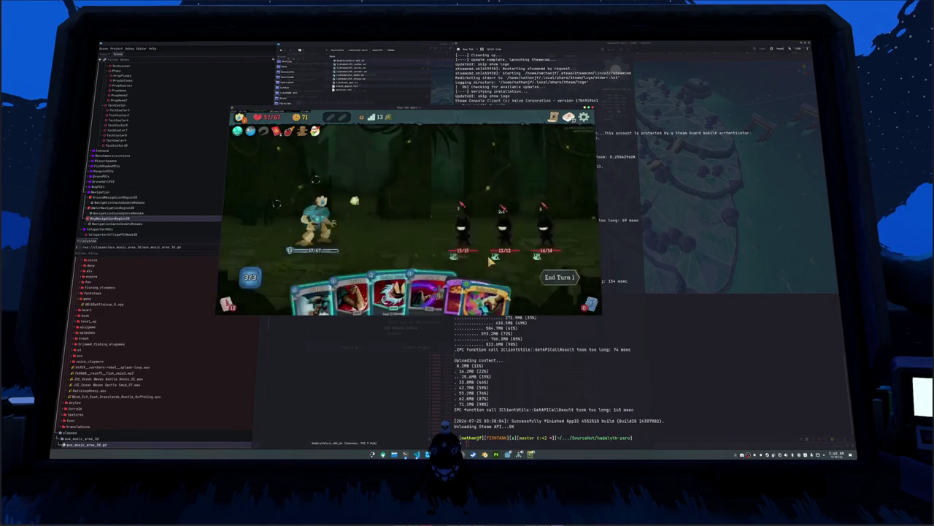
Step: Hit the first enemy with Strike and another attack for 13 damage
left_click(379, 288)
left_click(461, 219)
left_click(400, 272)
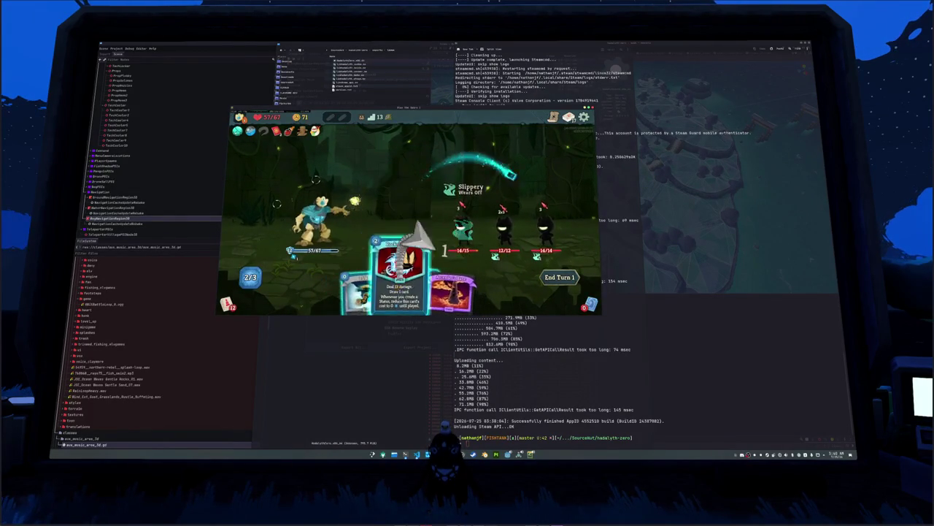
left_click(461, 222)
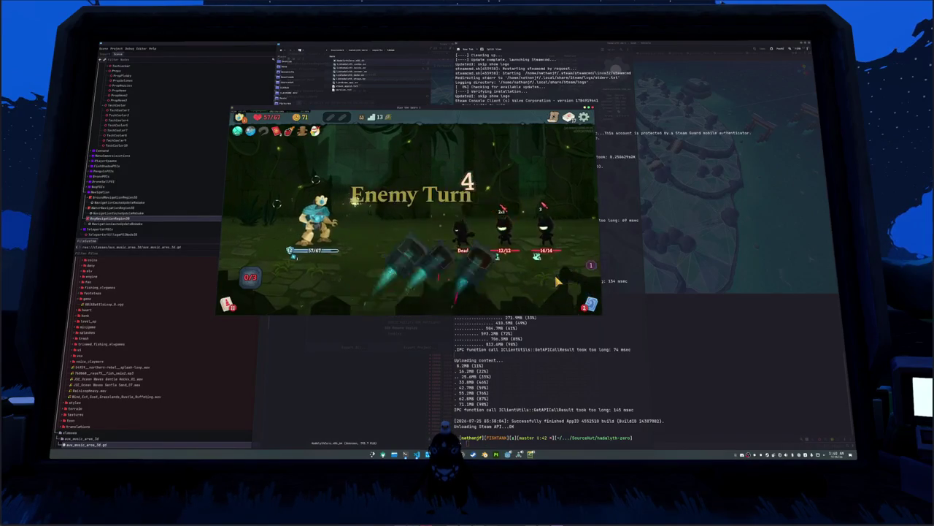
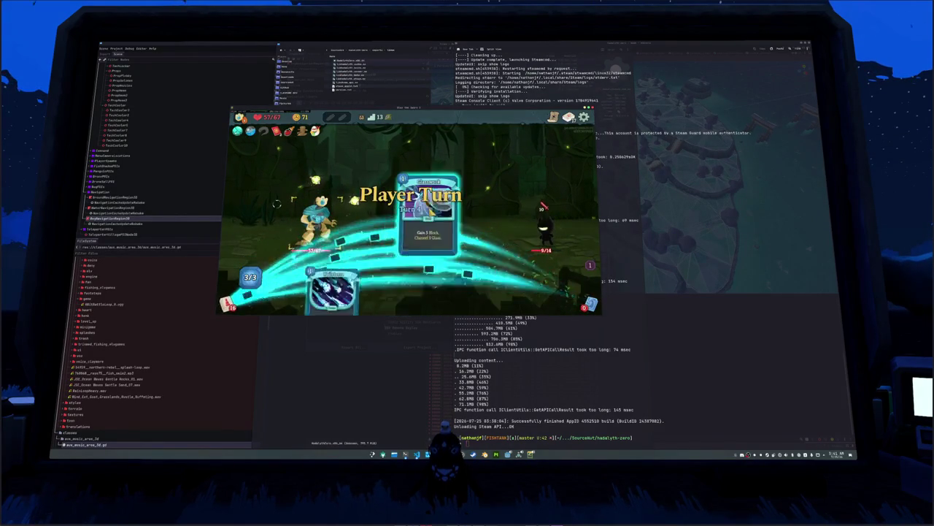
Step: Finish the enemy with Dualcast, take the middle card reward, and travel to the next enemy room
left_click_drag(429, 289, 465, 253)
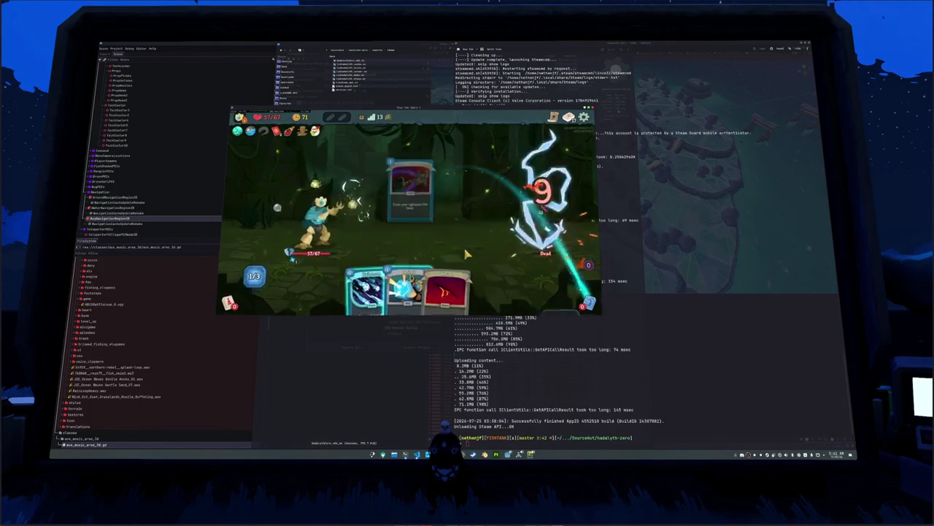
left_click(428, 184)
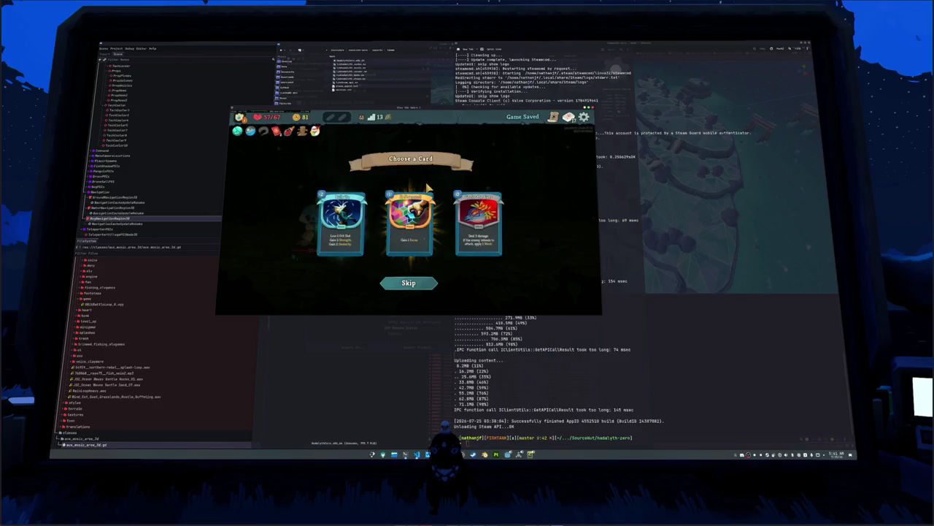
left_click(428, 188)
left_click(563, 262)
left_click(421, 231)
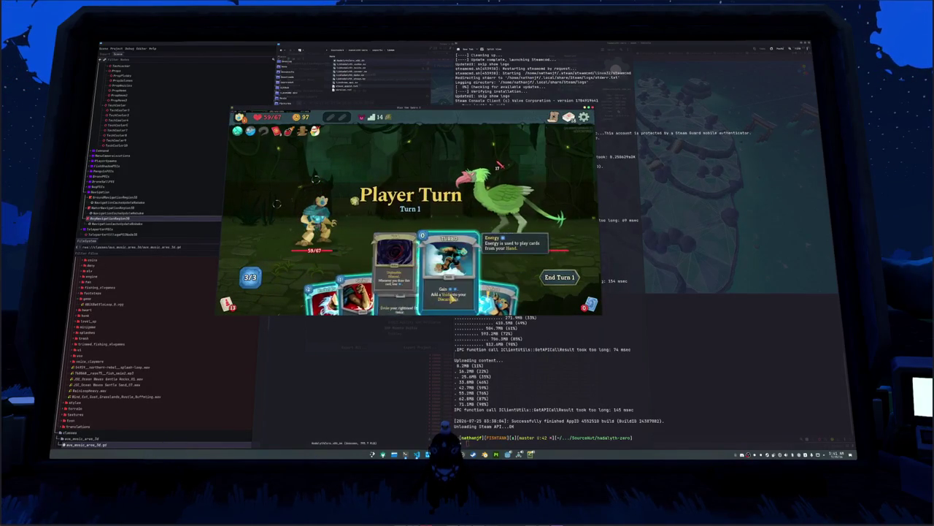
Step: Play Turbo, Rocket Punch on the bird, the Gain 5 Block card and the rest of the hand, then end the turn
left_click(446, 291)
left_click(355, 300)
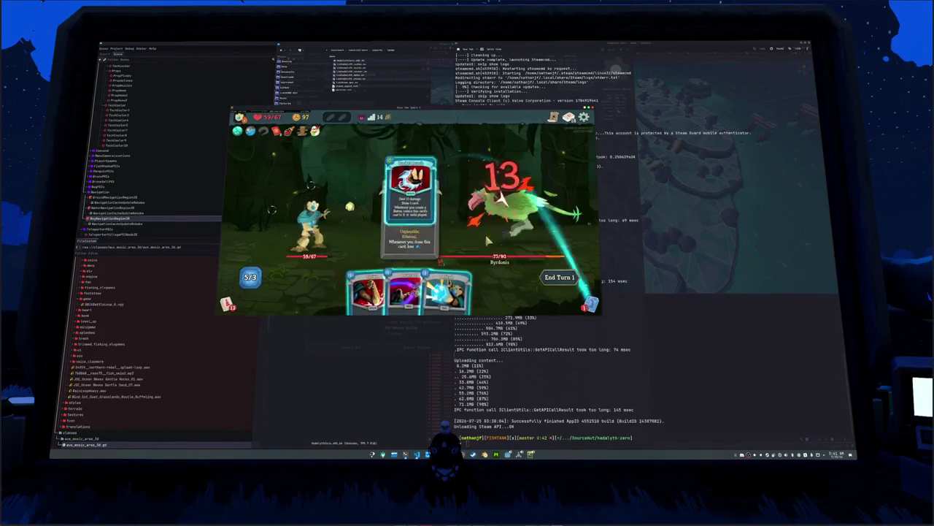
left_click_drag(432, 290, 421, 229)
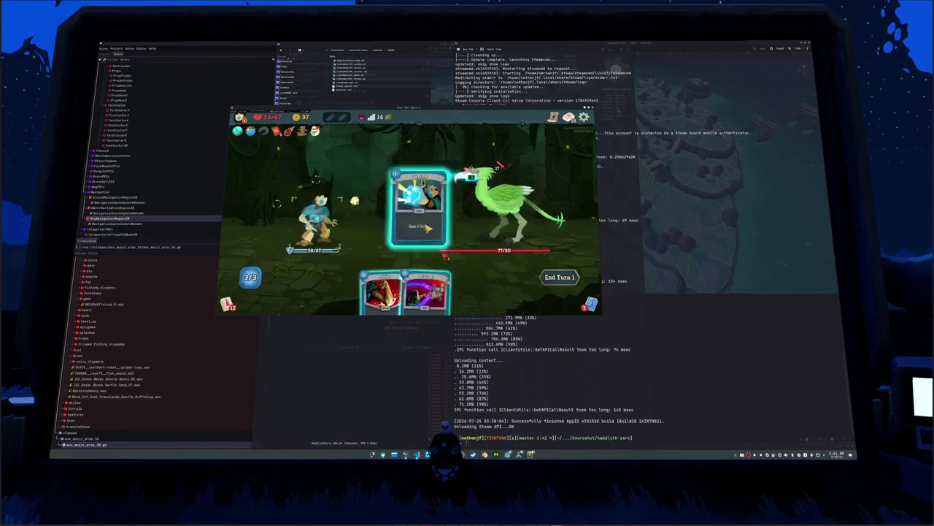
left_click(423, 229)
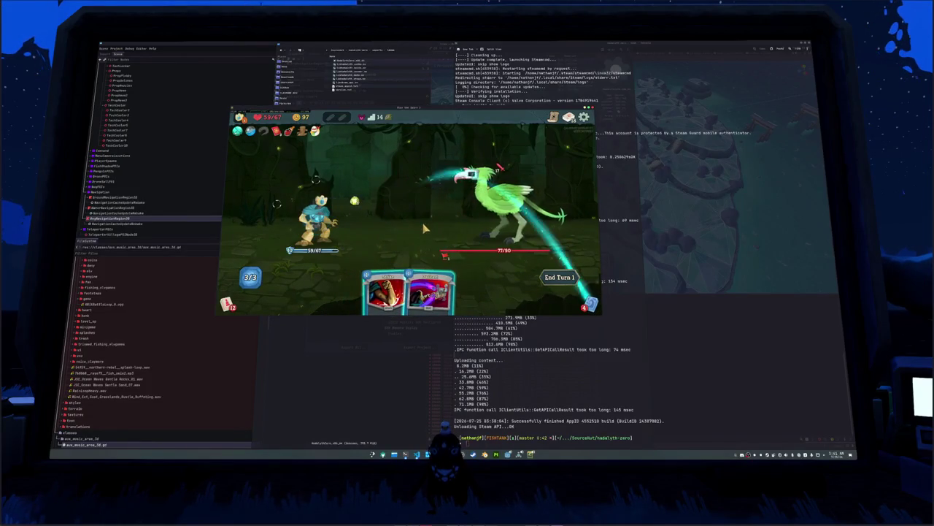
left_click(426, 292)
left_click(407, 292)
left_click(496, 212)
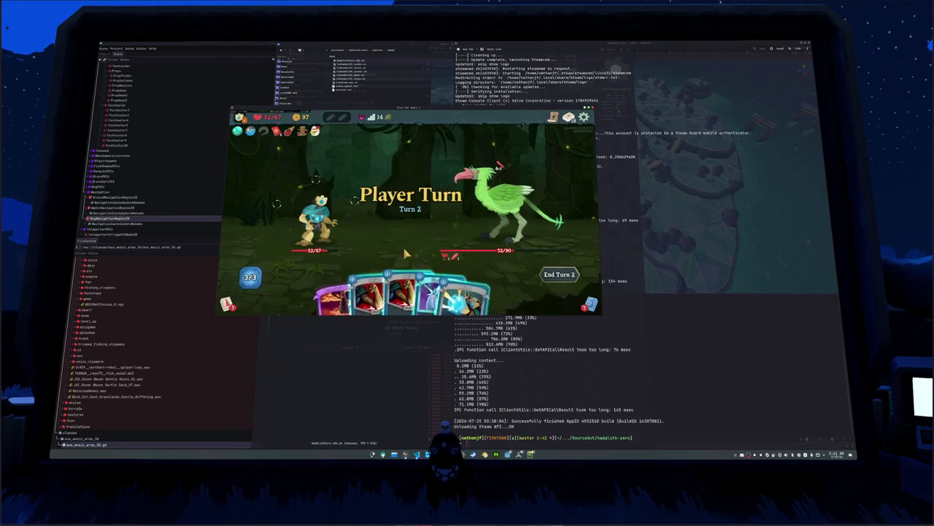
Step: Play a block skill, then Strike and Defend against the bird, and end the turn
left_click(434, 281)
left_click(497, 167)
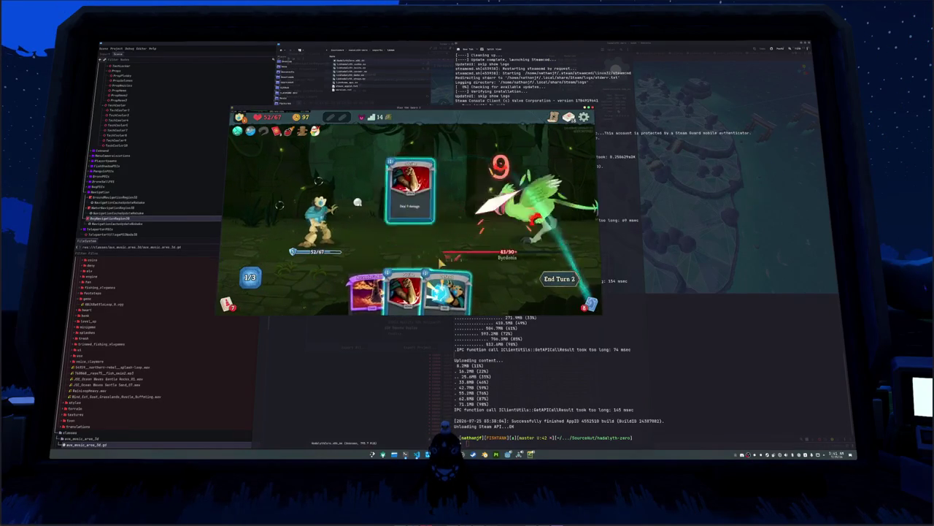
left_click(499, 165)
key("e")
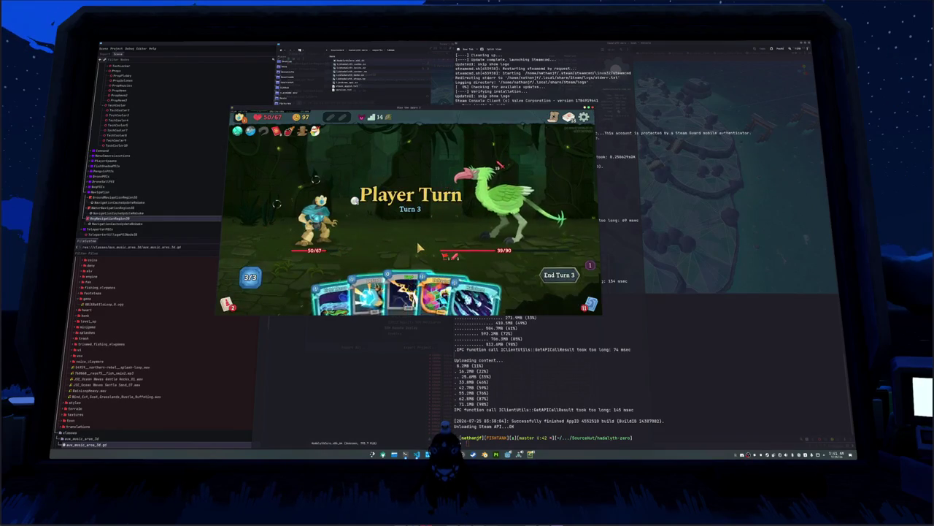
Step: Channel a Lightning orb and play the block card, then end the turn
left_click(425, 274)
left_click(414, 278)
left_click(373, 281)
left_click(408, 235)
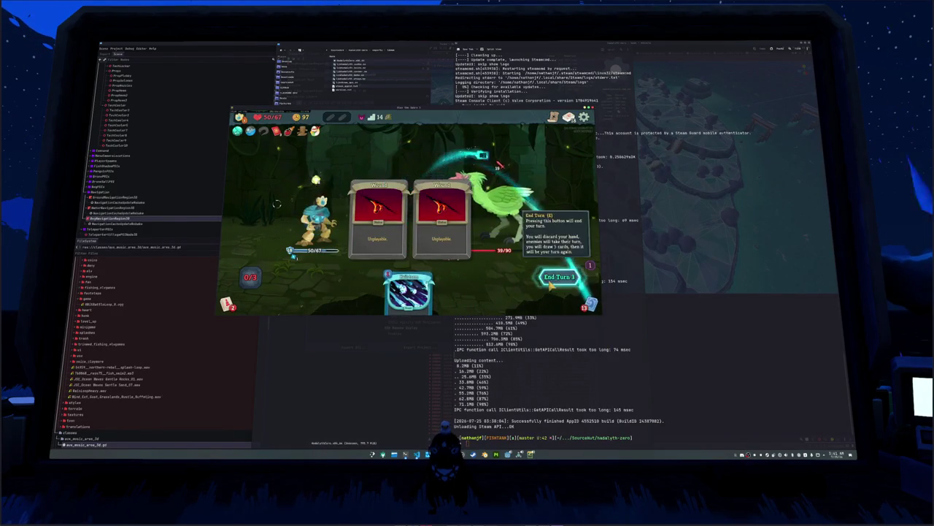
key("e")
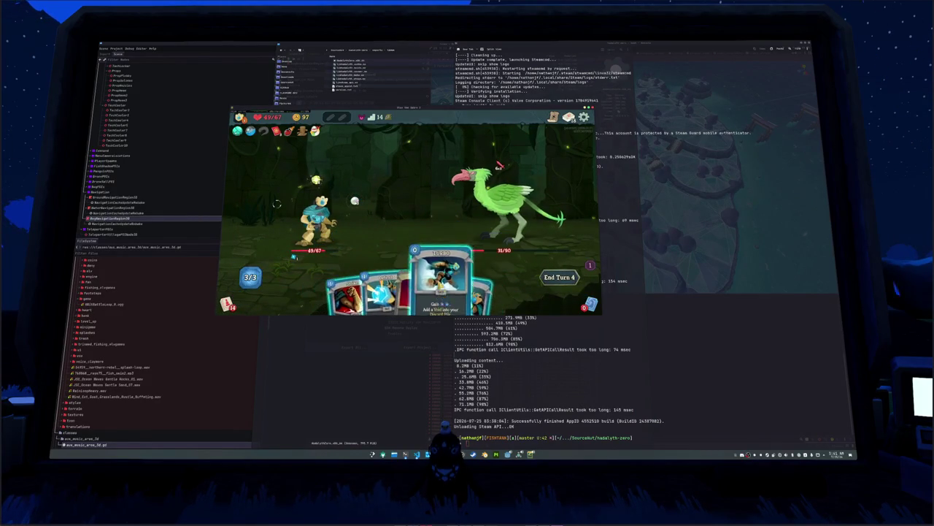
Step: Play Turbo, then Strike and the red attack card to defeat the Byrdonis
left_click(438, 288)
left_click(420, 219)
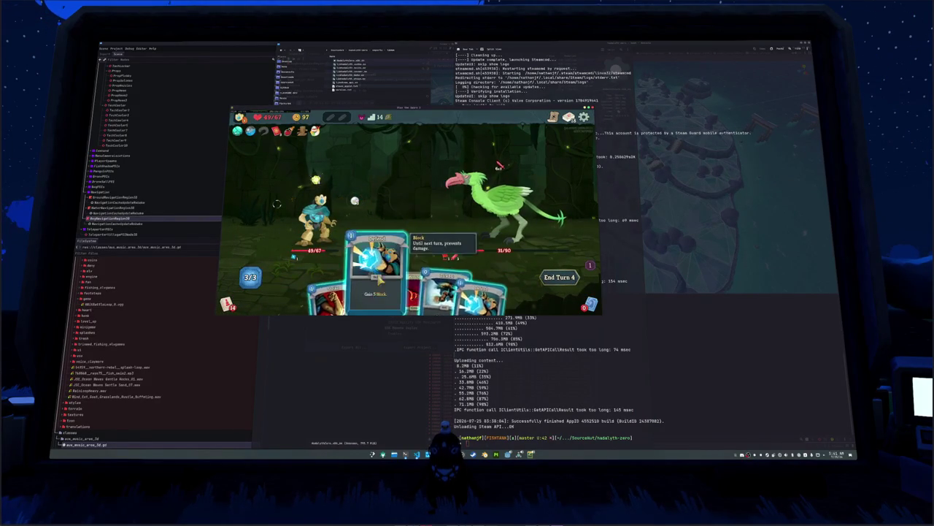
left_click(374, 274)
left_click(404, 252)
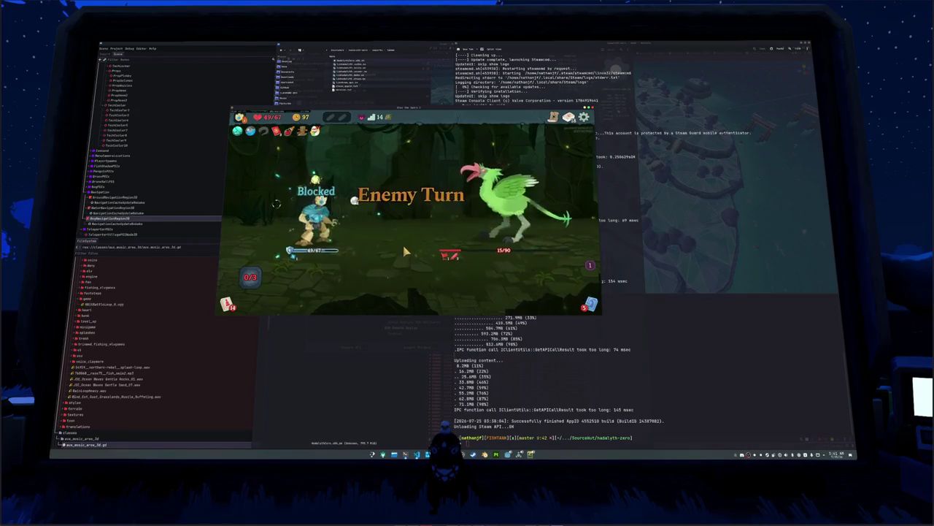
left_click(438, 288)
left_click(444, 251)
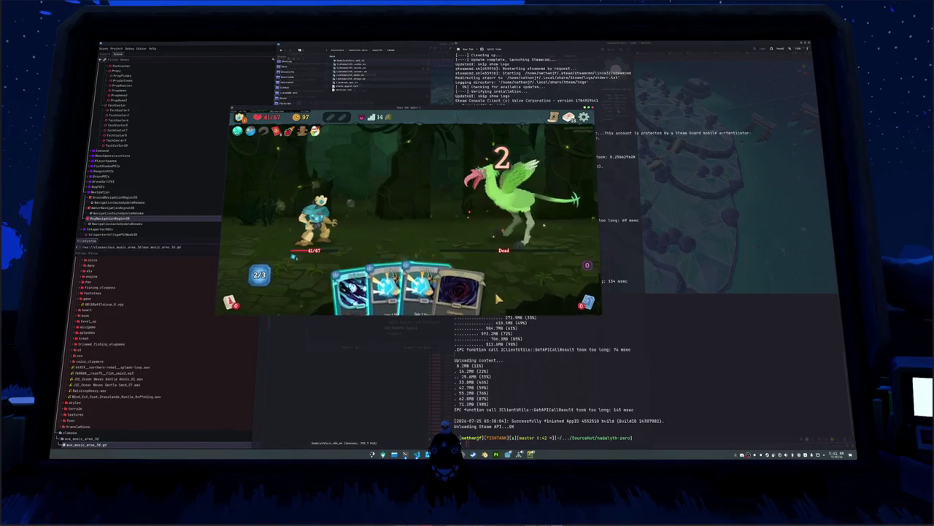
Step: Collect the gold, take the right-hand card reward, and return to the map
left_click(416, 183)
left_click(415, 193)
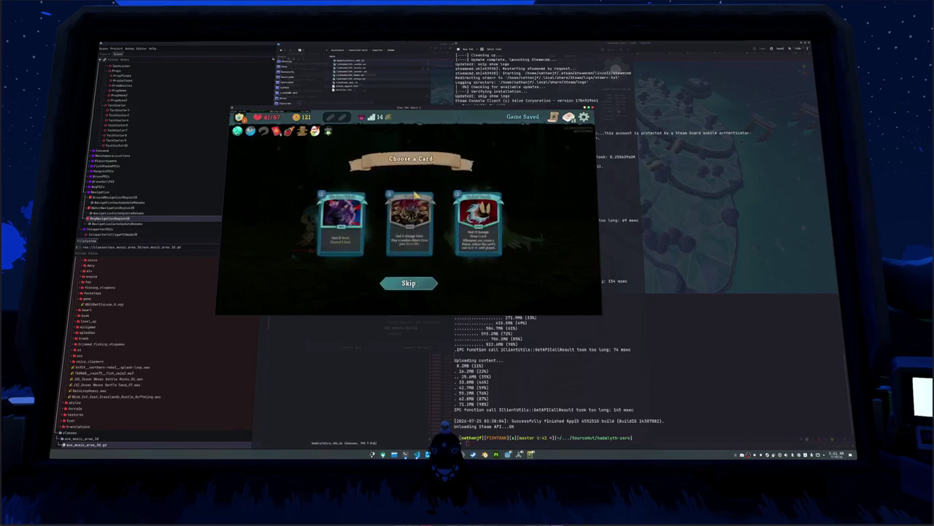
left_click(478, 219)
left_click(565, 262)
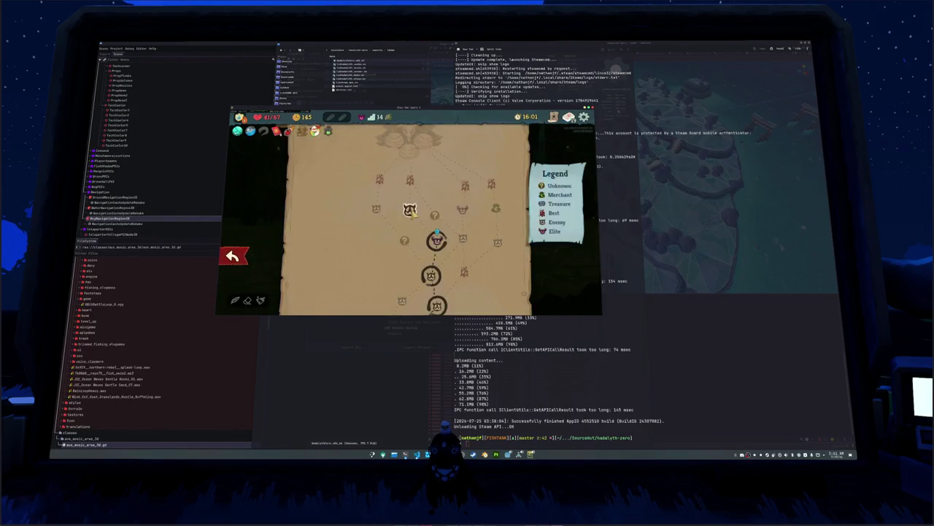
Step: Enter the mushroom battle, hit the Fogmog with a red attack card, and end the turn
left_click(417, 261)
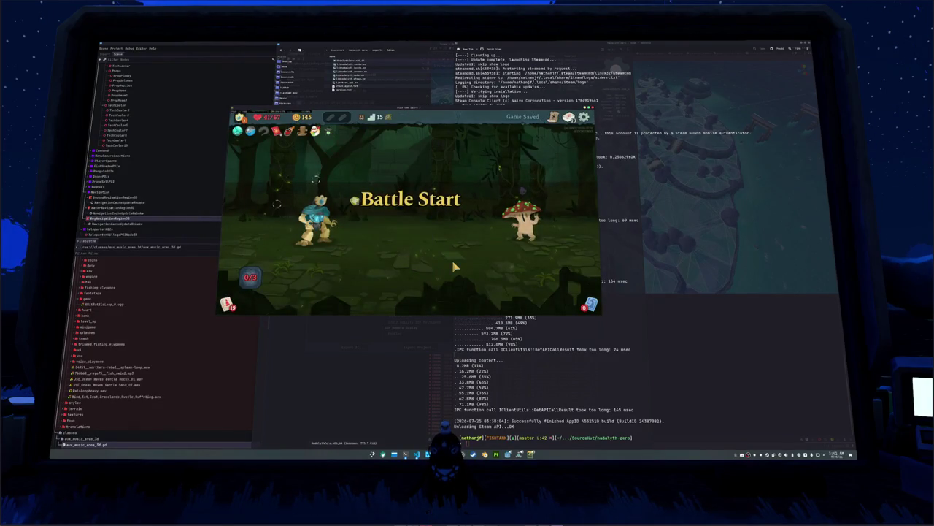
left_click(392, 288)
left_click(522, 219)
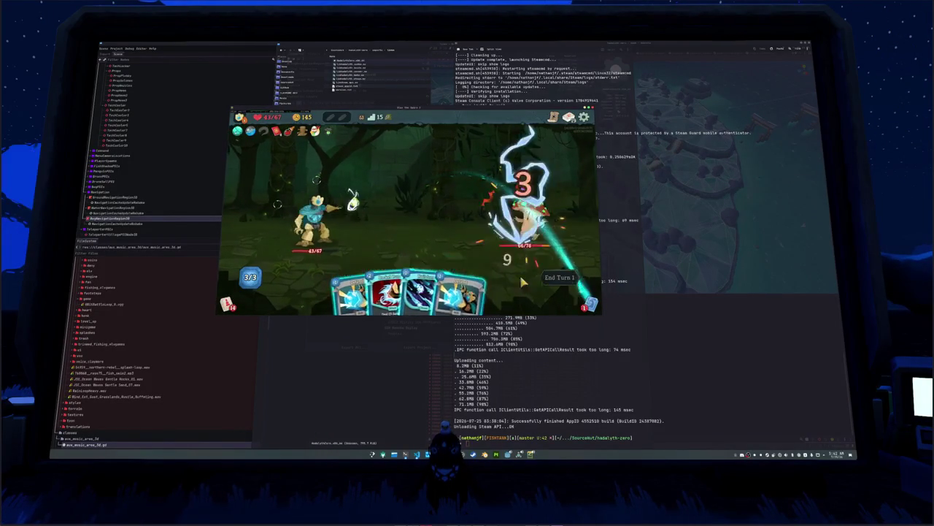
left_click(559, 277)
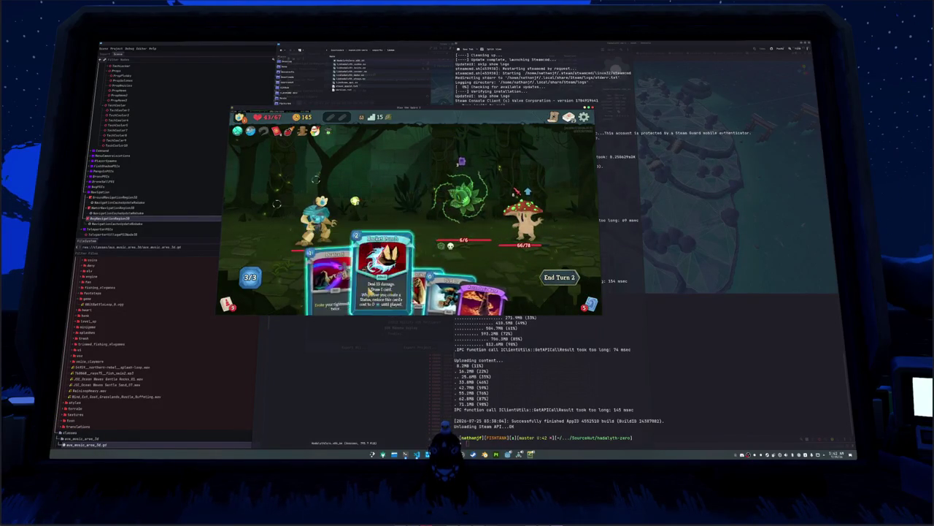
Step: Play Rocket Punch on the Fogmog and Evoke the orbs, then end the turn
left_click(386, 277)
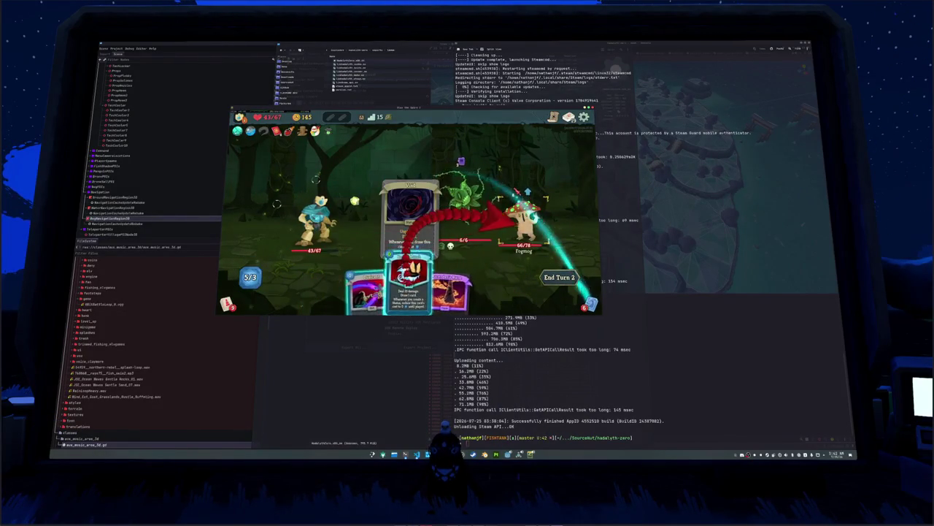
left_click(511, 210)
left_click(372, 290)
left_click(409, 219)
left_click(542, 279)
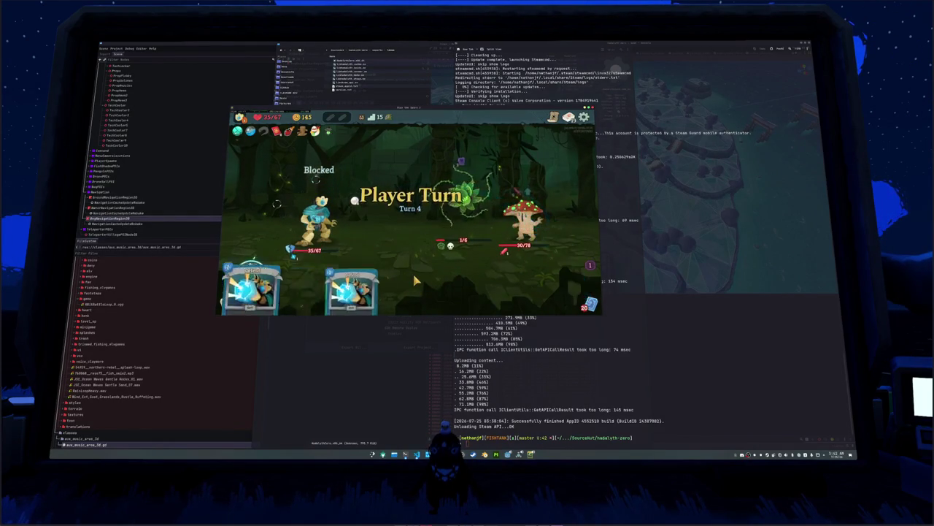
Step: Play Zap, Strike and Defend plus a blue card, end the turn, then finish off the Fogmog
mouse_move(438, 292)
left_mouse_down()
mouse_move(409, 281)
mouse_move(394, 219)
left_mouse_up()
left_click_drag(423, 270, 525, 211)
left_click_drag(405, 292, 413, 233)
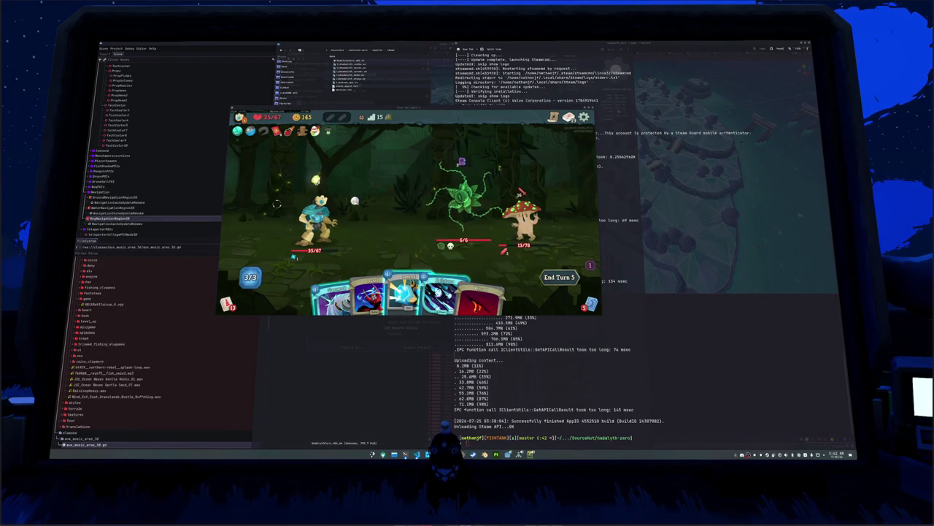
left_click(438, 292)
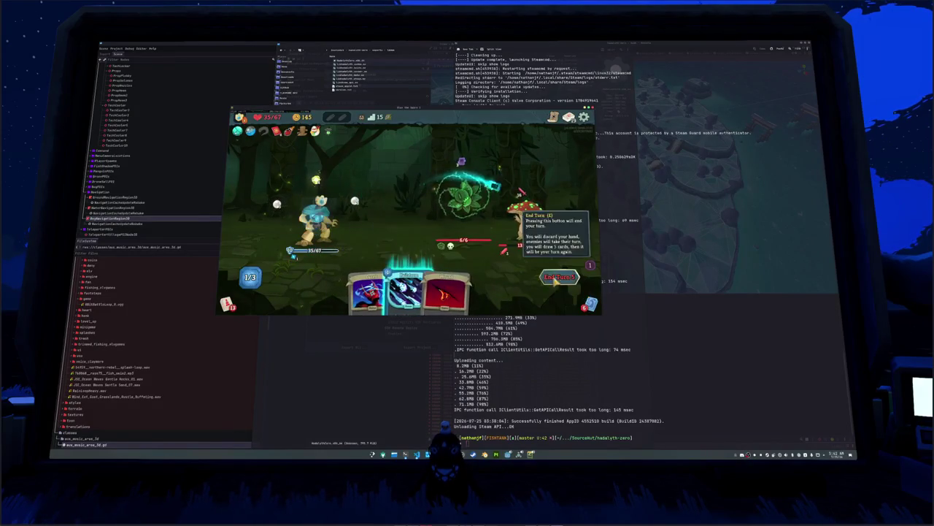
left_click(398, 281)
left_click(562, 279)
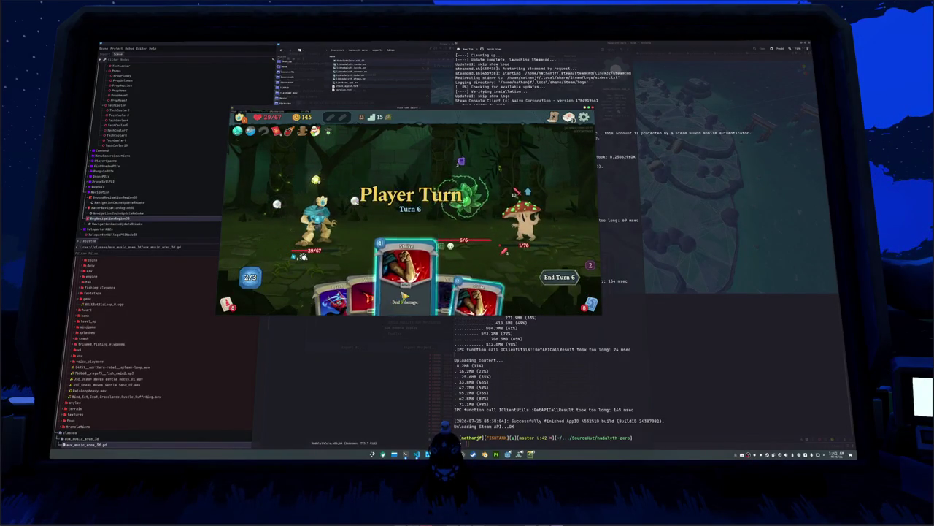
left_click(413, 288)
left_click(522, 219)
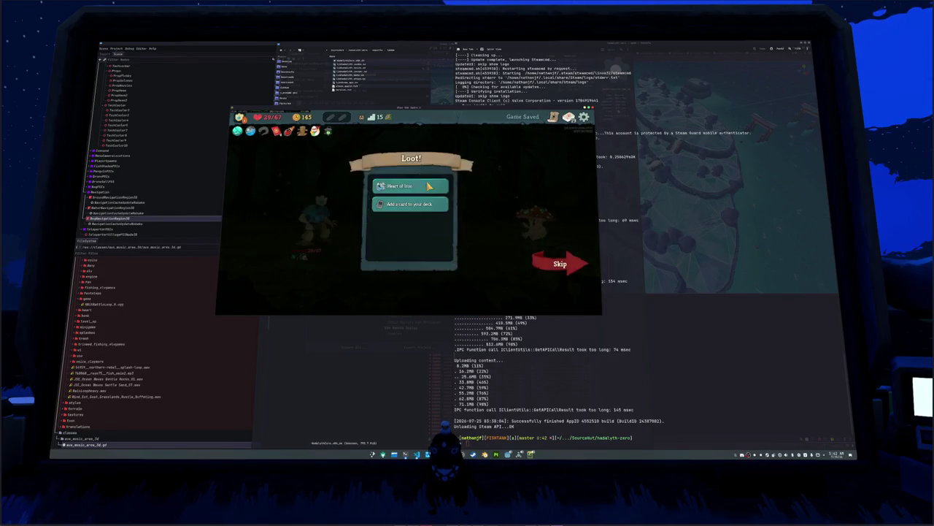
Step: Take the Heart of Iron relic and the Ball Lightning card, then return to the map
left_click(430, 185)
left_click(429, 186)
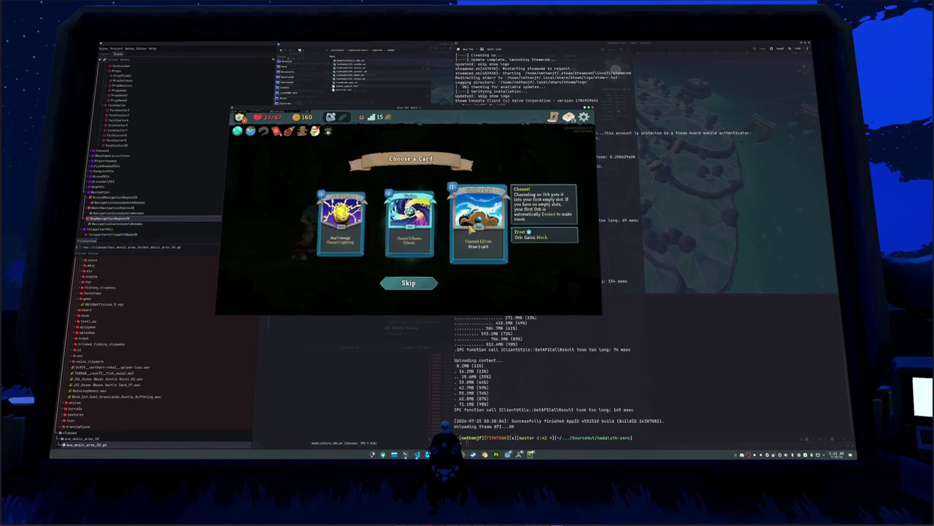
left_click(350, 230)
left_click(552, 263)
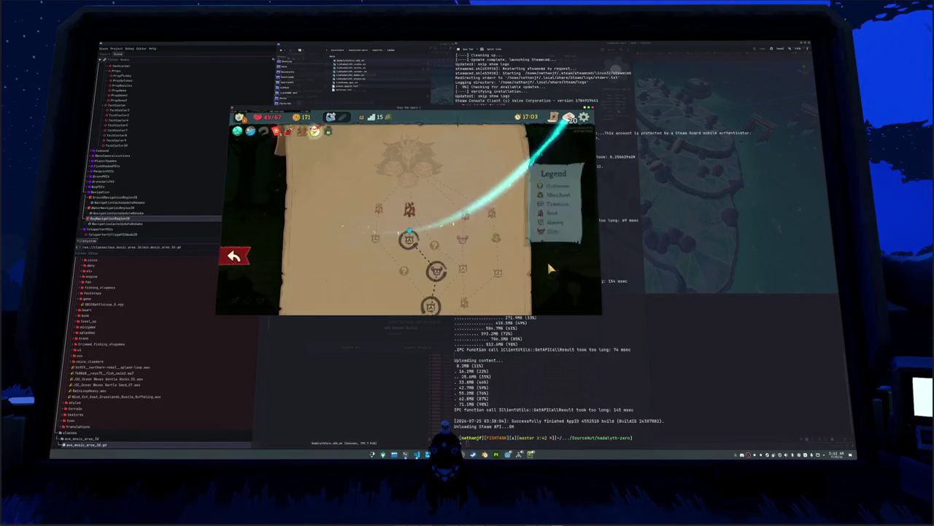
Step: Rest at the campfire to heal to 67 HP, then enter the next enemy room
left_click(410, 211)
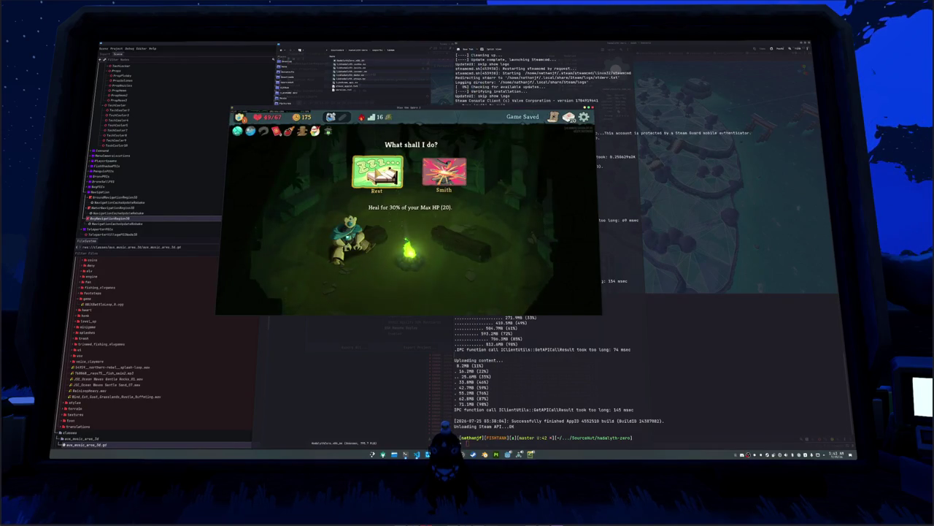
left_click(376, 173)
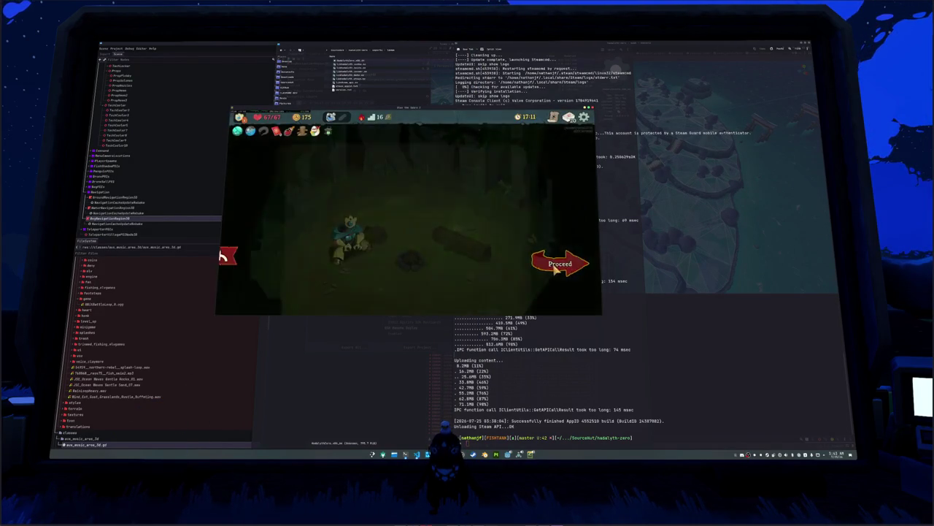
left_click(561, 264)
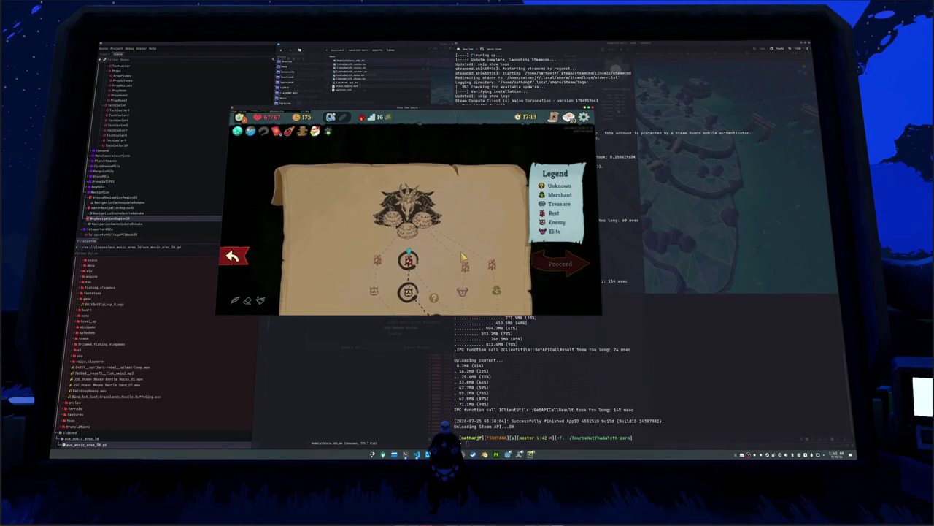
left_click(404, 251)
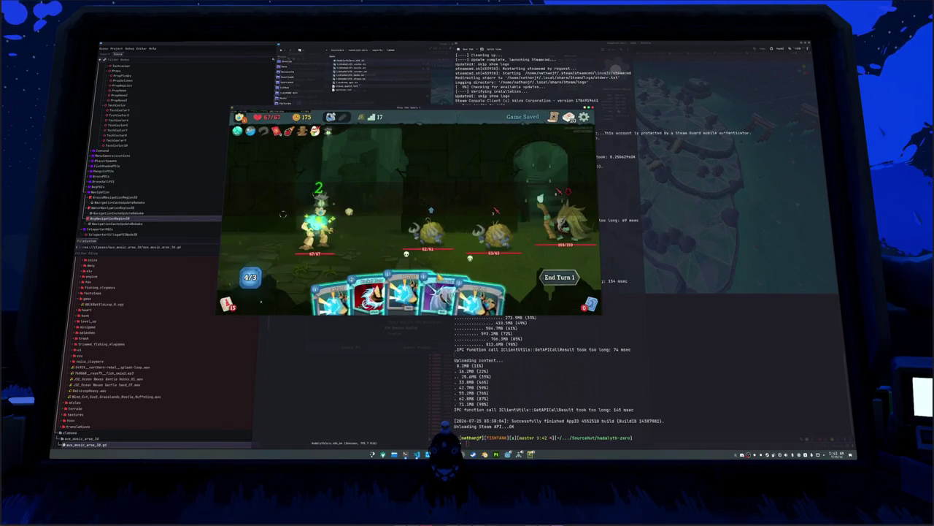
Step: Play Glasswork on yourself, Strike an enemy, play Gain 5 Block, and end the turn
left_click_drag(445, 278, 447, 186)
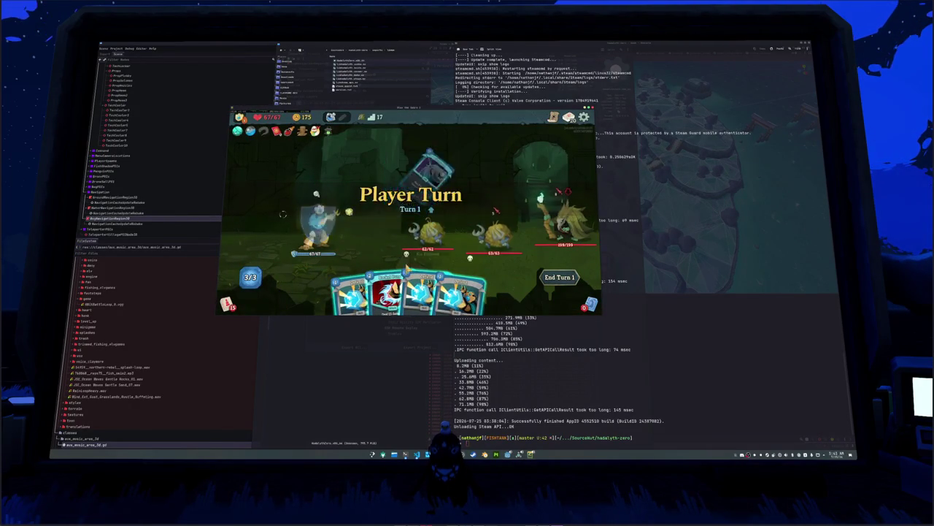
mouse_move(385, 288)
left_mouse_down()
mouse_move(407, 182)
mouse_move(432, 219)
left_mouse_up()
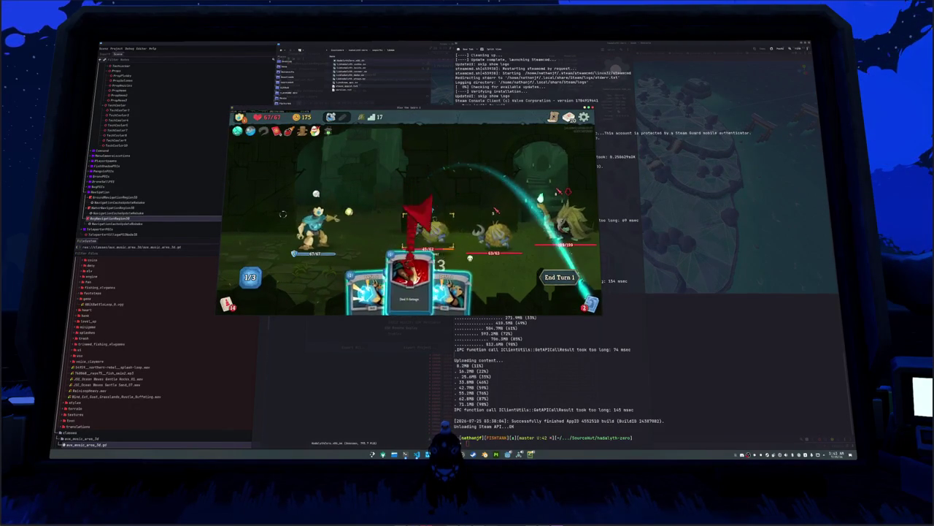
left_click_drag(428, 281, 435, 238)
key("e")
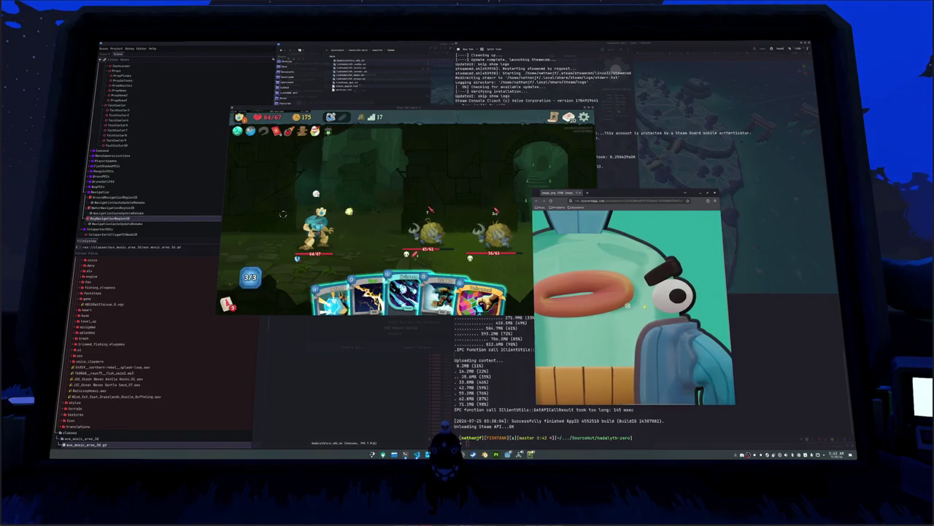
Step: Play Focus and Hailstorm, then end the turn
left_click(486, 292)
left_click_drag(485, 292, 387, 190)
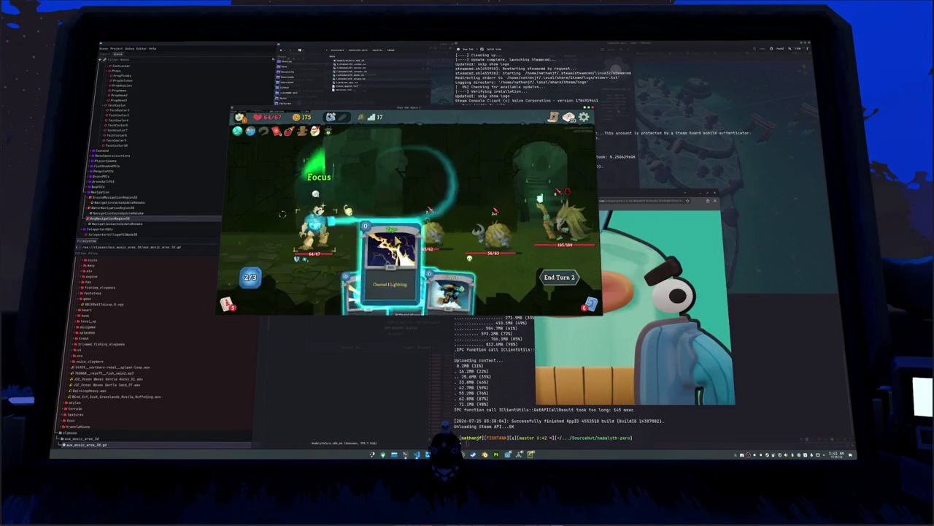
left_click_drag(414, 286, 398, 208)
left_click(558, 278)
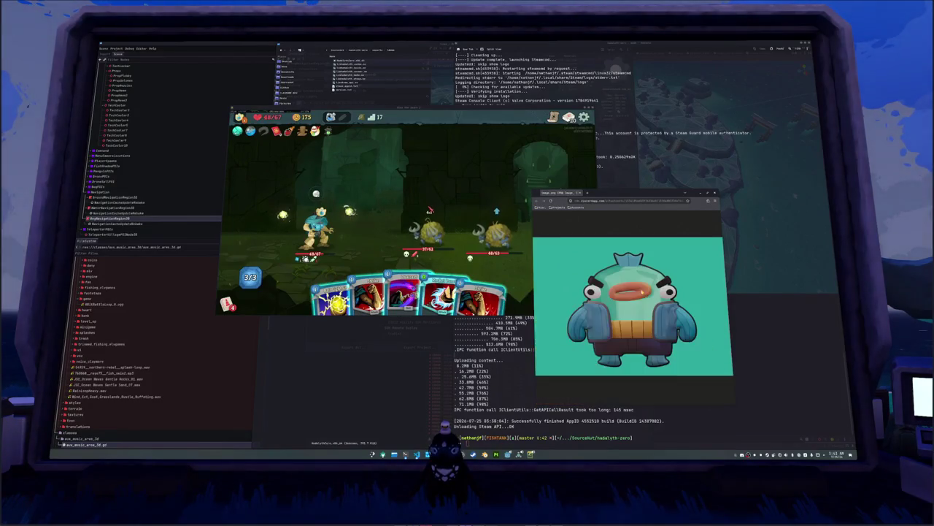
Step: Play the swirl, lightning and purple cards, end the turn, then open the recent photo-scan project in Blender
left_click(521, 274)
left_click(442, 278)
left_click(336, 278)
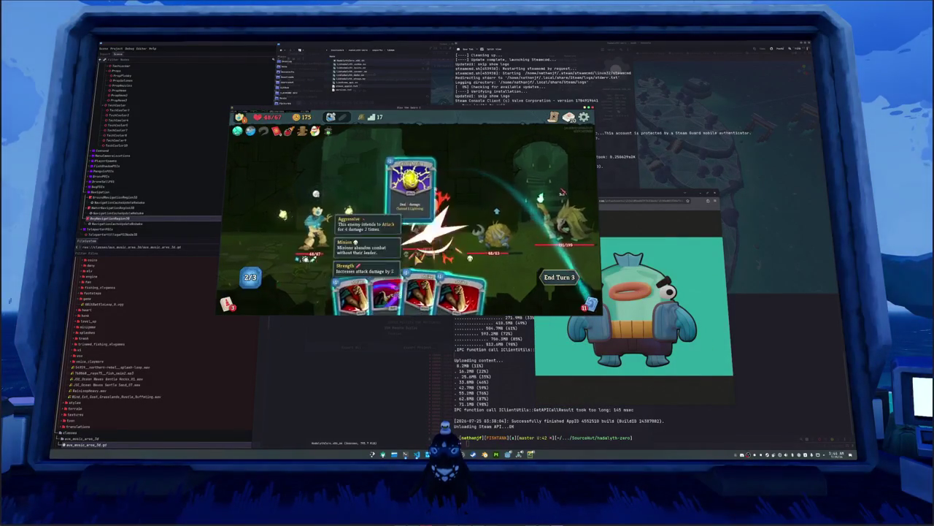
left_click(389, 248)
left_click(406, 289)
left_click(438, 230)
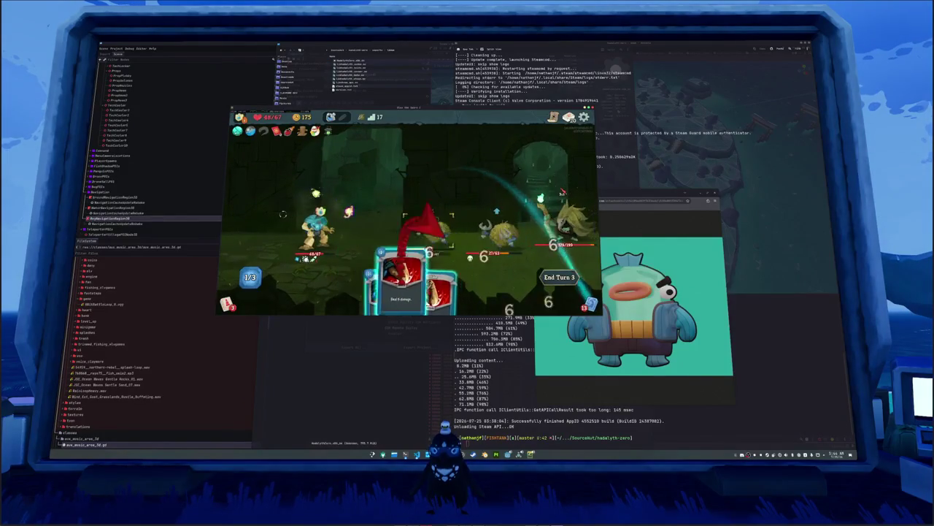
left_click(387, 288)
left_click(543, 277)
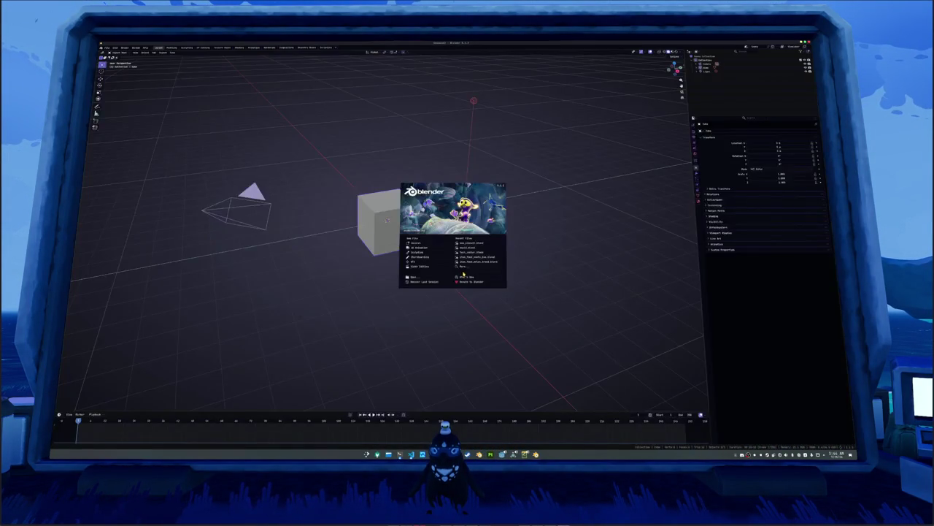
mouse_move(469, 248)
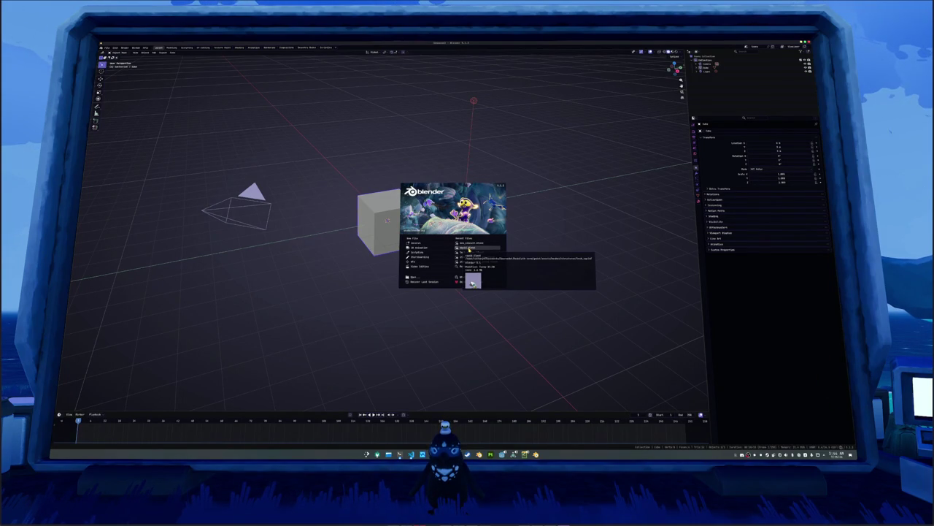
left_click(469, 248)
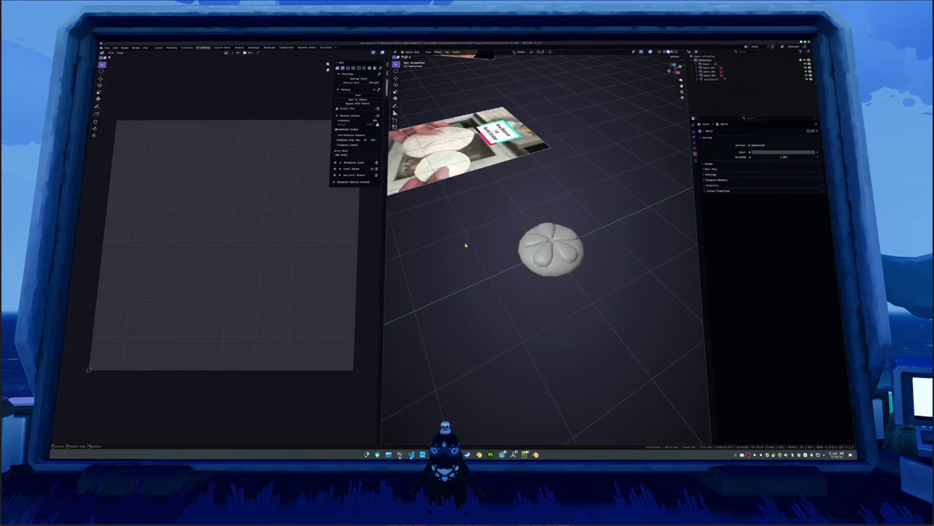
Step: Switch to the Shading workspace, browse the Add node menu, then bring up the reference image
left_click(240, 48)
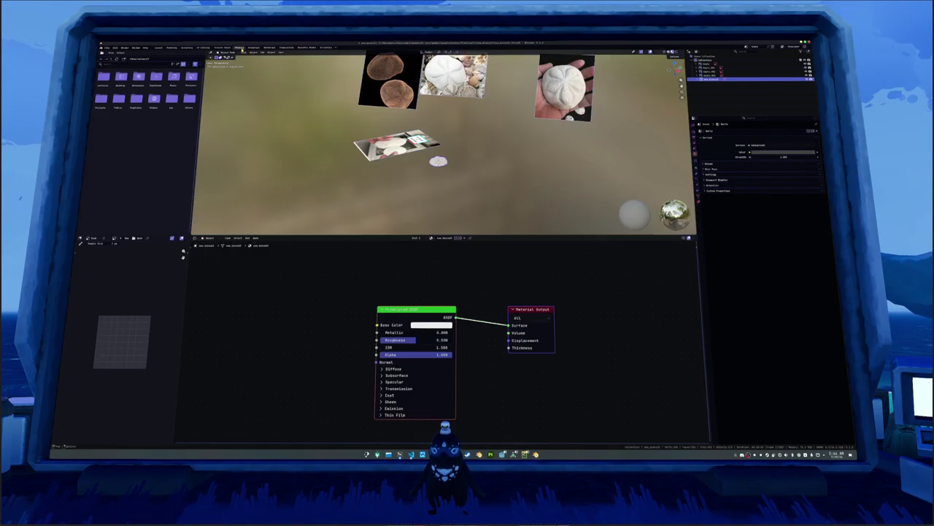
scroll(447, 233, "up", 2)
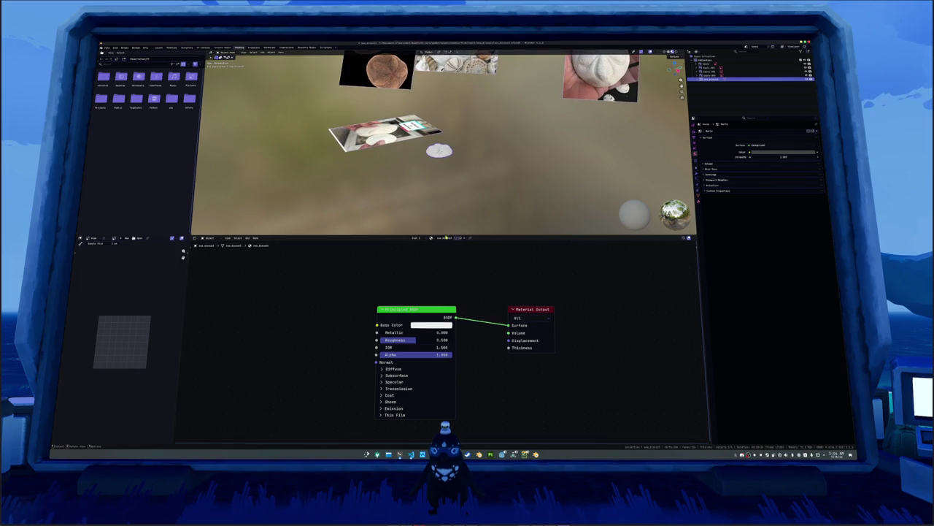
left_click(439, 284)
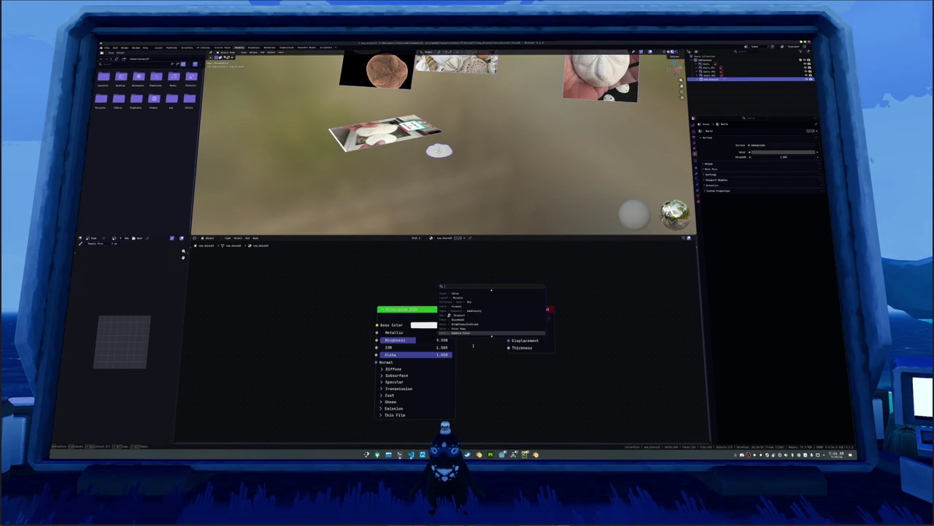
key("Escape")
key("shift+a")
mouse_move(474, 365)
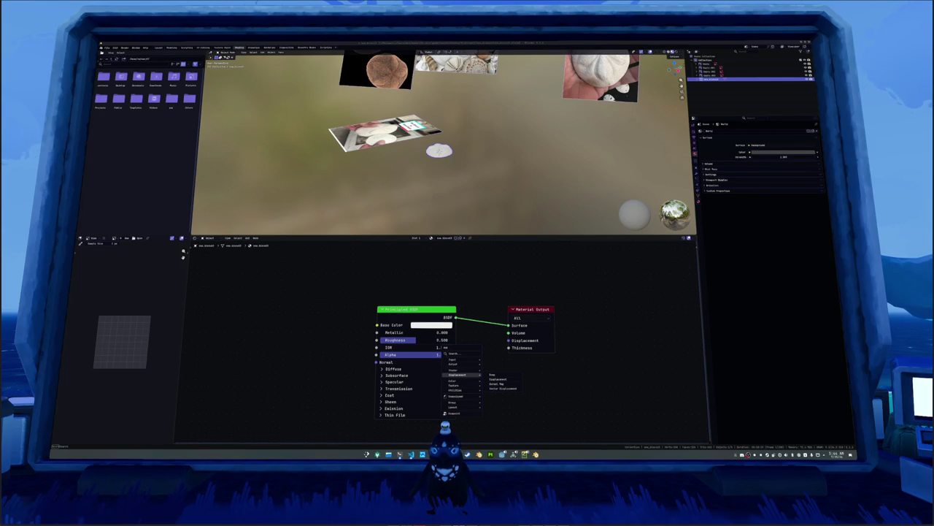
key("alt+Tab")
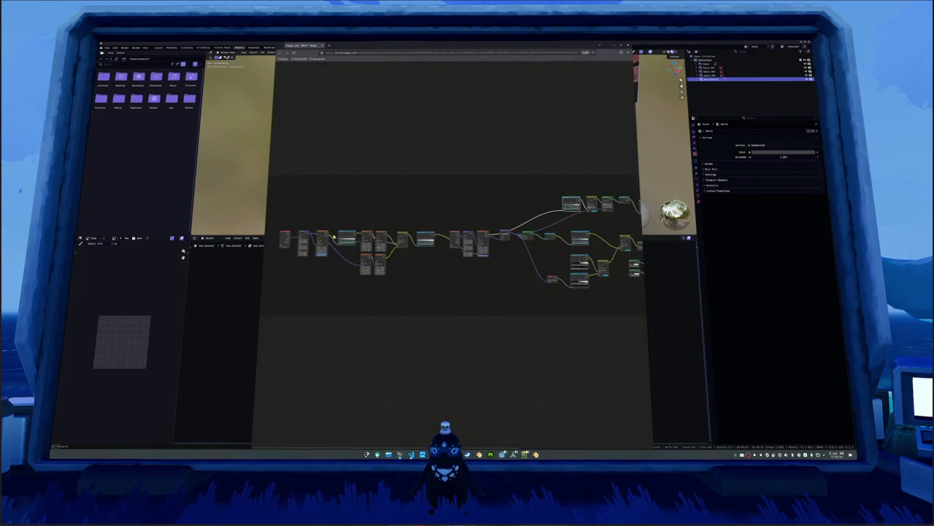
Step: View the reference image full size and pan along its coordinate, mapping, noise and color-ramp chain
left_click(343, 272)
scroll(344, 271, "down", 2)
scroll(342, 274, "up", 1)
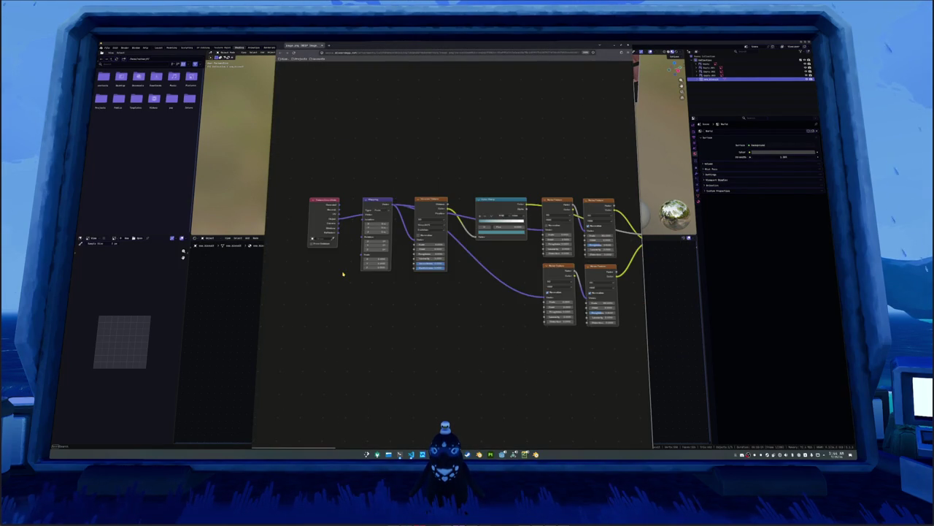
scroll(330, 278, "right", 3)
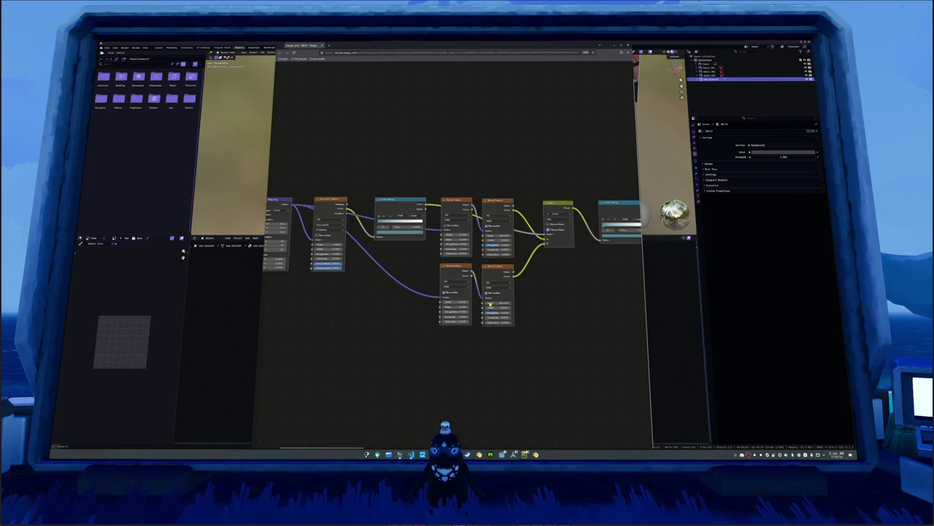
scroll(489, 305, "up", 1)
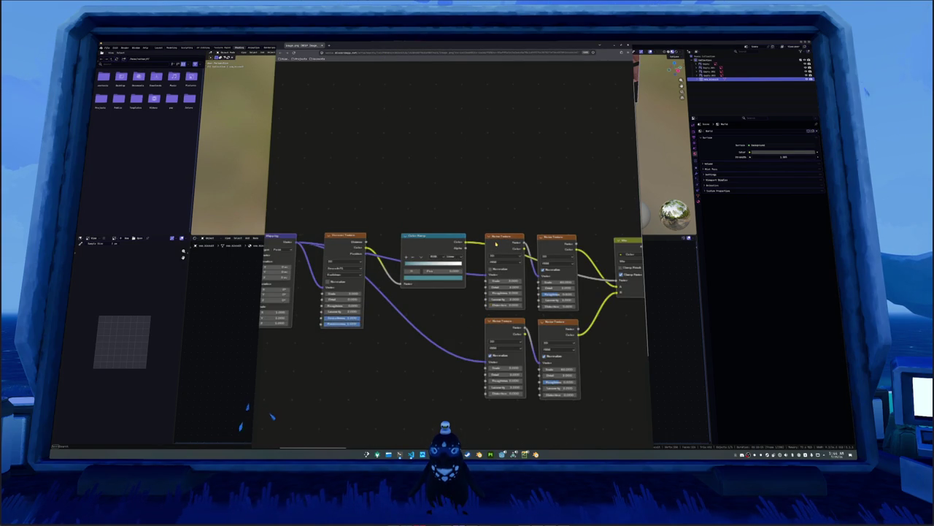
scroll(408, 280, "down", 1)
scroll(409, 279, "left", 2)
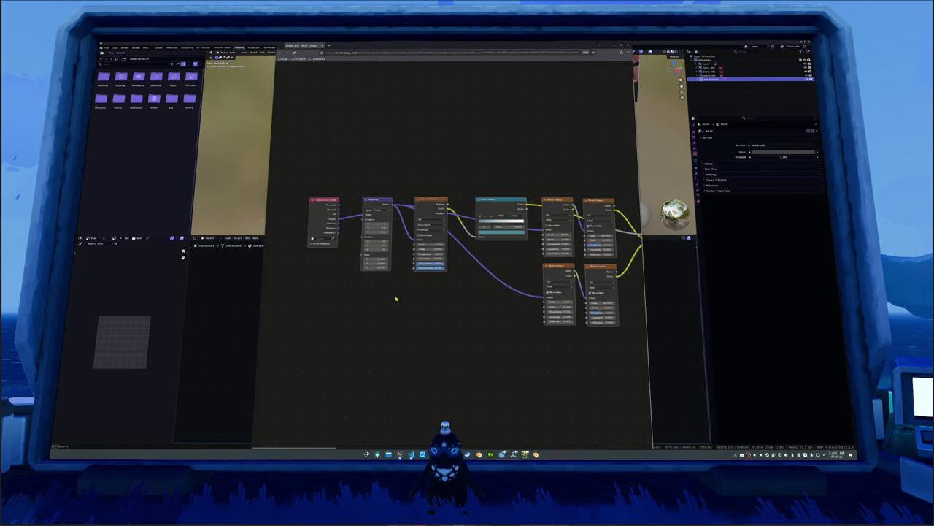
scroll(399, 297, "right", 3)
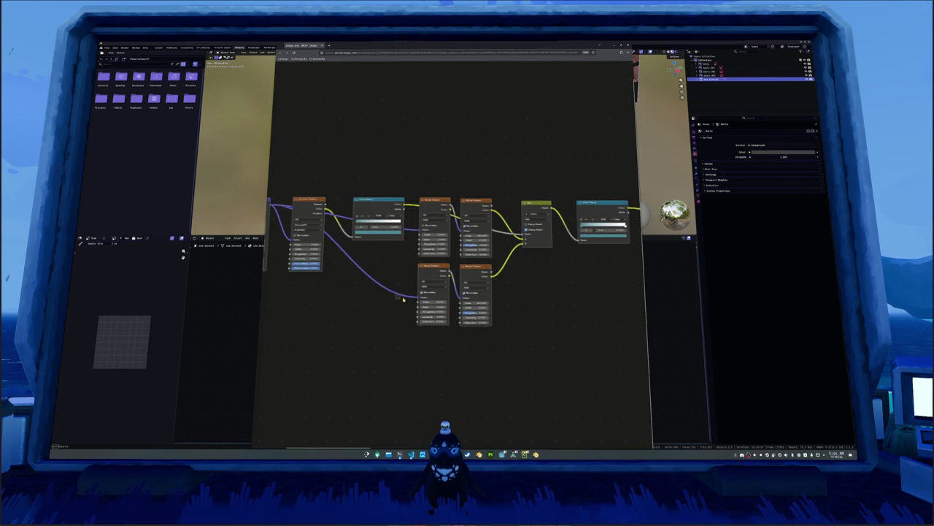
scroll(428, 346, "right", 1)
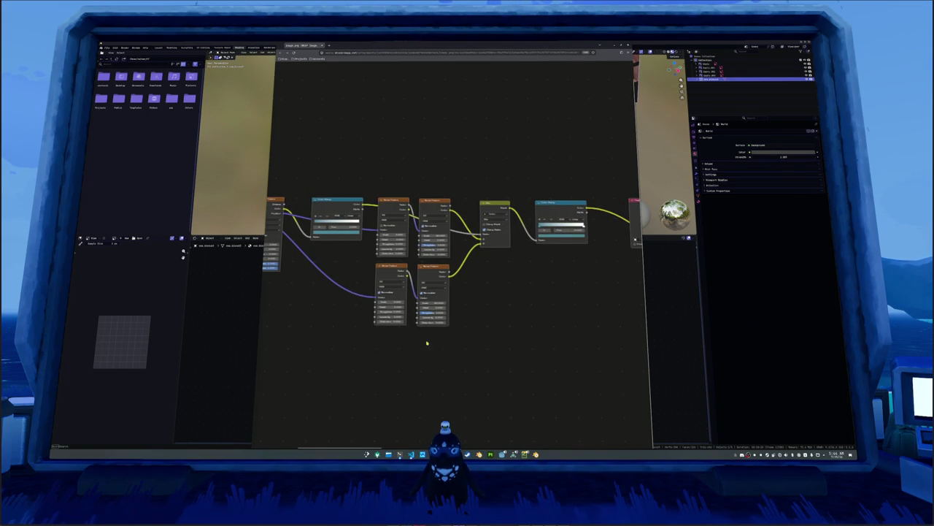
scroll(406, 355, "right", 1)
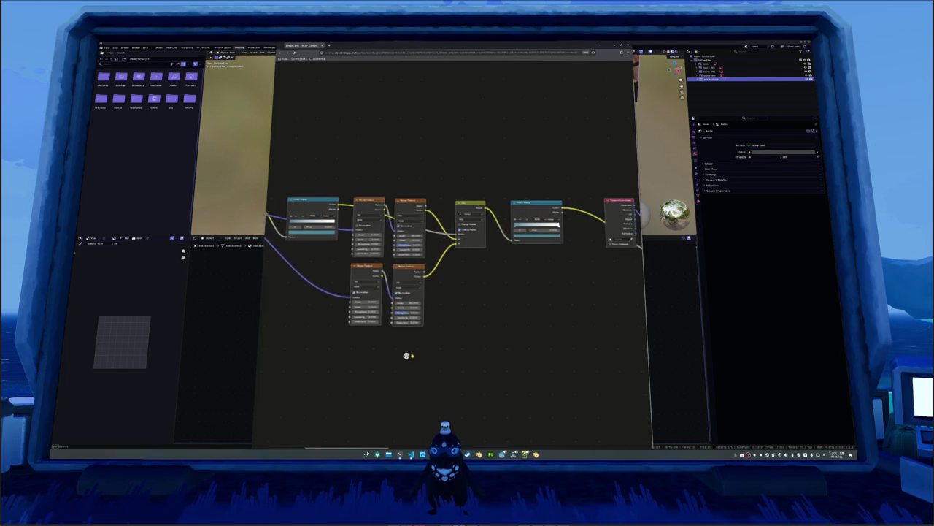
scroll(415, 355, "right", 2)
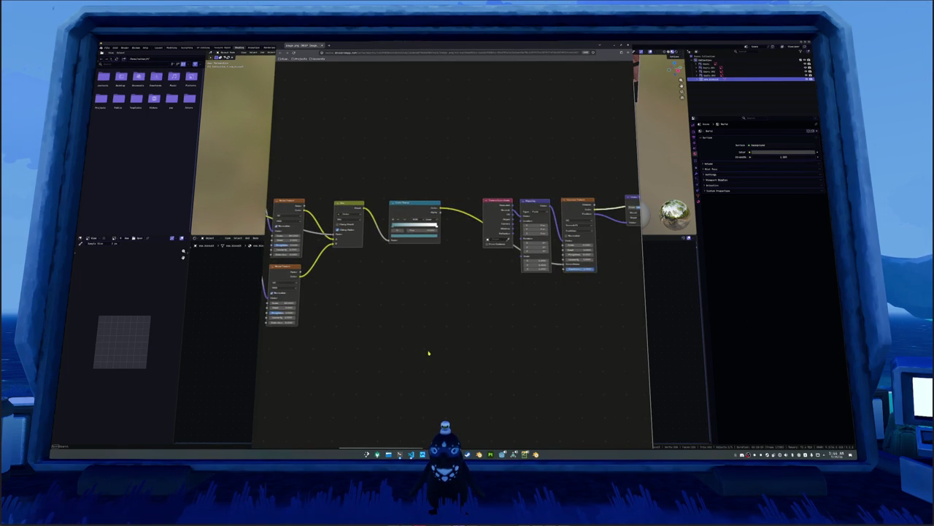
scroll(430, 354, "right", 4)
scroll(454, 350, "right", 1)
scroll(445, 351, "left", 1)
scroll(438, 350, "left", 3)
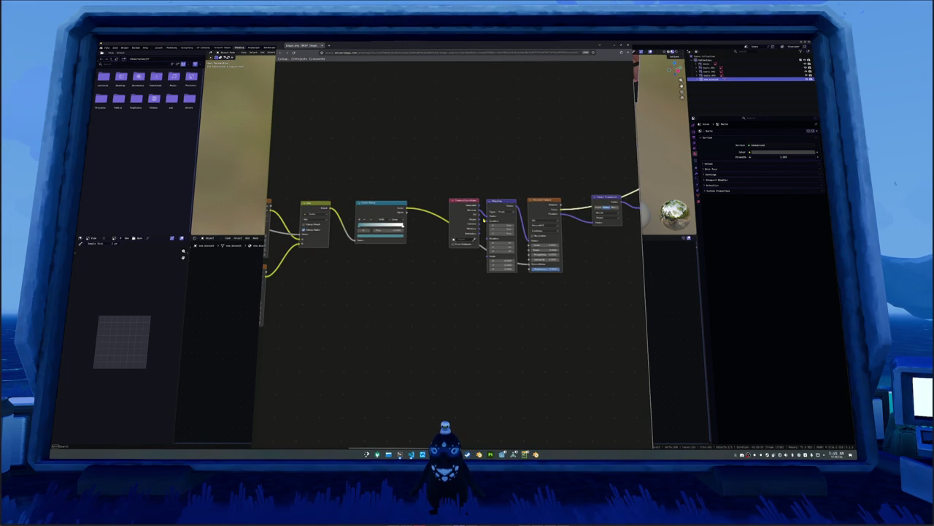
scroll(467, 281, "right", 2)
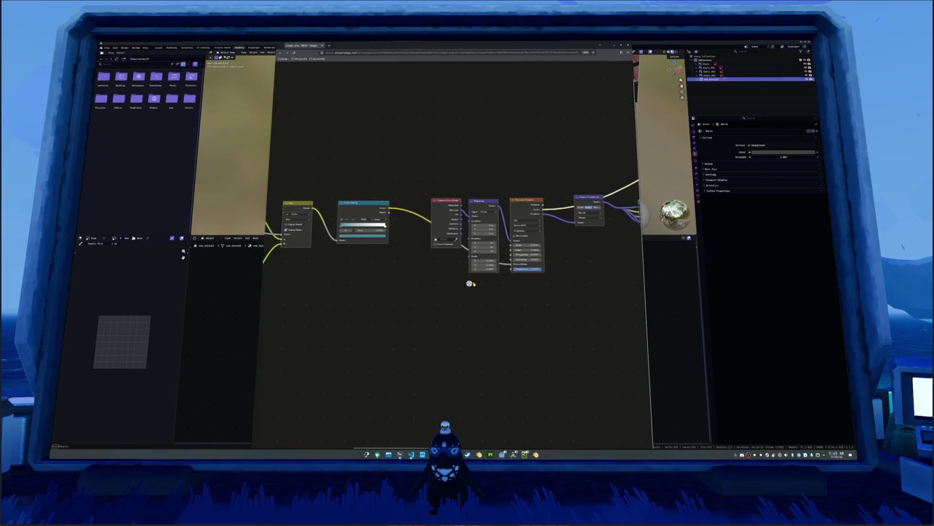
scroll(467, 288, "right", 5)
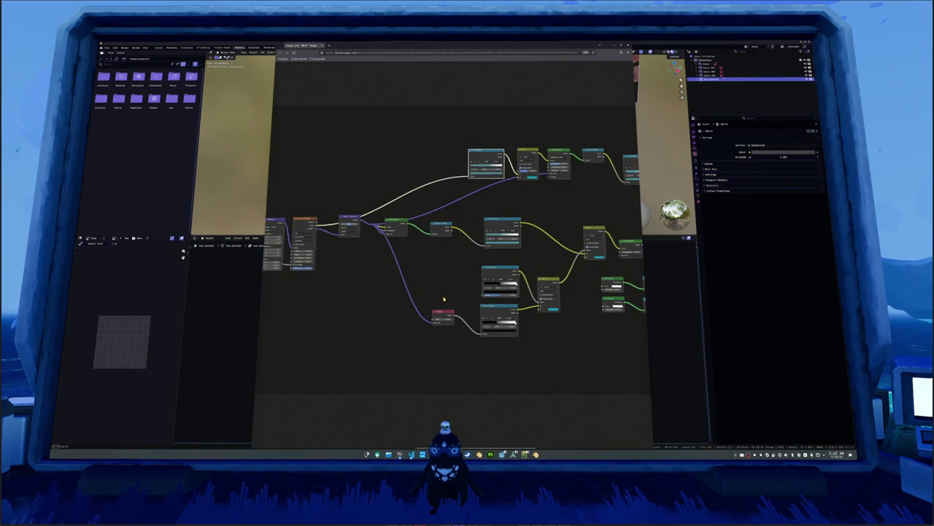
scroll(434, 297, "right", 5)
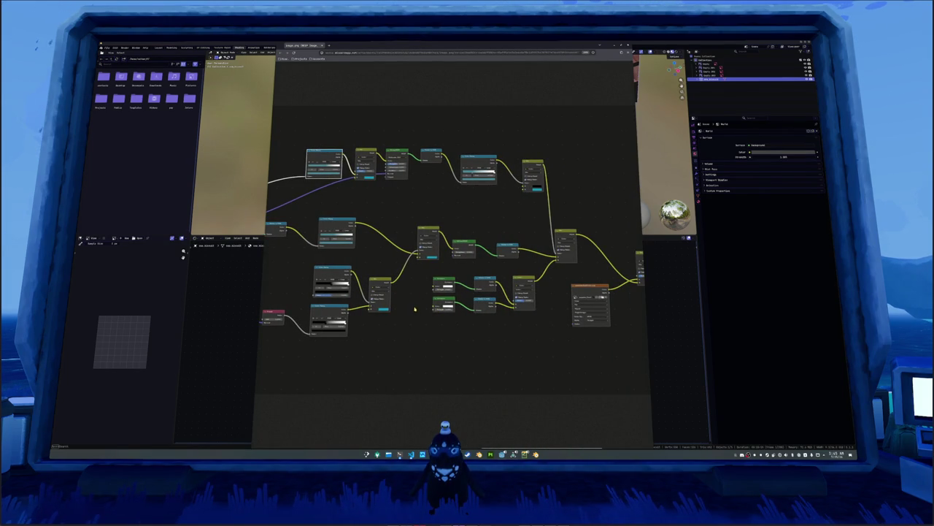
scroll(412, 302, "right", 2)
scroll(431, 301, "right", 2)
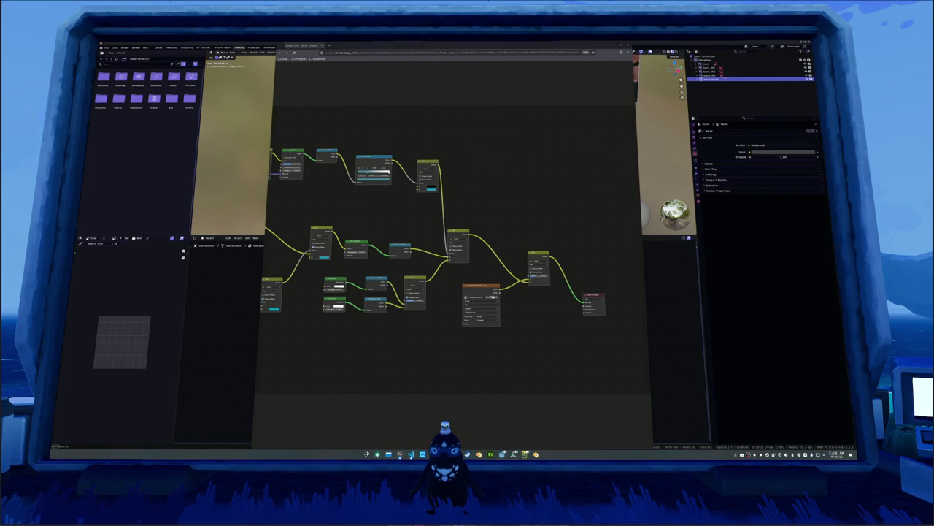
scroll(503, 292, "right", 1)
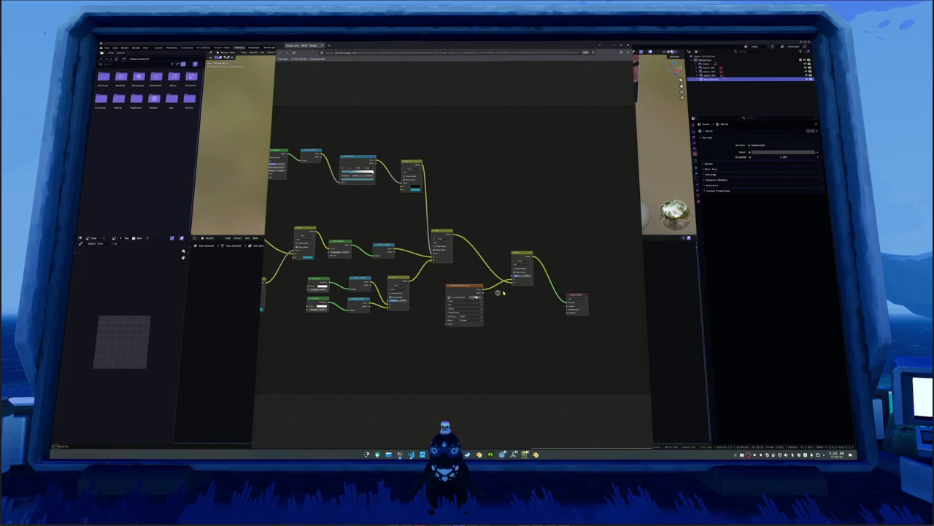
scroll(503, 292, "up", 2)
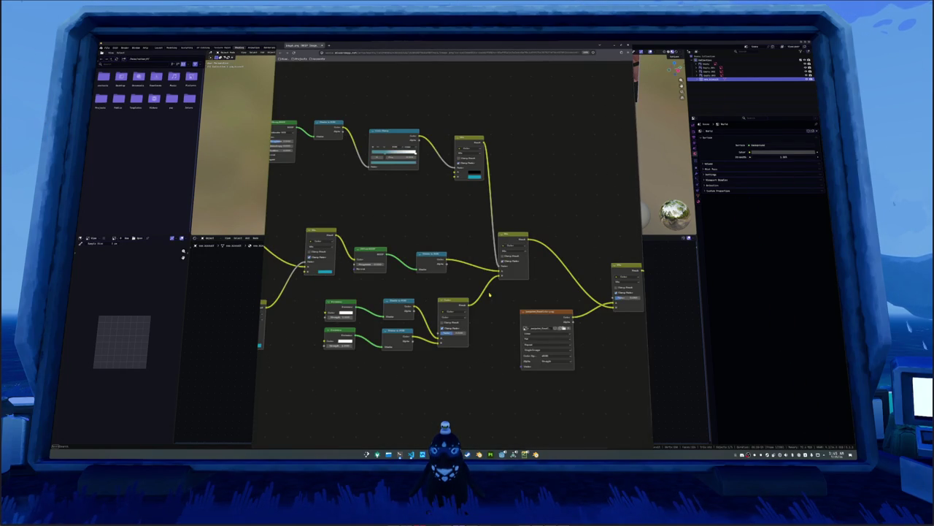
scroll(490, 294, "right", 1)
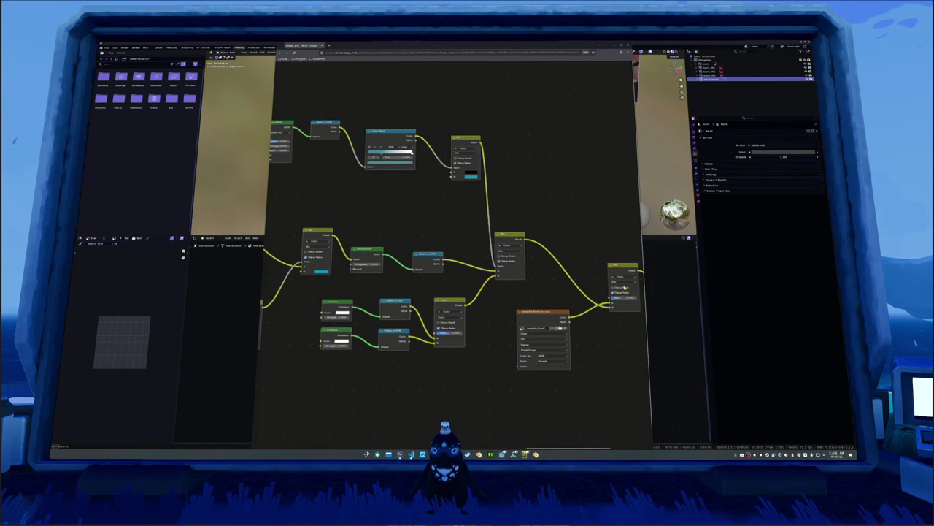
scroll(627, 293, "right", 5)
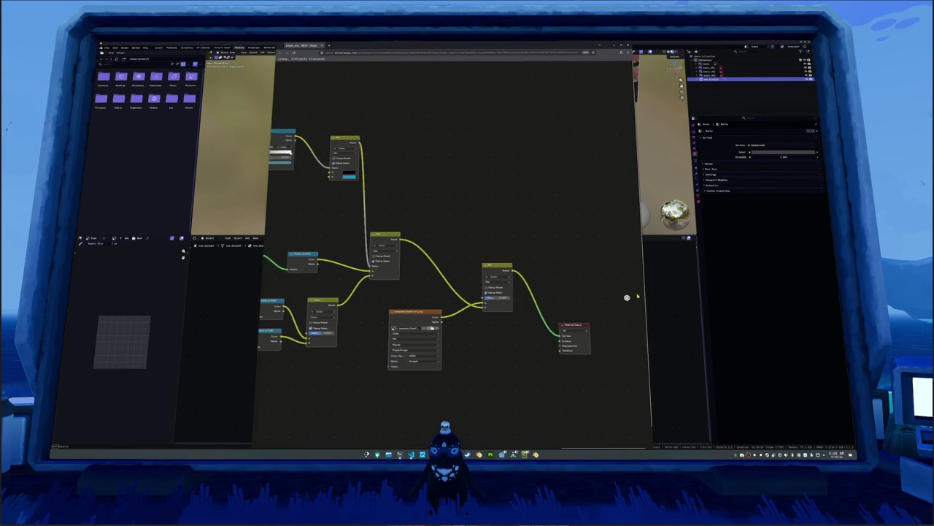
key("ctrl+z")
key("ctrl+z")
key("ctrl+z")
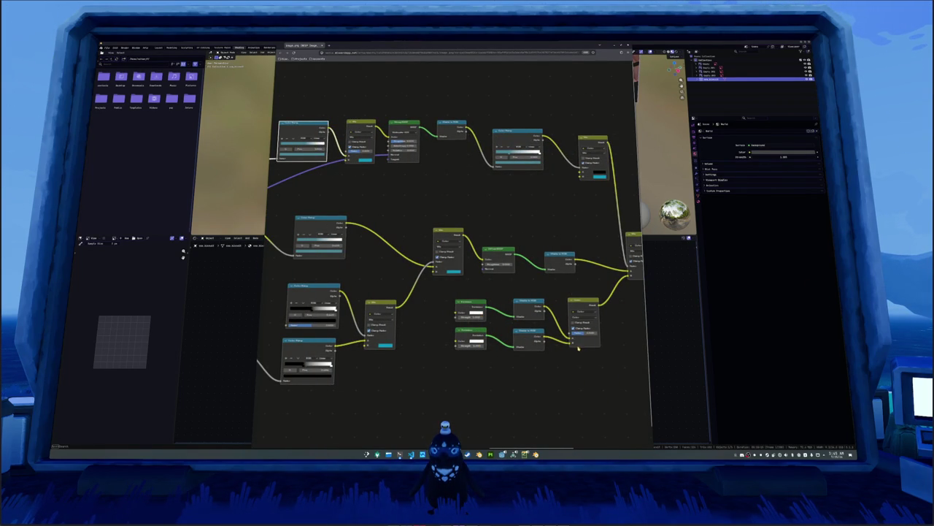
scroll(578, 349, "right", 2)
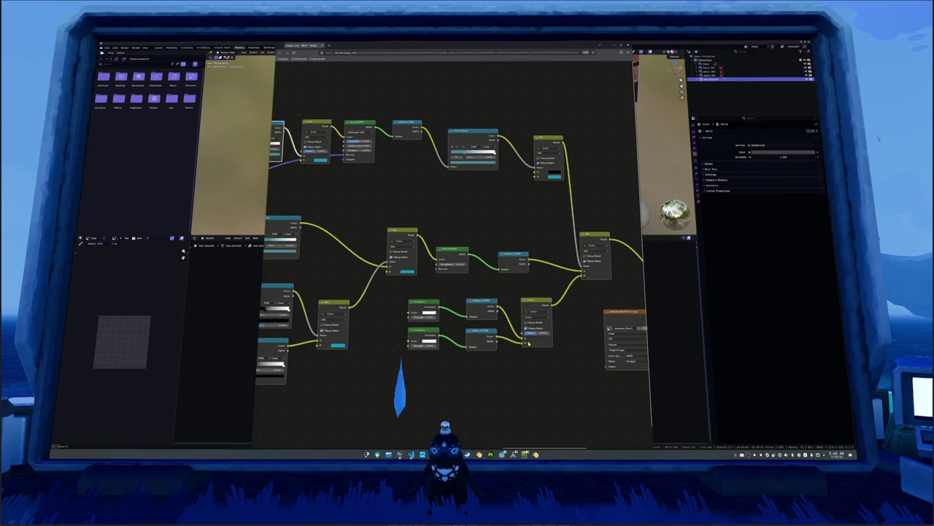
scroll(511, 345, "left", 5)
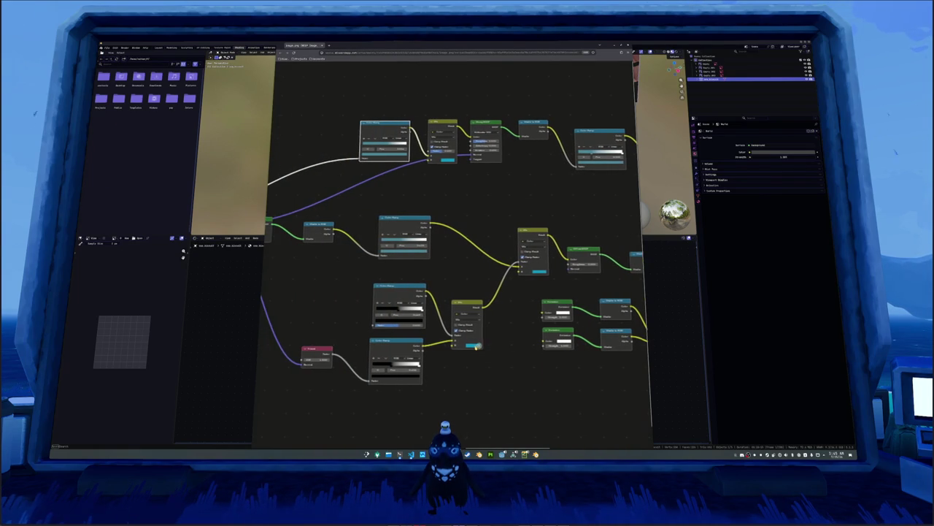
scroll(481, 347, "left", 2)
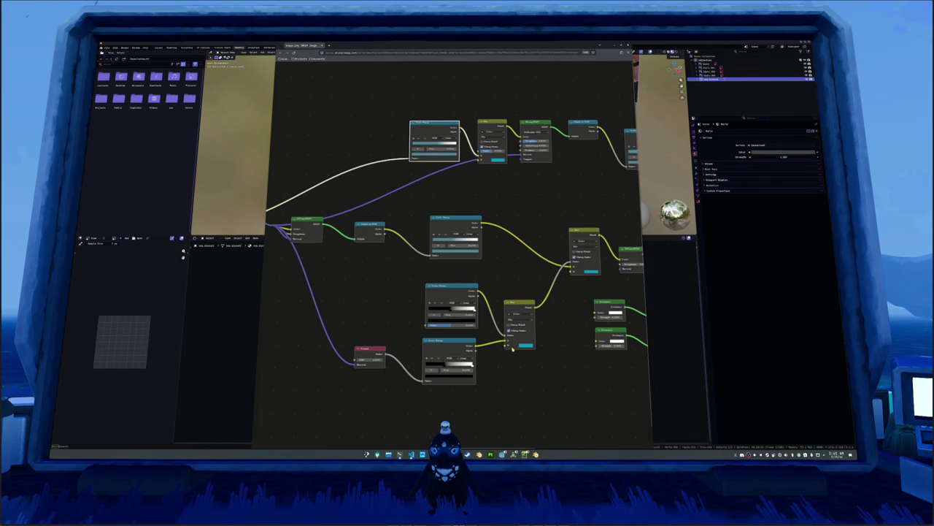
scroll(506, 345, "right", 4)
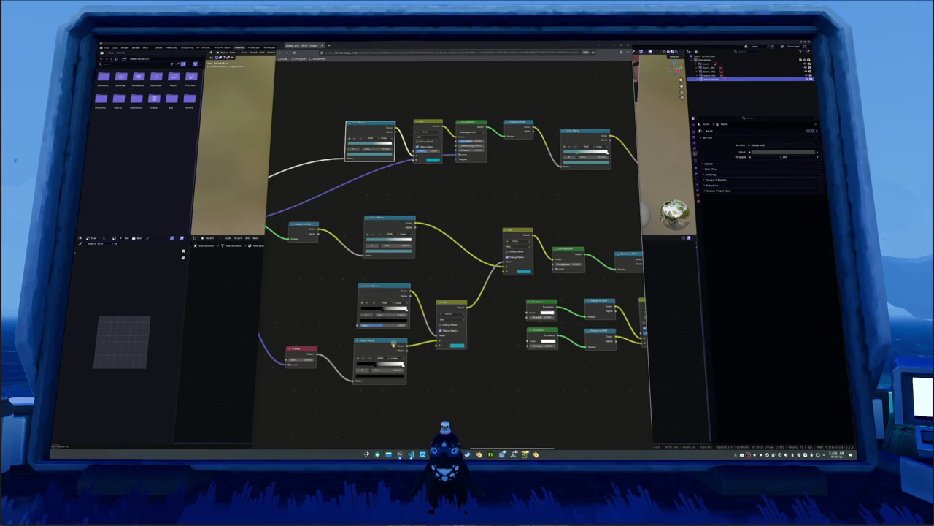
scroll(394, 343, "left", 2)
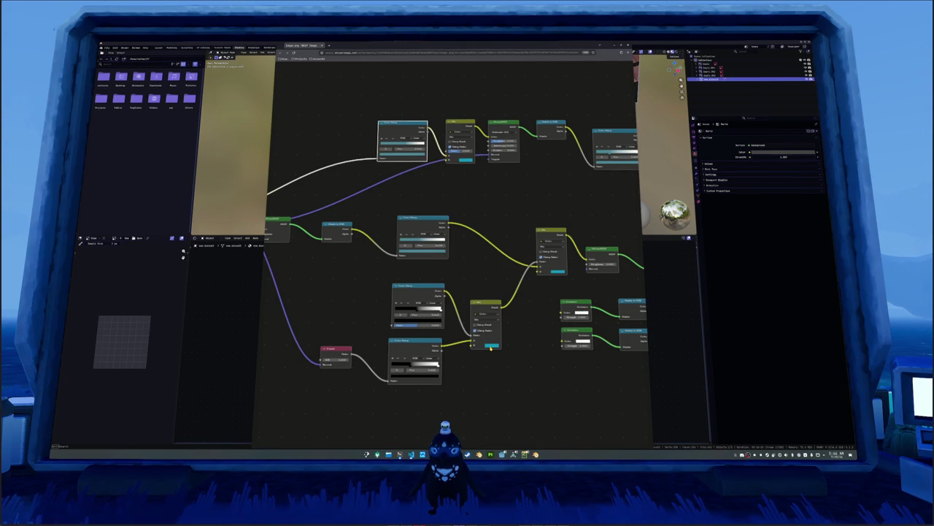
scroll(481, 346, "right", 3)
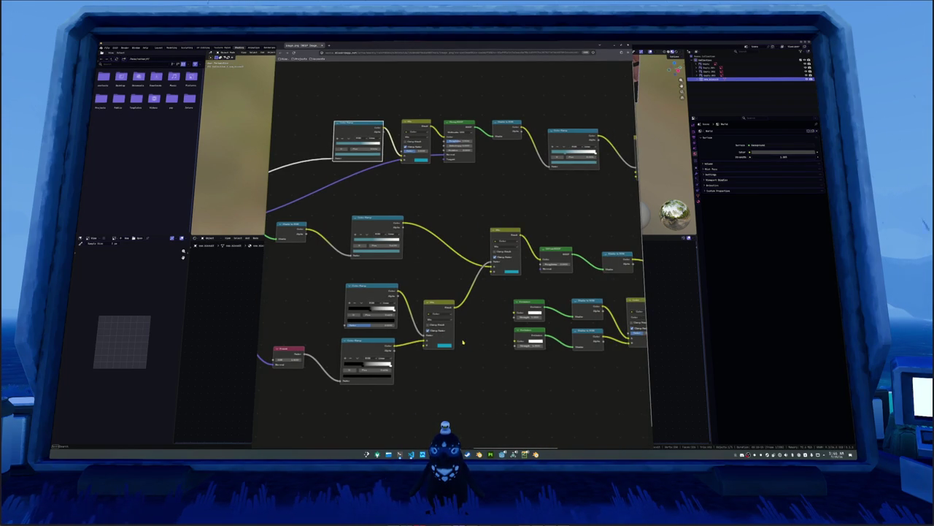
scroll(462, 340, "right", 3)
scroll(509, 281, "right", 4)
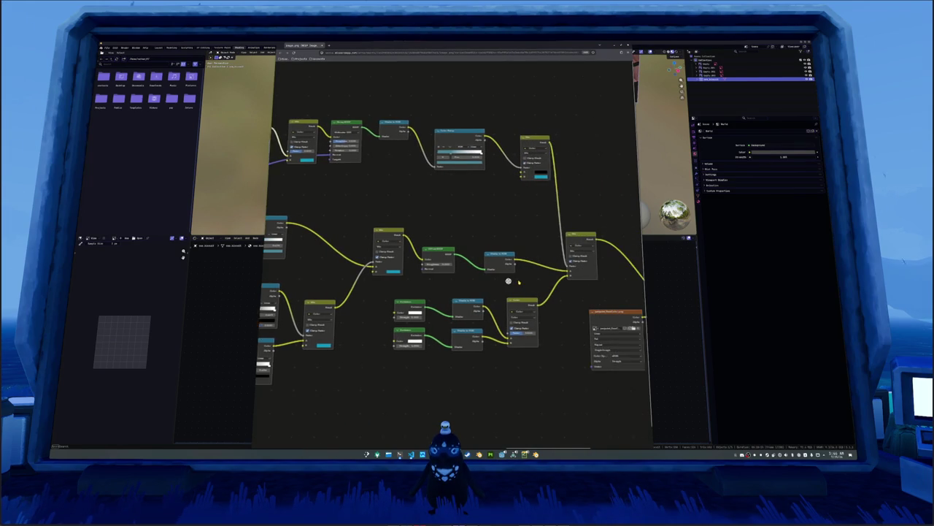
scroll(511, 279, "right", 1)
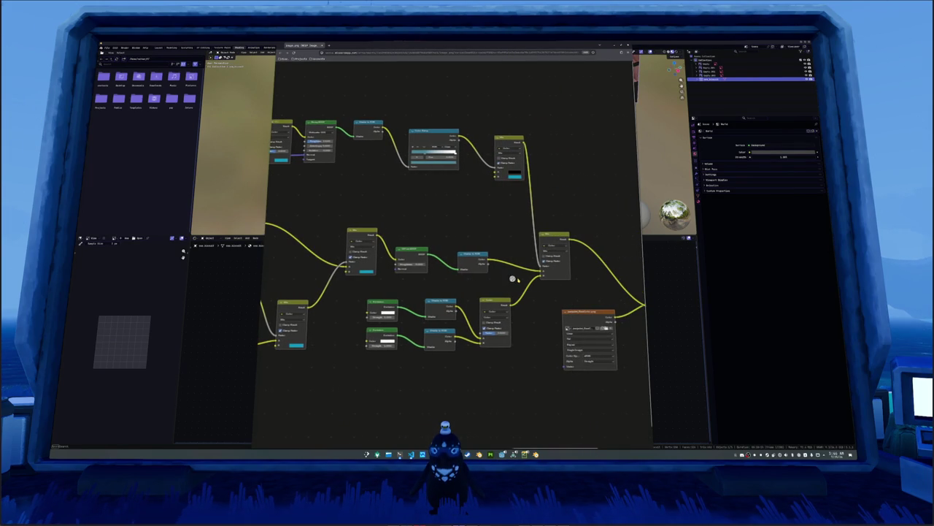
scroll(560, 312, "right", 6)
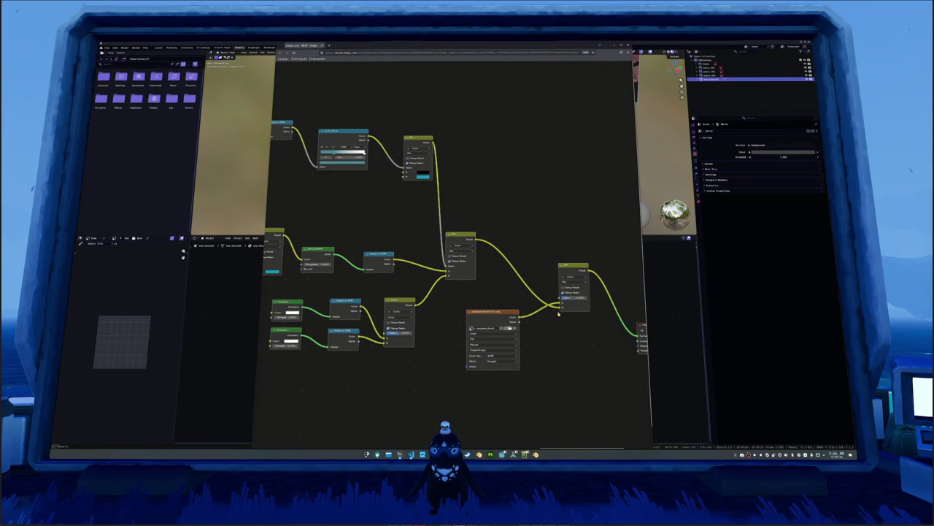
scroll(553, 312, "left", 7)
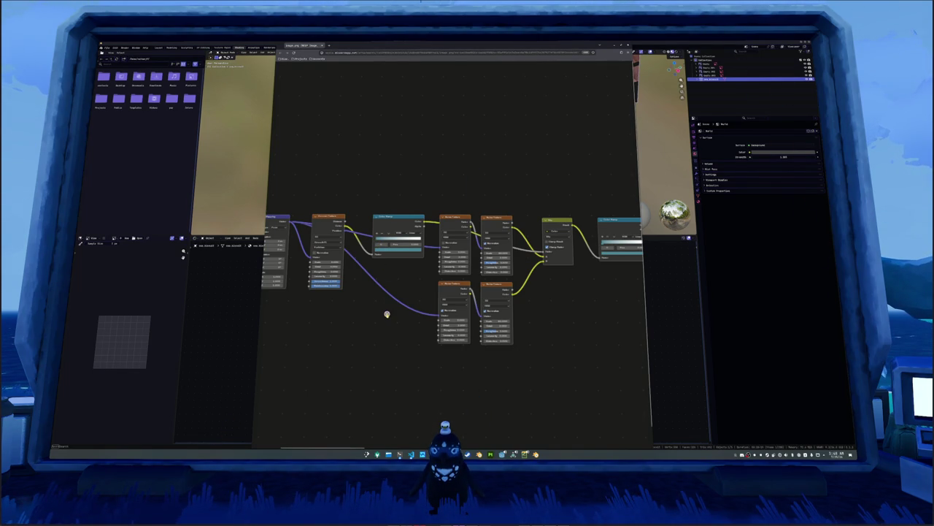
Step: Pan across the reference image's texture coordinate, mapping and noise nodes
scroll(387, 314, "right", 3)
scroll(387, 315, "left", 8)
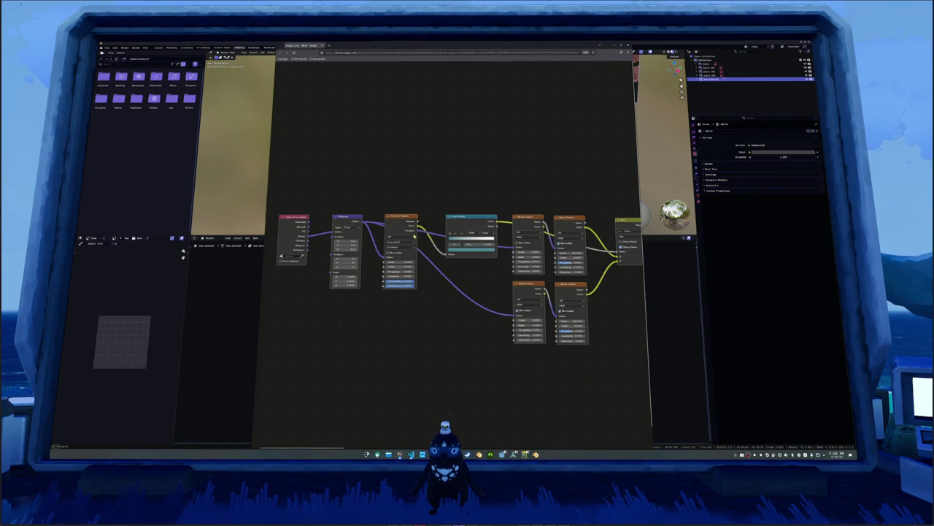
scroll(516, 249, "right", 3)
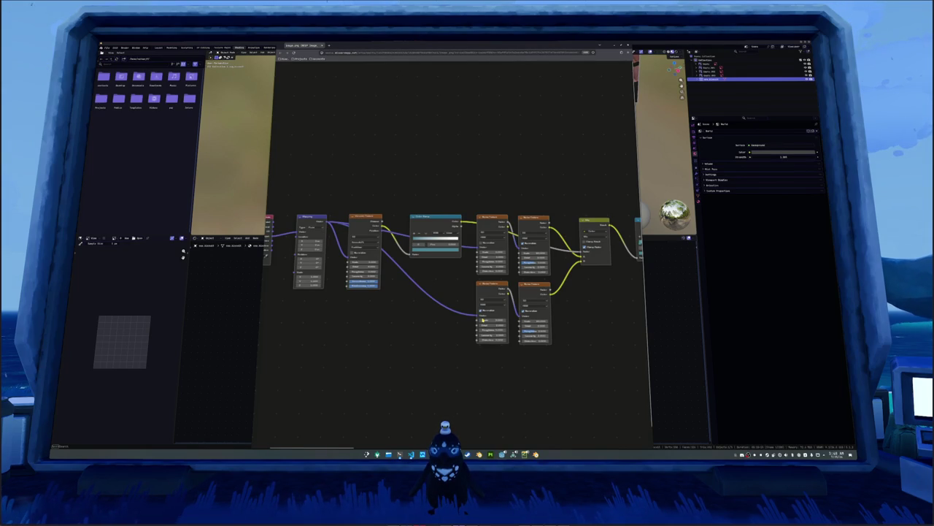
scroll(468, 312, "right", 2)
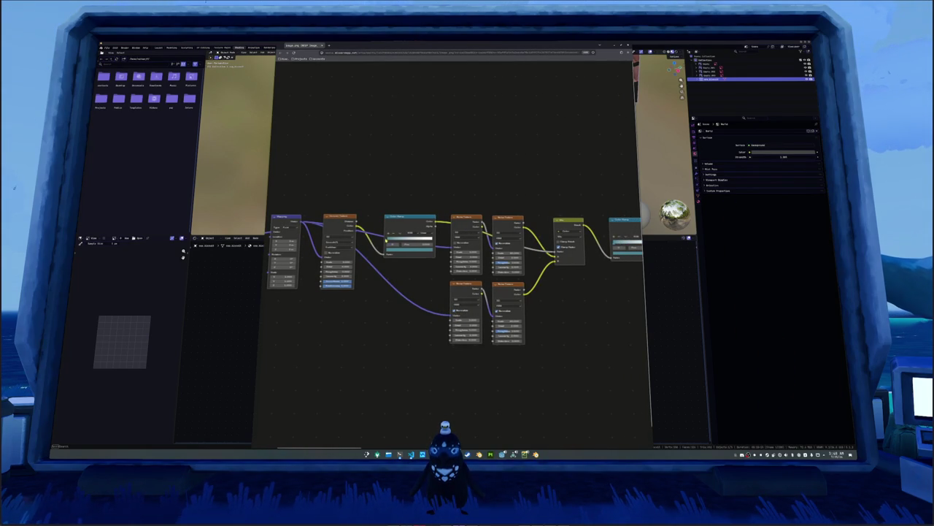
scroll(496, 269, "right", 4)
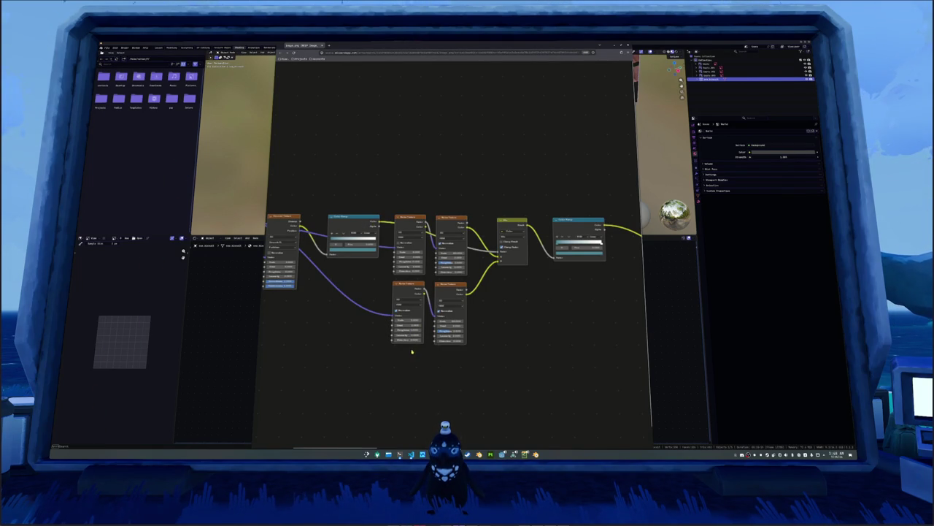
scroll(411, 351, "right", 5)
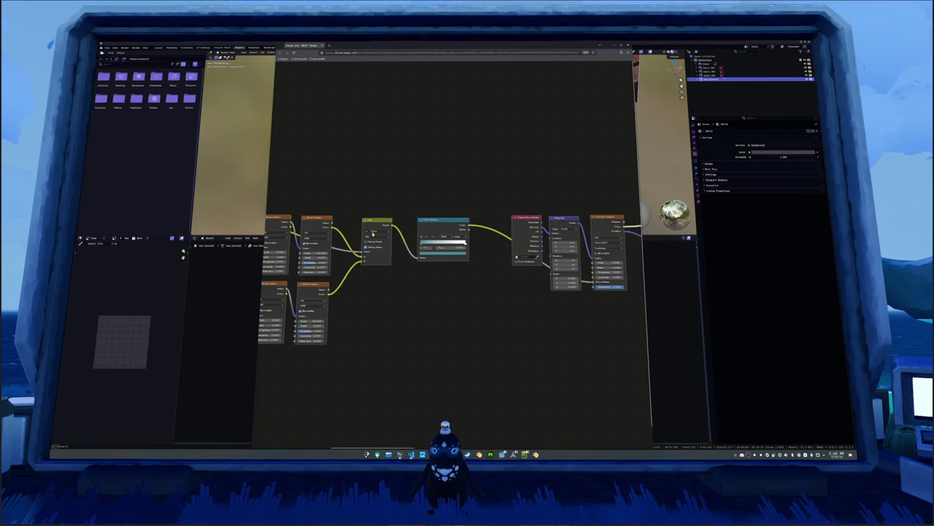
scroll(405, 281, "right", 2)
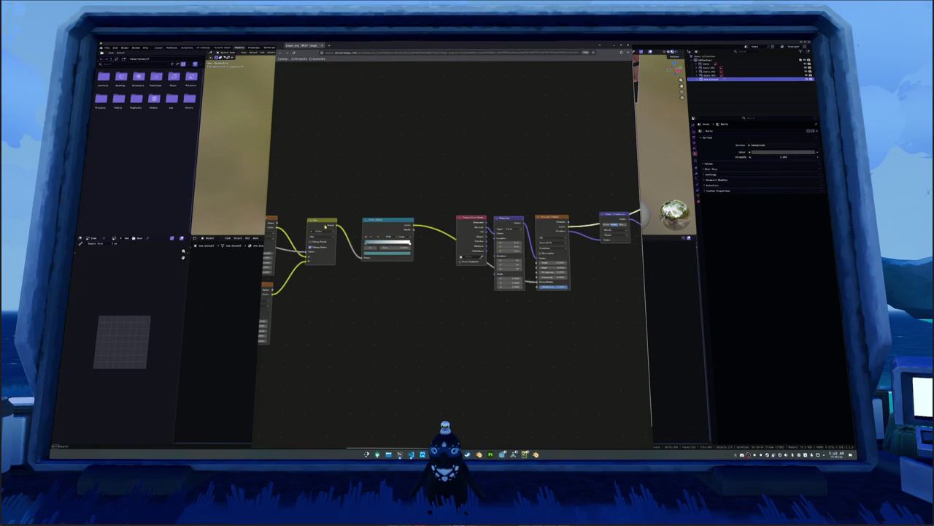
scroll(361, 271, "right", 3)
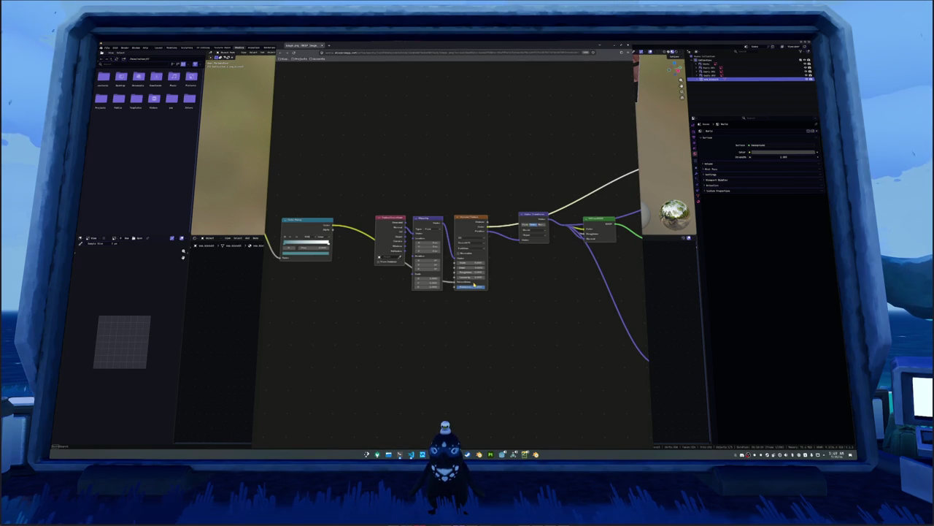
Step: Back in Blender, add a Voronoi Texture node by searching 'voronoi'
key("ctrl+space")
key("shift+a")
type("voronoi")
key("Return")
Step: Place the Voronoi Texture node and set its feature output to Smooth F1
left_click(557, 260)
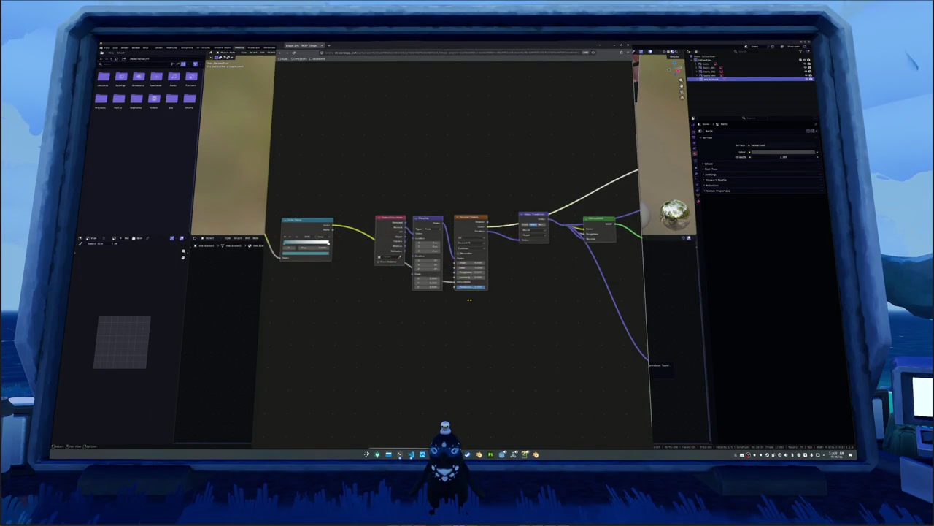
key("alt+Tab")
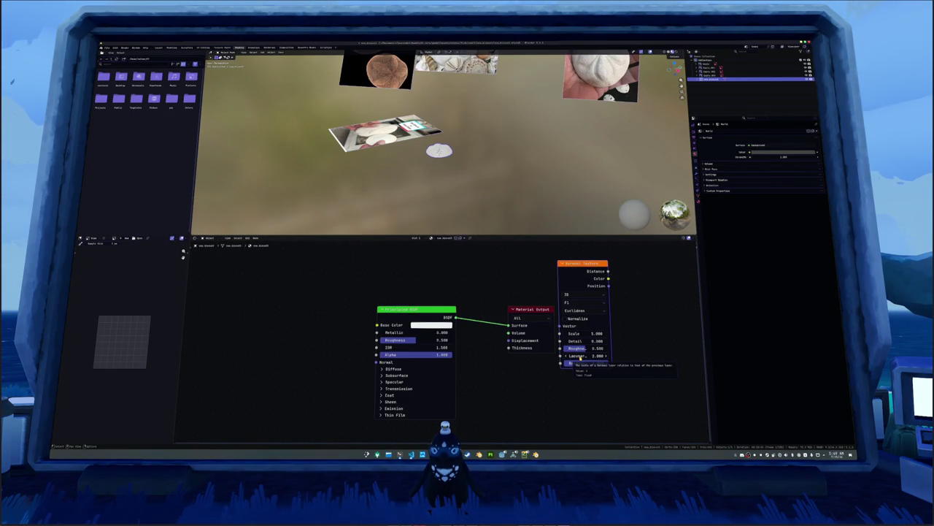
key("alt+Tab")
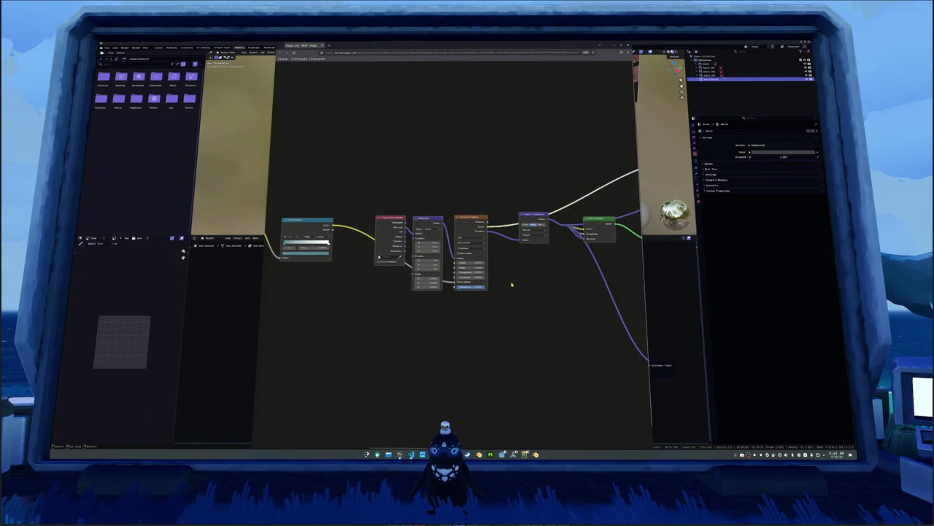
key("alt+Tab")
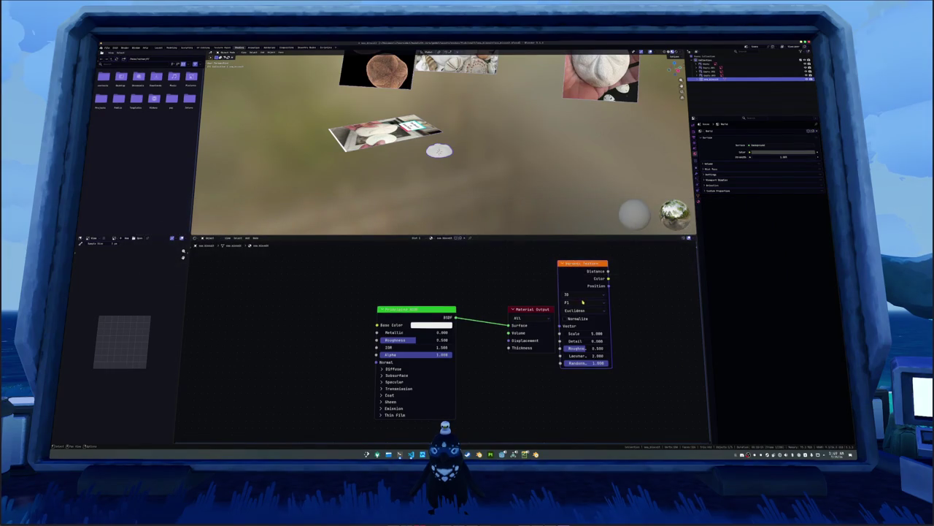
key("alt+Tab")
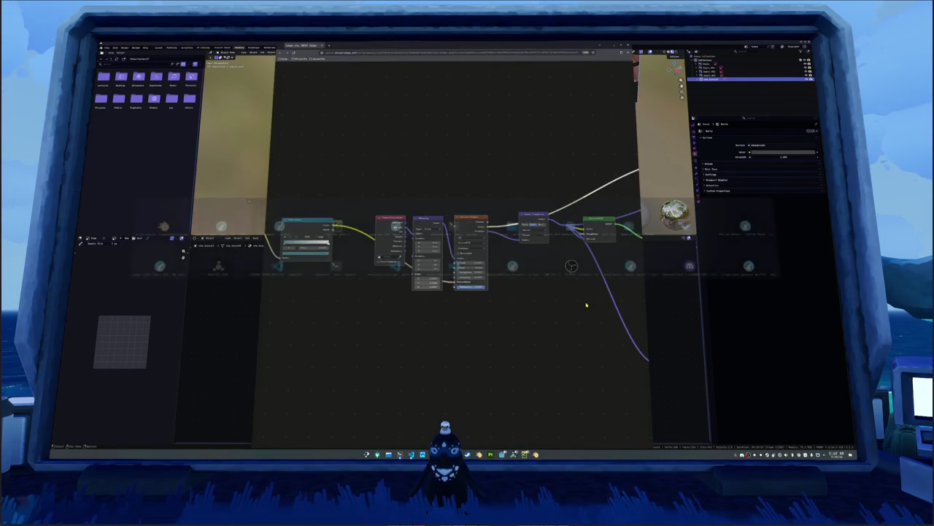
key("alt+Tab")
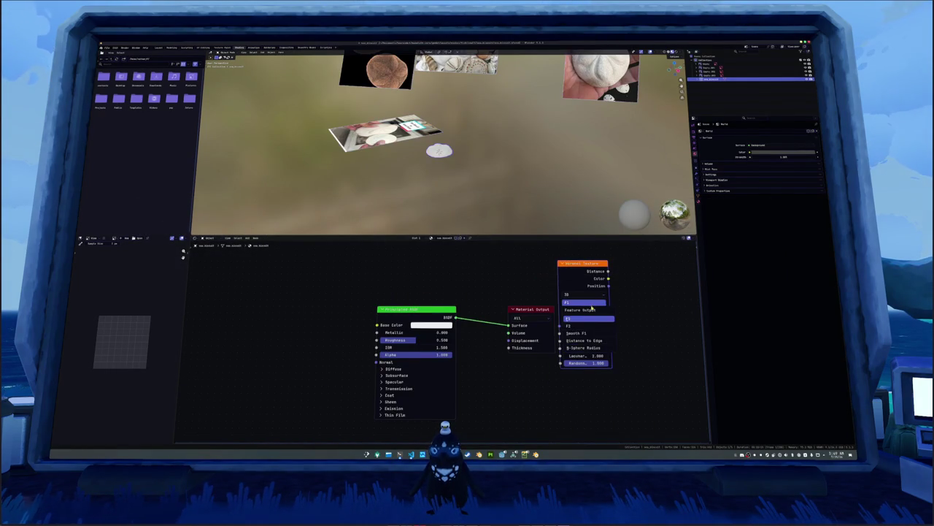
left_click(579, 333)
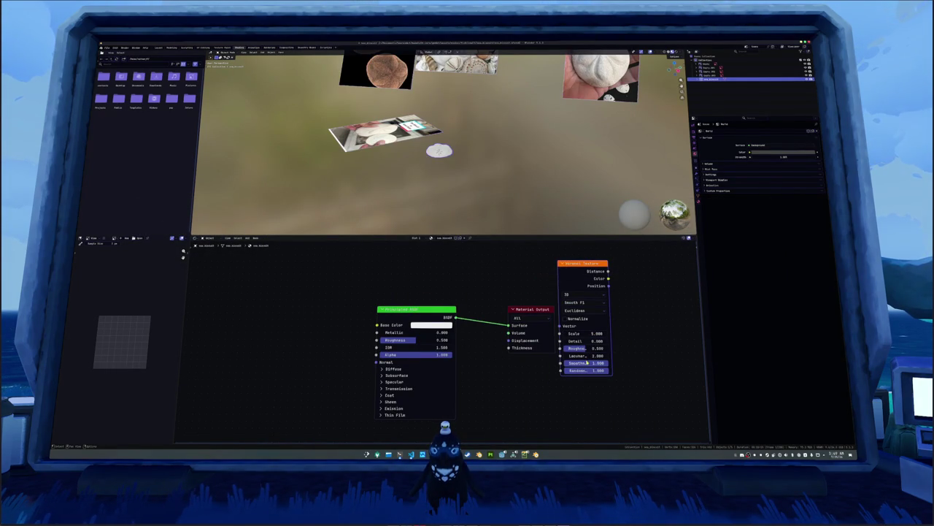
Step: Recheck the reference graph, then search 'transform' for a node to add in Blender
key("alt+Tab")
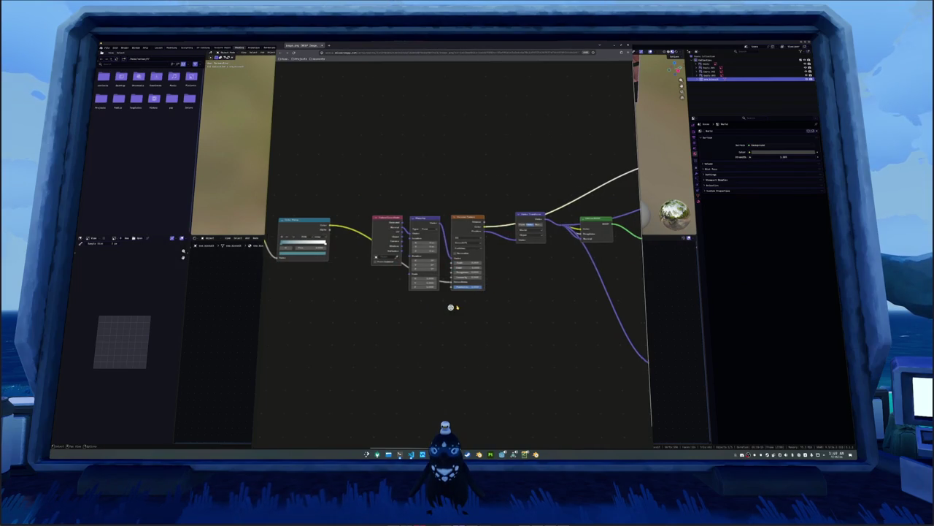
scroll(451, 308, "right", 3)
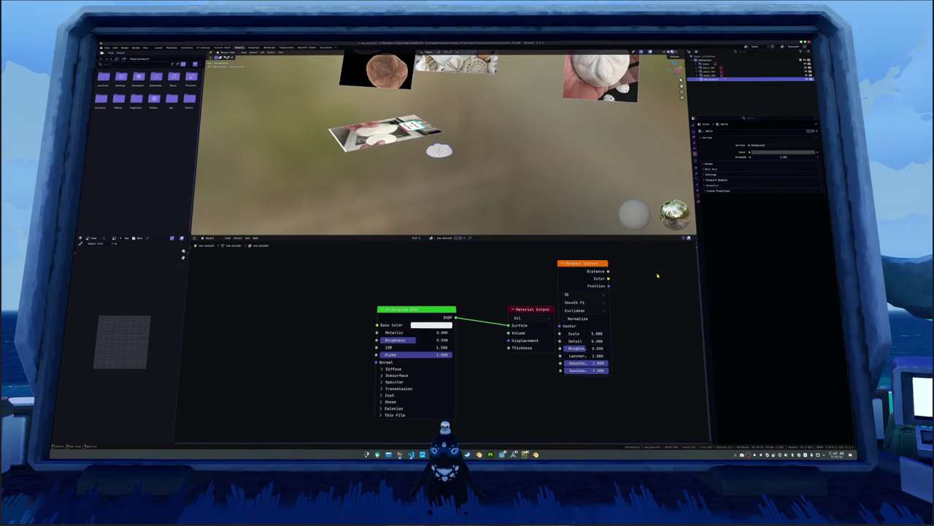
left_click(657, 275)
key("shift+a")
type("t")
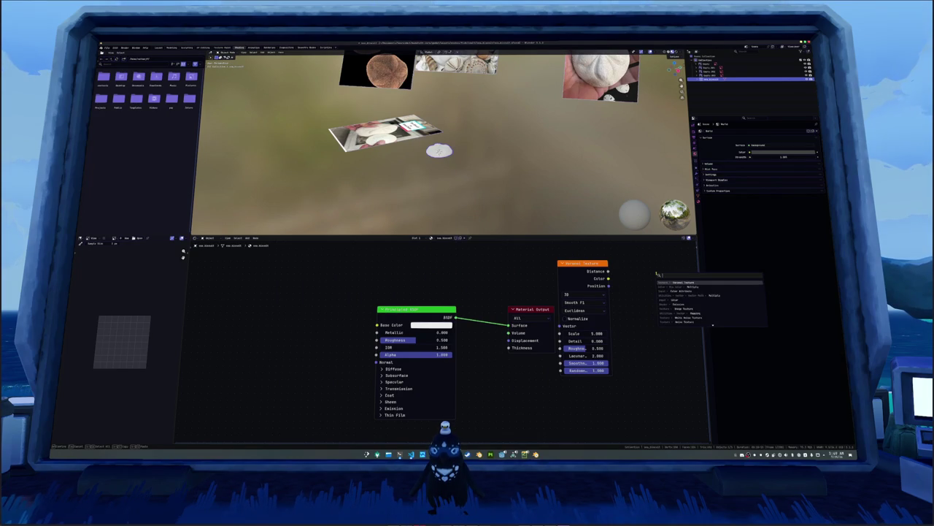
type("ransform")
Step: Add a Vector Transform node beside the Voronoi node and compare it with the reference
key("Return")
left_click(560, 320)
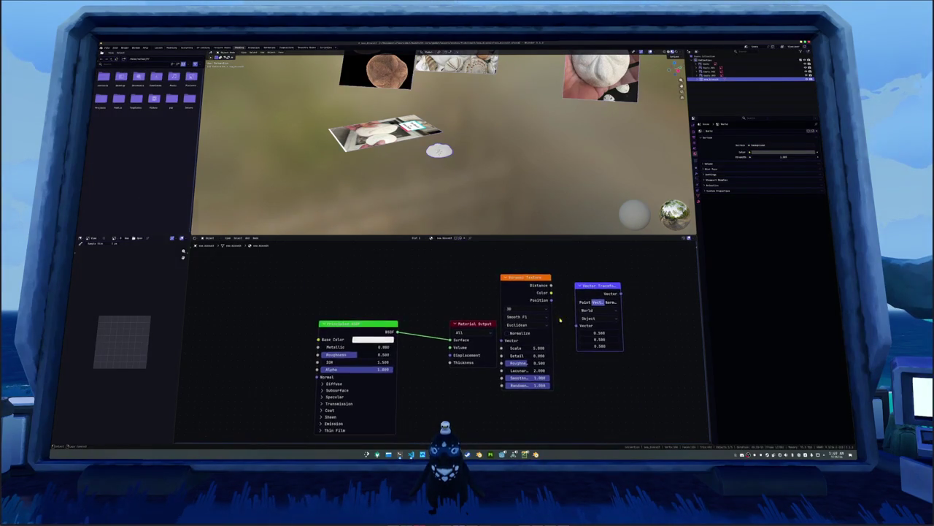
key("alt+Tab")
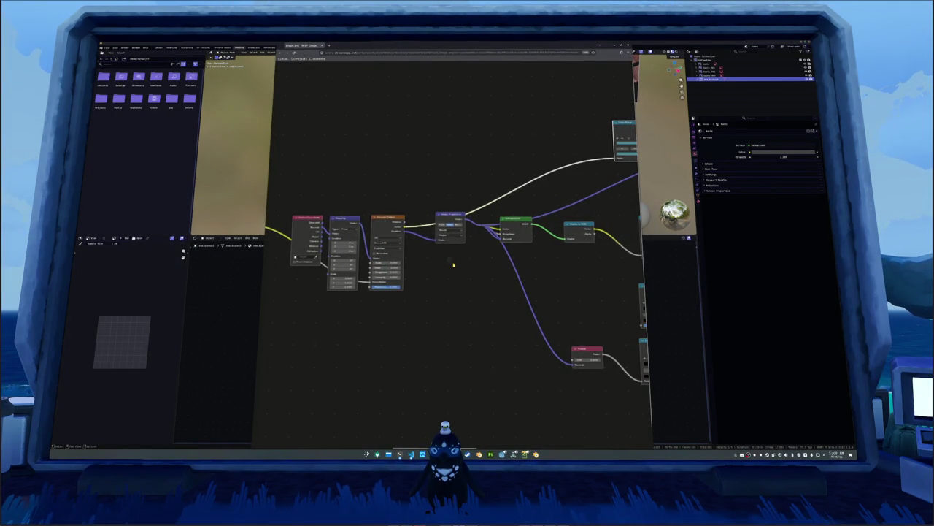
key("alt+Tab")
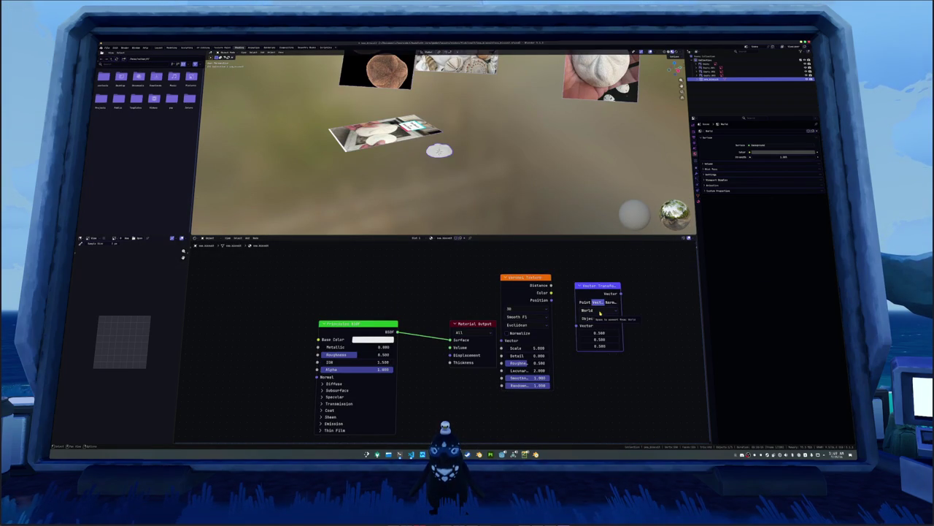
key("alt+Tab")
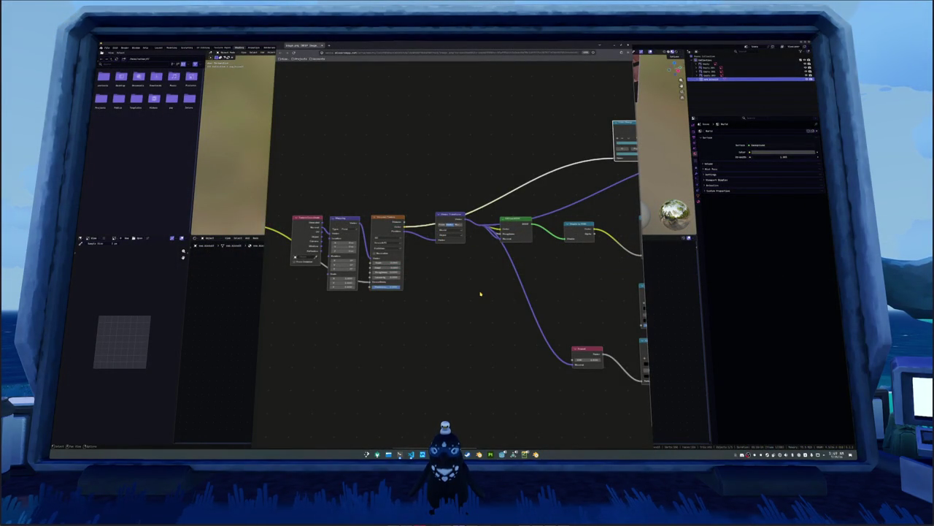
key("alt+Tab")
Step: Shift the Vector Transform and Voronoi Texture nodes right, then recheck the reference screenshot
left_click_drag(590, 291, 603, 284)
left_click_drag(526, 277, 537, 276)
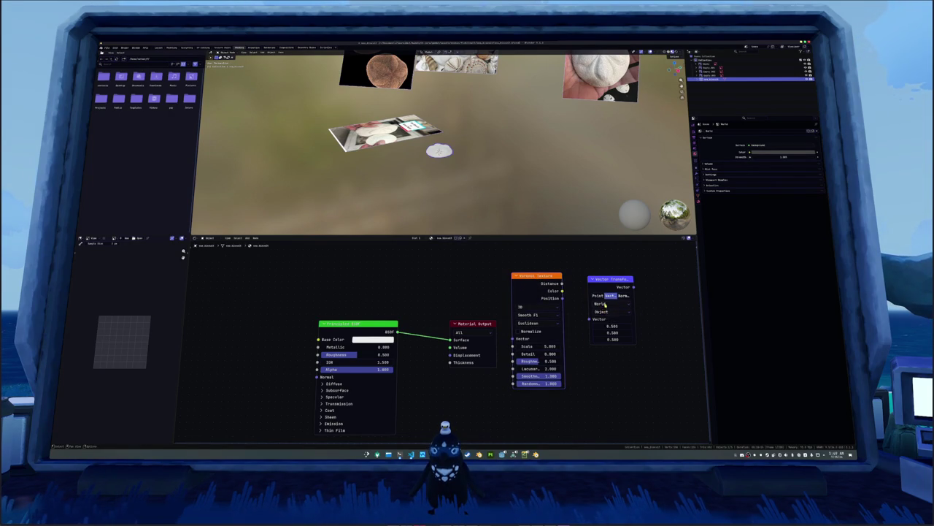
key("alt+Tab")
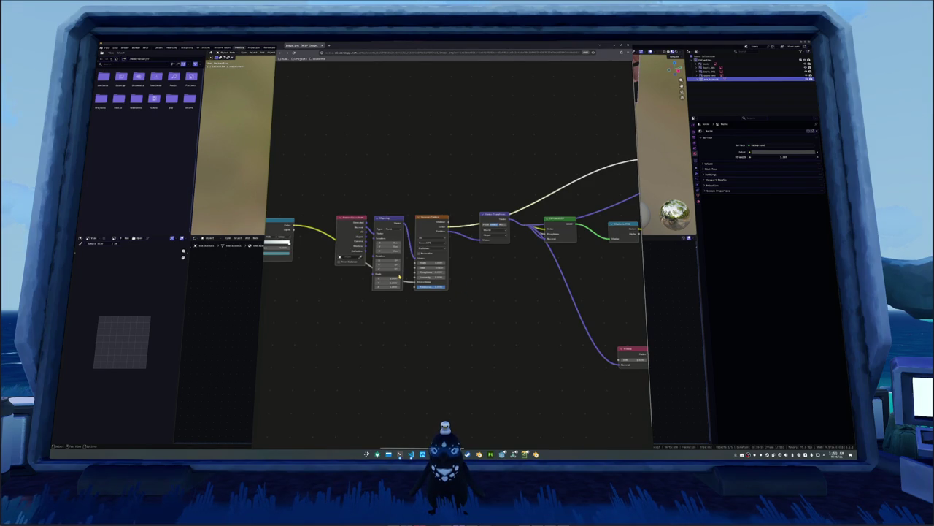
Step: Keep only a pasted Texture Coordinate node, previewing it on the sand dollar beside the shader
left_click(242, 315)
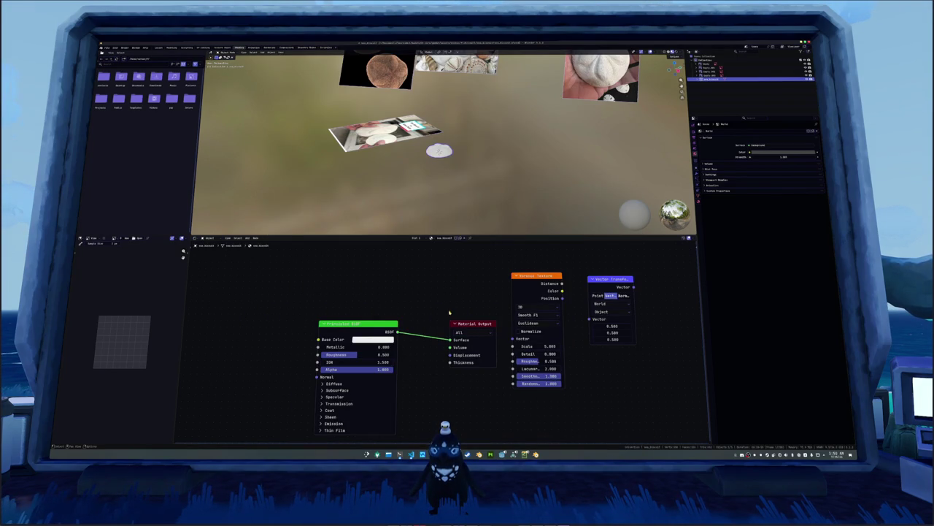
key("ctrl+v")
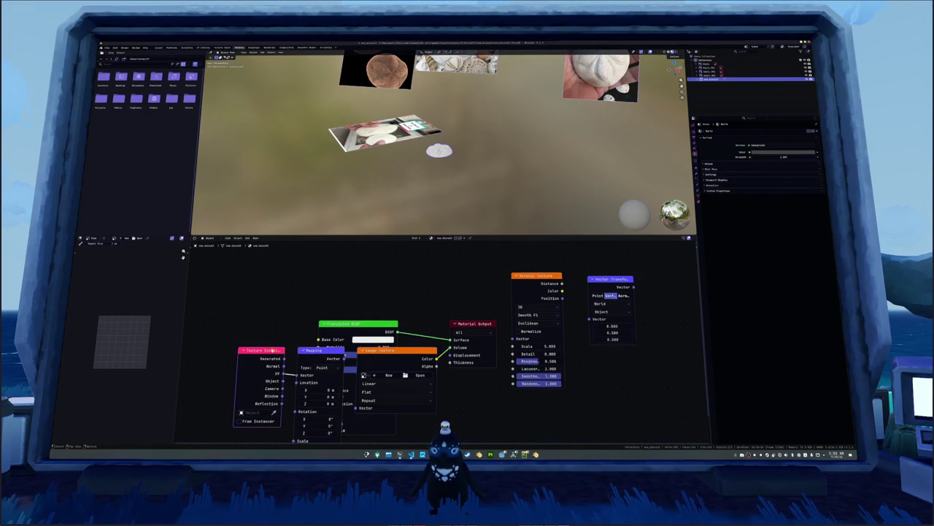
key("Delete")
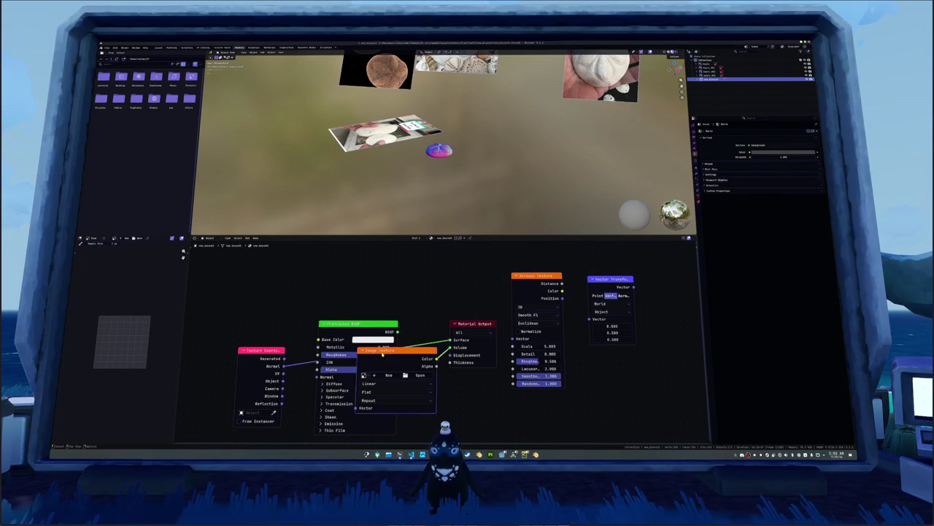
mouse_move(265, 353)
left_mouse_down()
mouse_move(413, 262)
mouse_move(401, 263)
left_mouse_up()
key("alt+Tab")
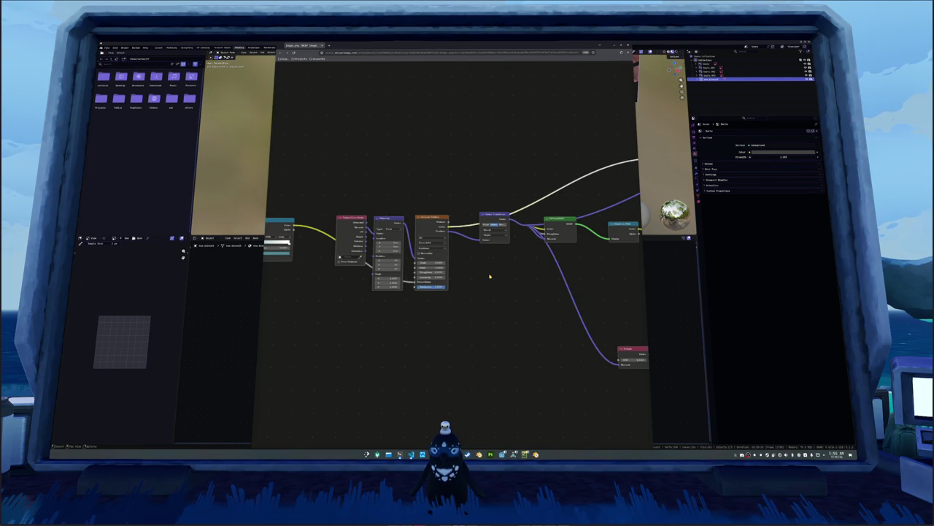
Step: Pan across the reference graph's Voronoi, Vector Transform and colour-ramp branches, then switch back to Blender
scroll(491, 278, "right", 3)
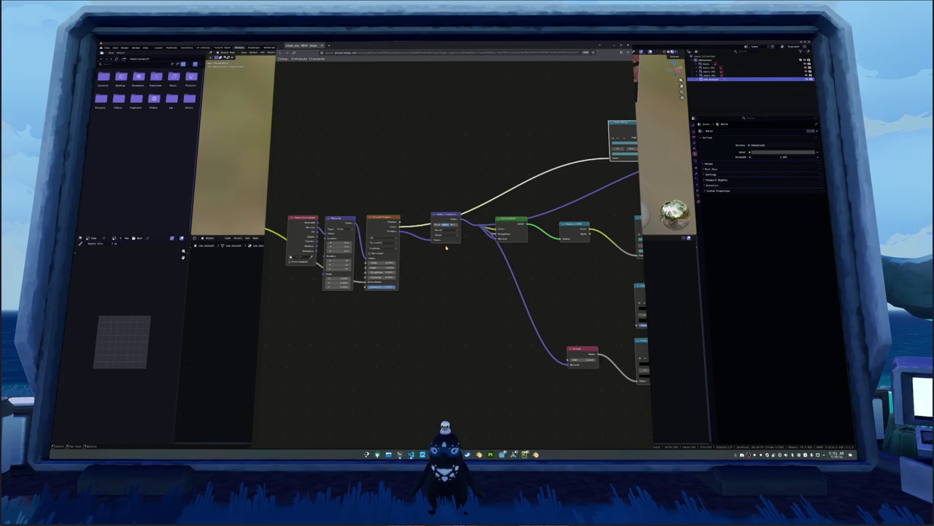
scroll(457, 259, "right", 2)
scroll(458, 263, "right", 10)
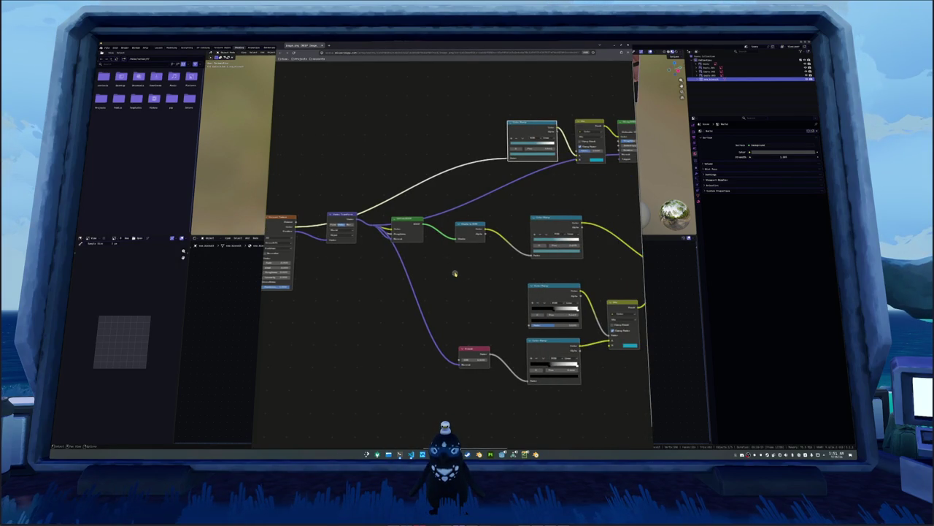
scroll(462, 273, "right", 4)
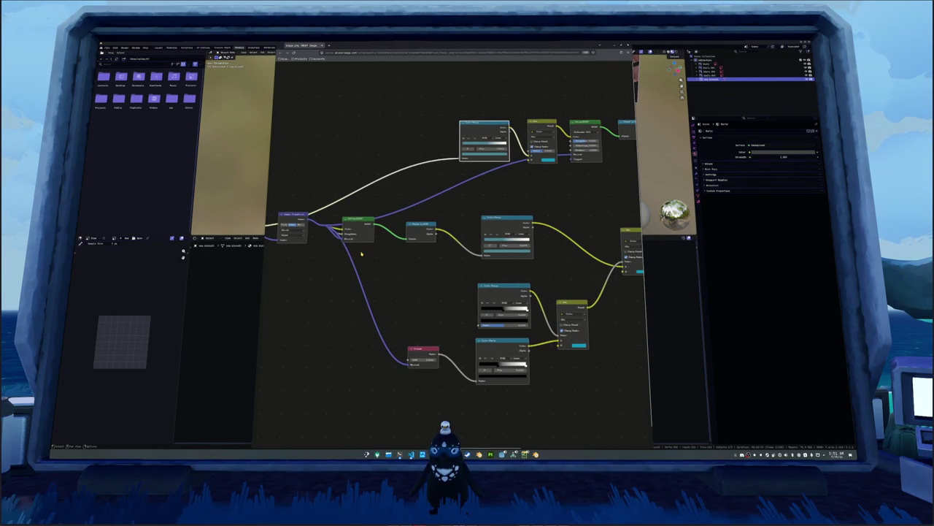
scroll(360, 253, "left", 2)
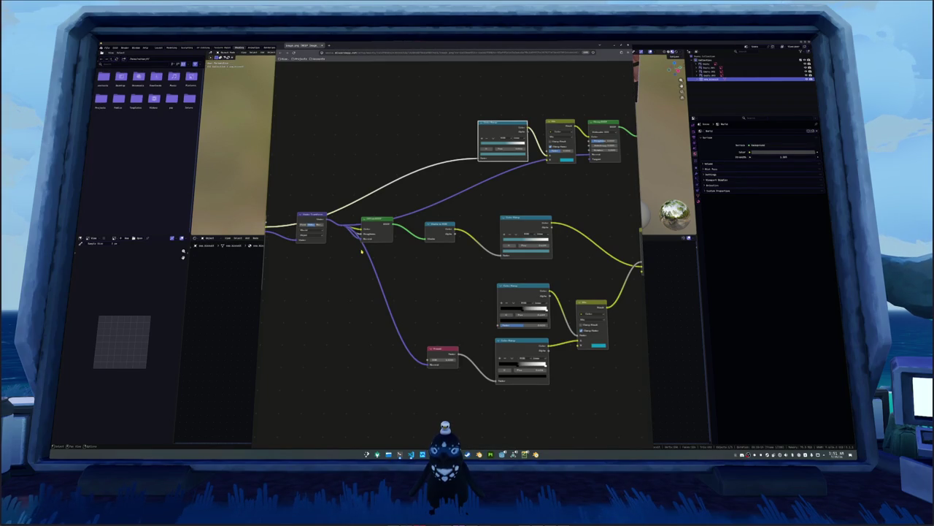
scroll(361, 251, "left", 5)
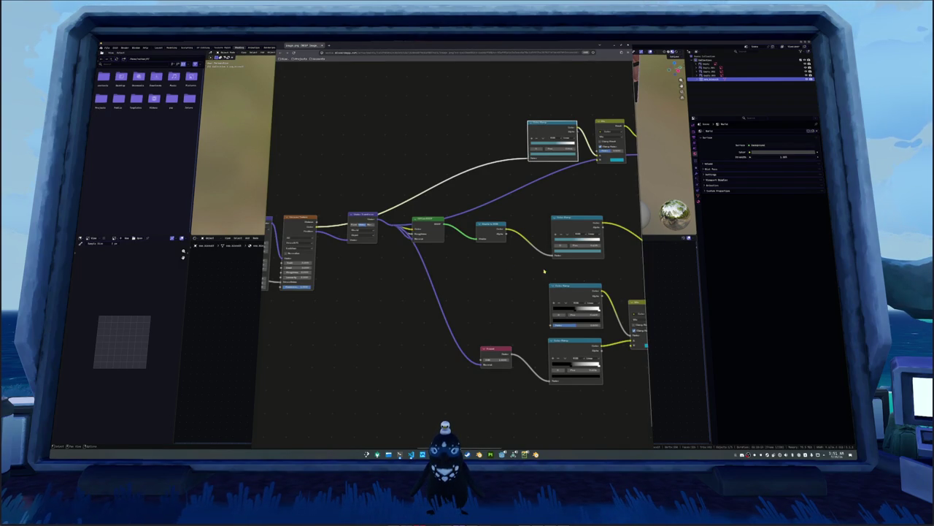
key("alt+Tab")
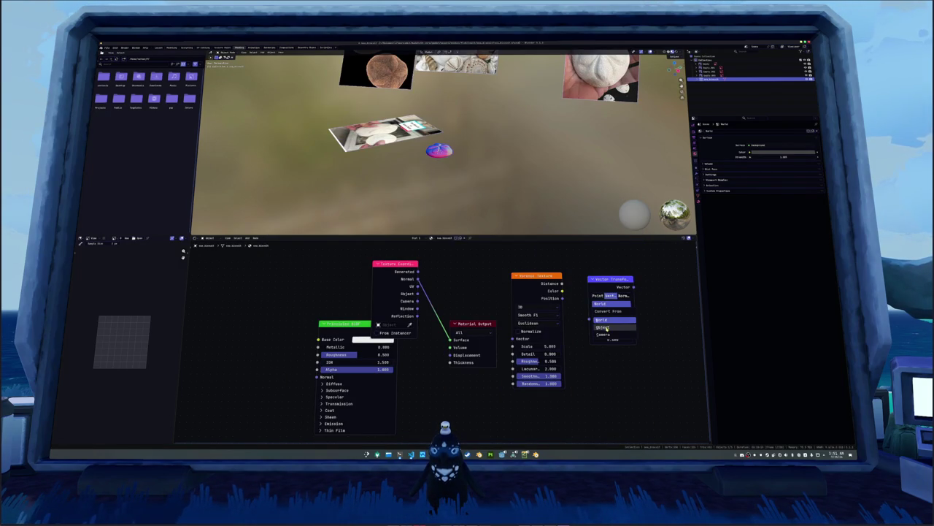
Step: Set both Vector Transform space dropdowns to Object, then bring the reference graph back up
left_click(609, 326)
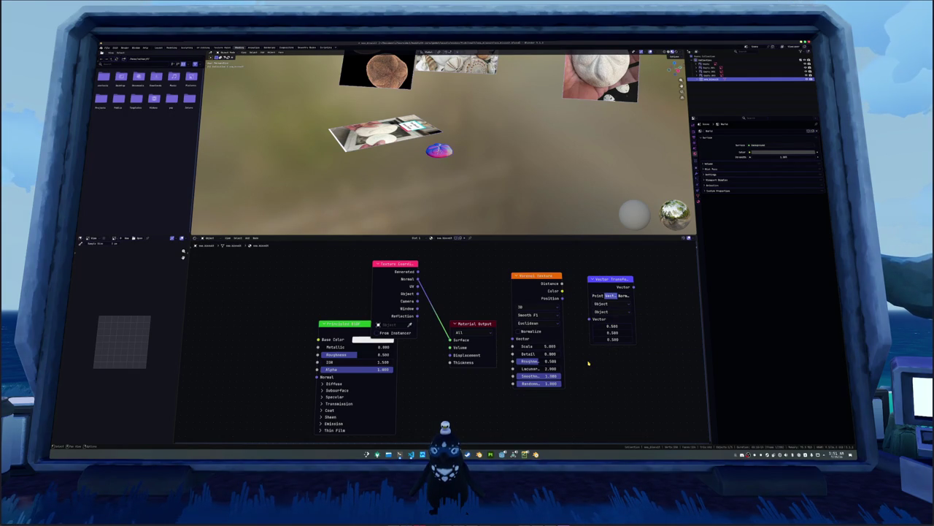
key("alt+Tab")
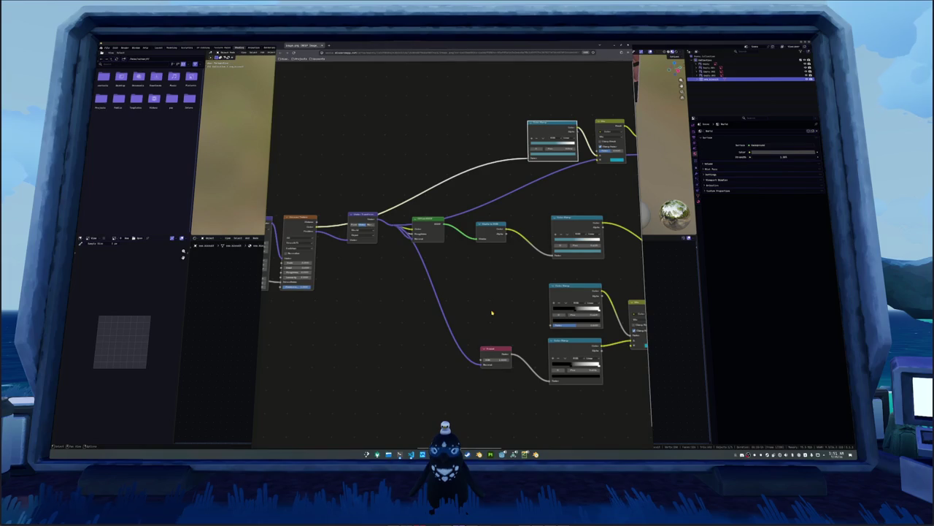
scroll(493, 311, "right", 3)
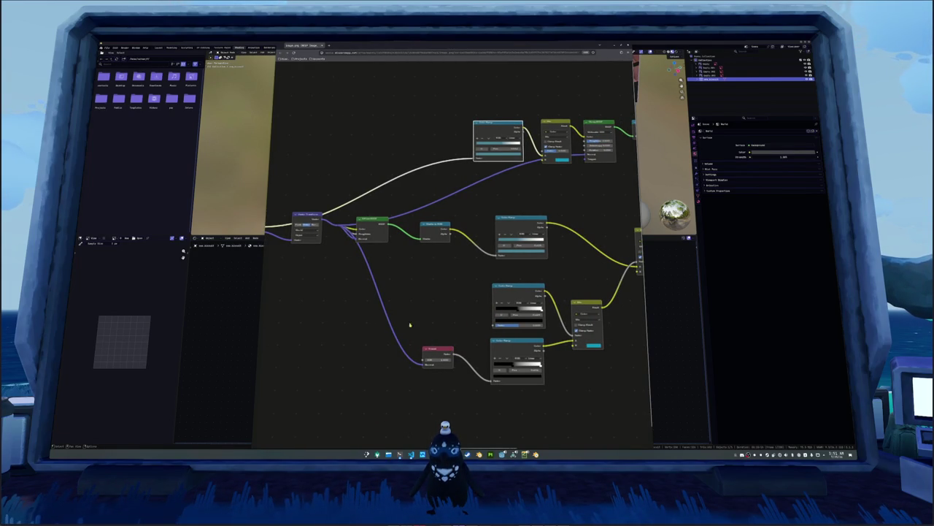
scroll(438, 353, "left", 5)
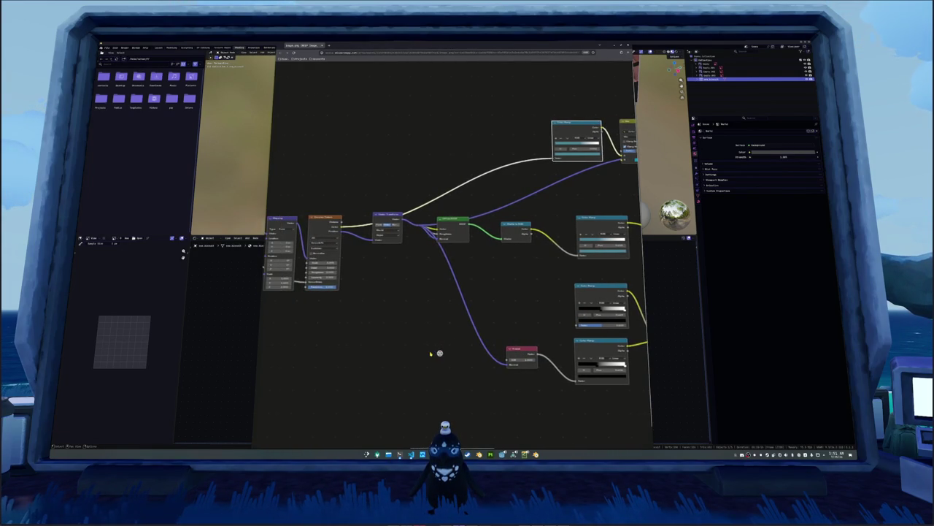
scroll(431, 352, "right", 3)
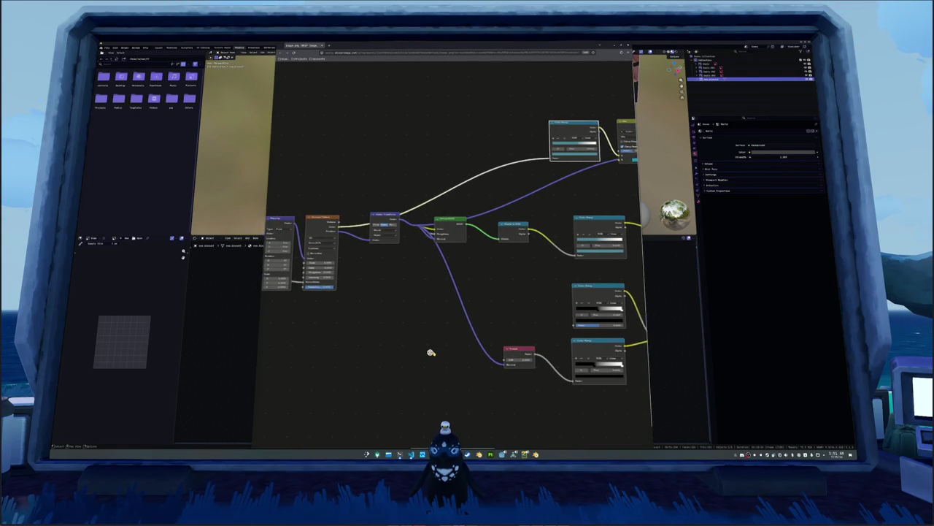
scroll(439, 354, "left", 2)
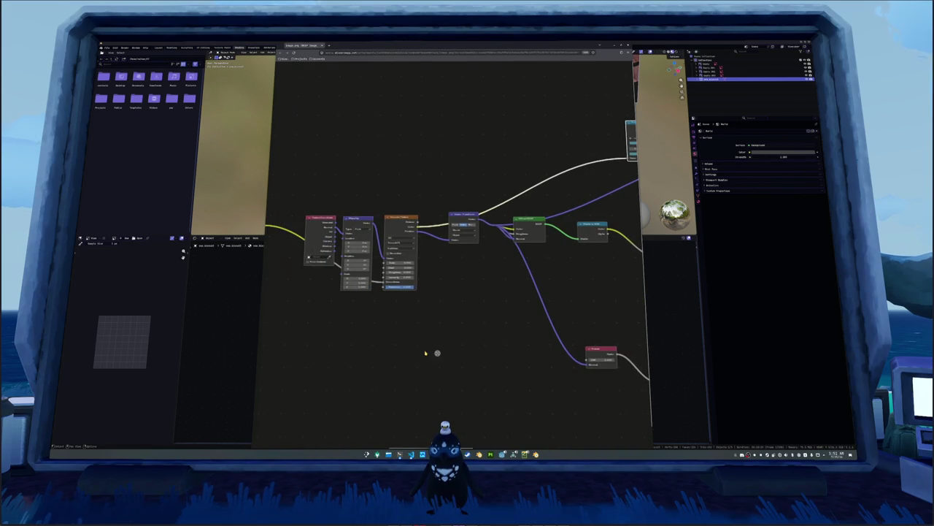
scroll(436, 353, "right", 4)
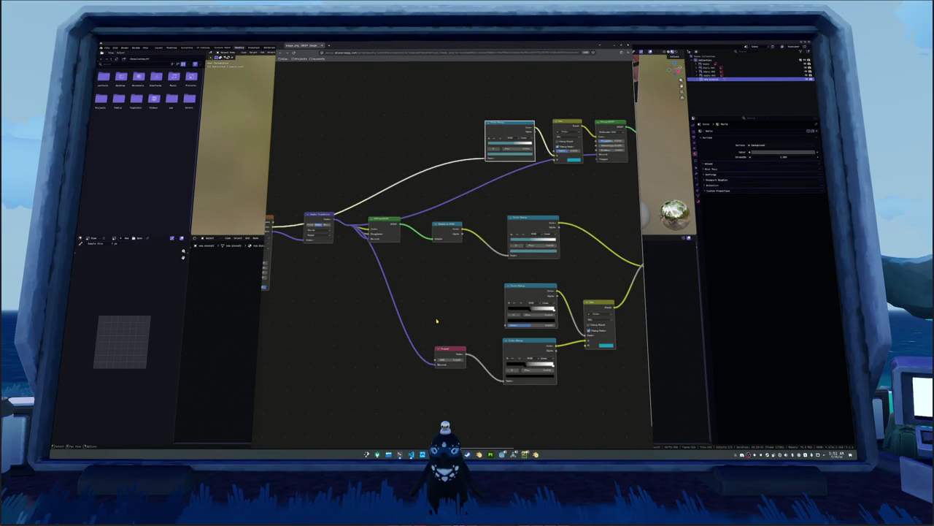
scroll(448, 349, "right", 1)
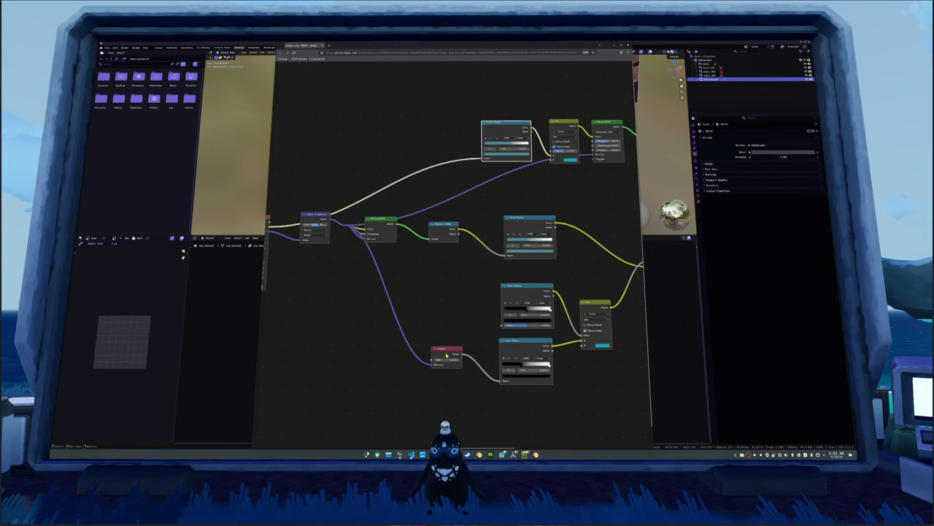
scroll(446, 353, "right", 1)
scroll(447, 353, "left", 5)
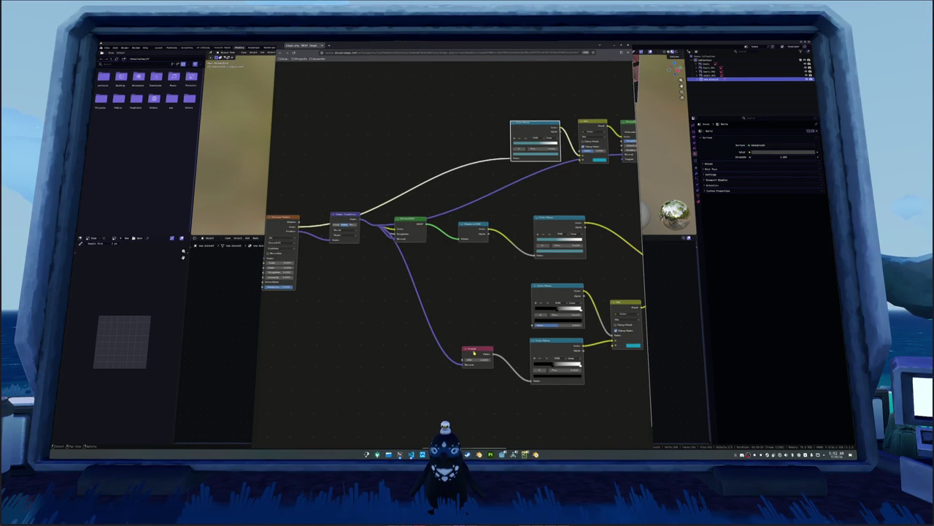
scroll(474, 352, "right", 2)
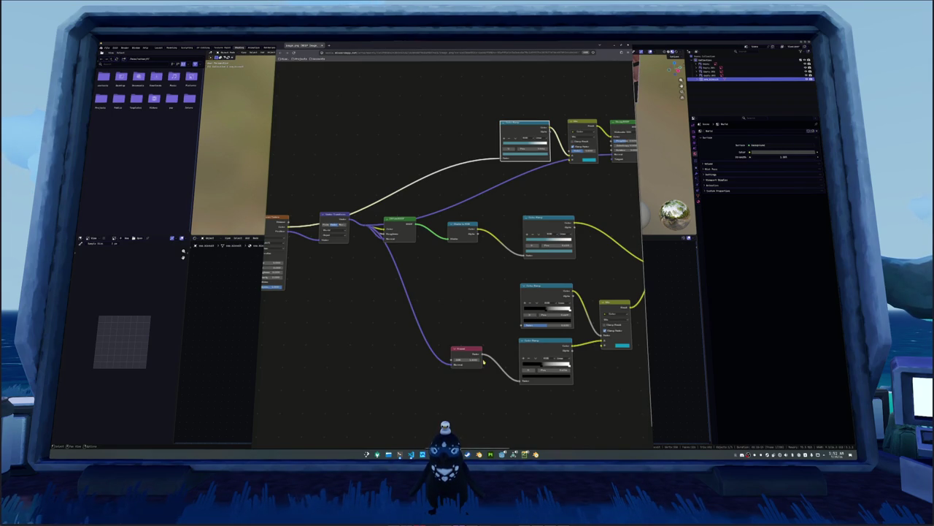
scroll(459, 381, "right", 3)
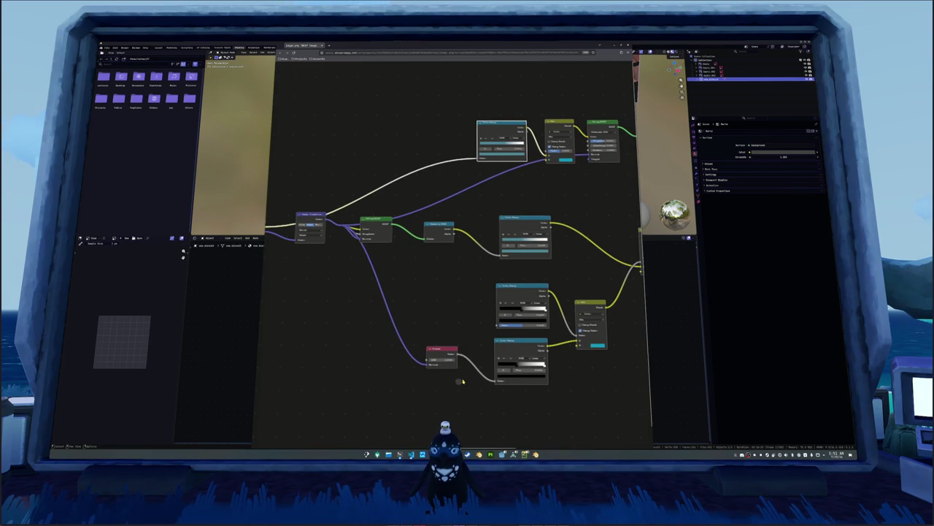
Step: Delete the Voronoi Texture and Texture Coordinate nodes, restoring the Principled BSDF to Material Output link
left_click(661, 321)
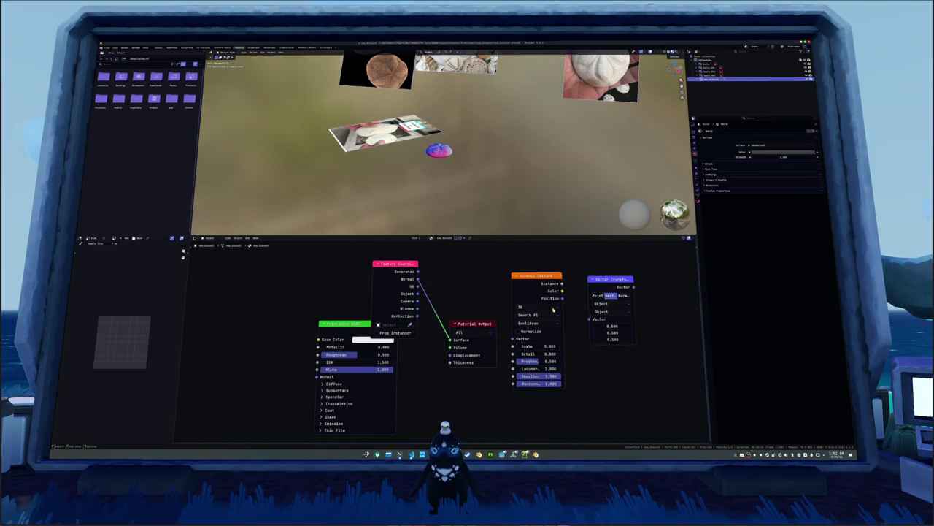
left_click(537, 283)
key("Delete")
left_click(473, 324)
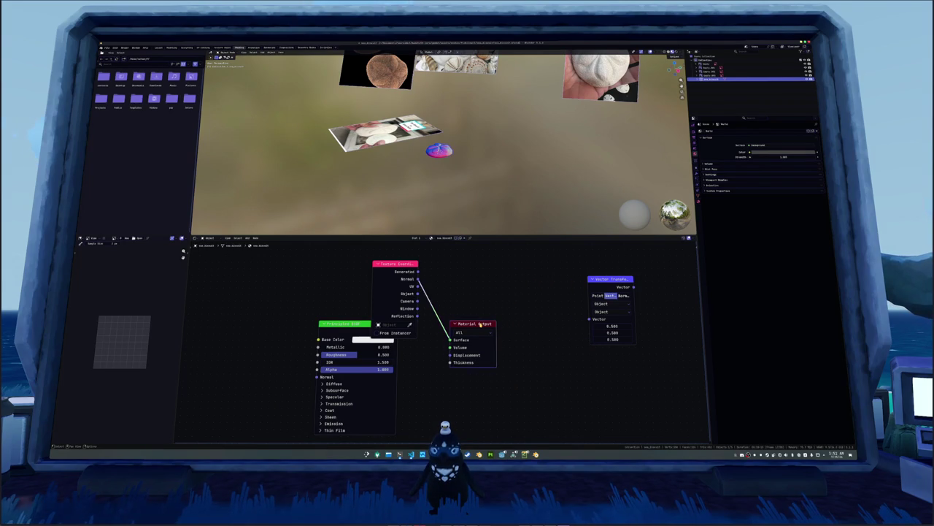
key("Delete")
key("ctrl+z")
key("ctrl+z")
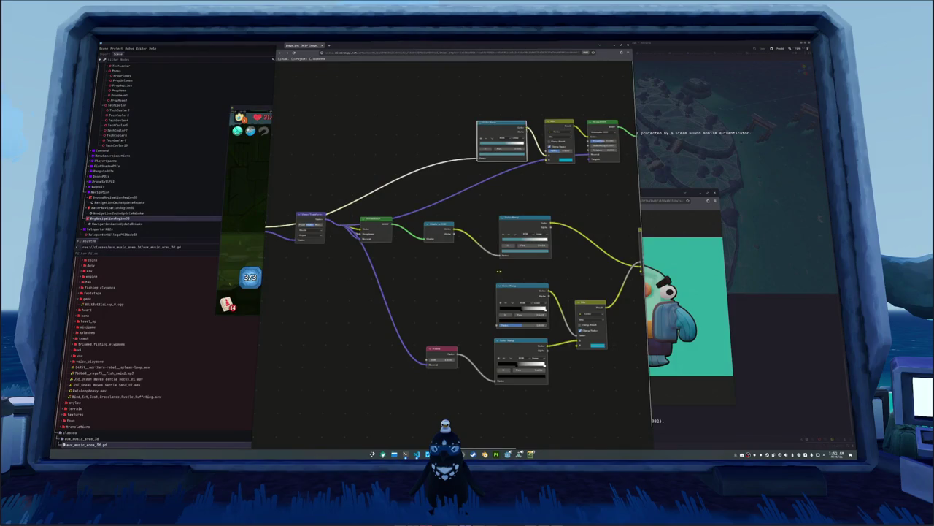
left_click(683, 306)
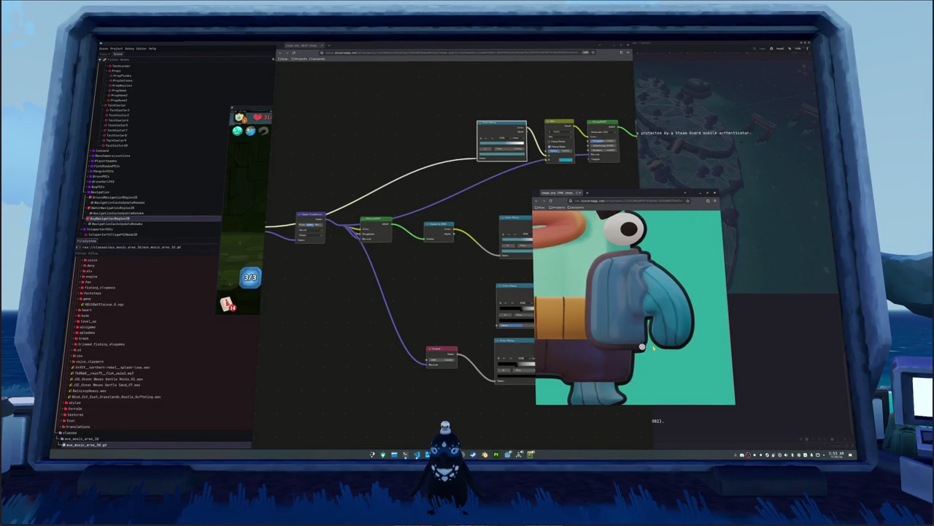
Step: Copy a region screenshot of the reference graph's coordinate, mapping and noise nodes to the clipboard
left_click(461, 338)
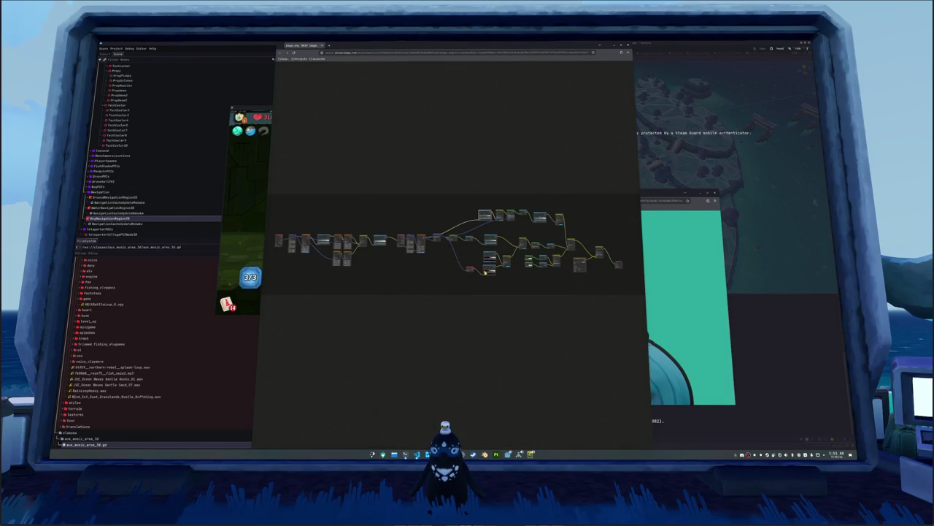
scroll(484, 272, "up", 5)
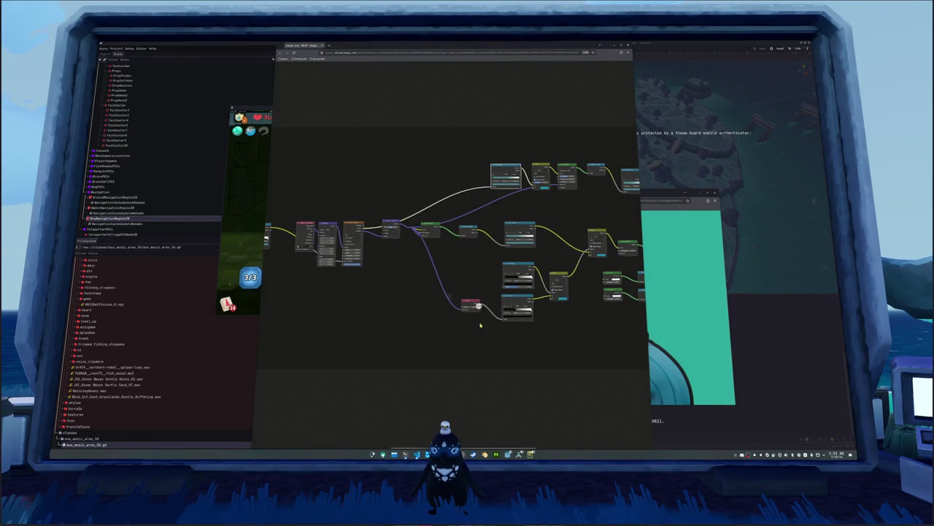
scroll(319, 248, "up", 5)
scroll(329, 249, "down", 3)
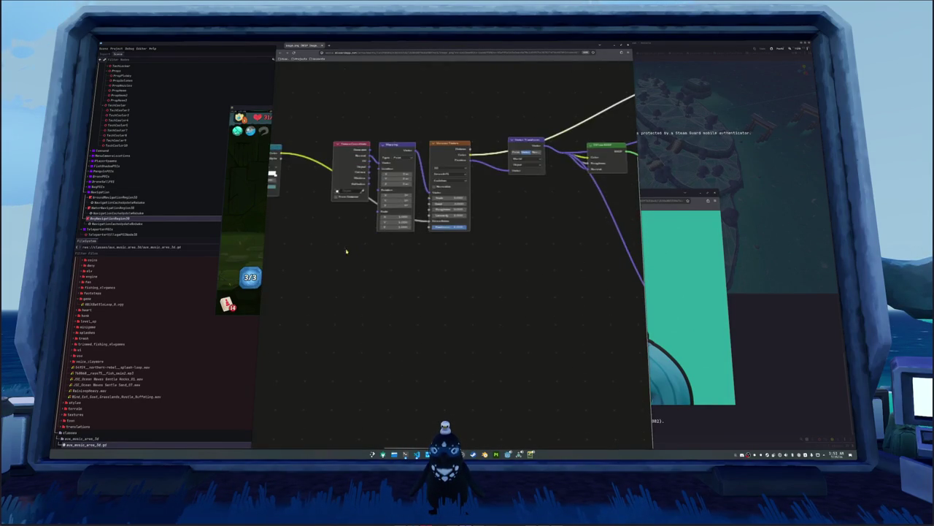
scroll(359, 259, "down", 3)
key("Print")
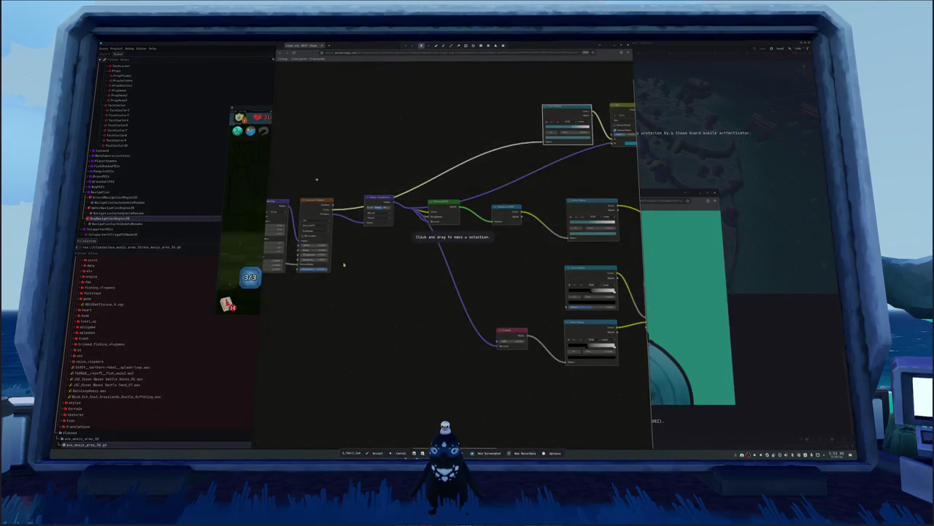
key("Escape")
scroll(367, 261, "left", 3)
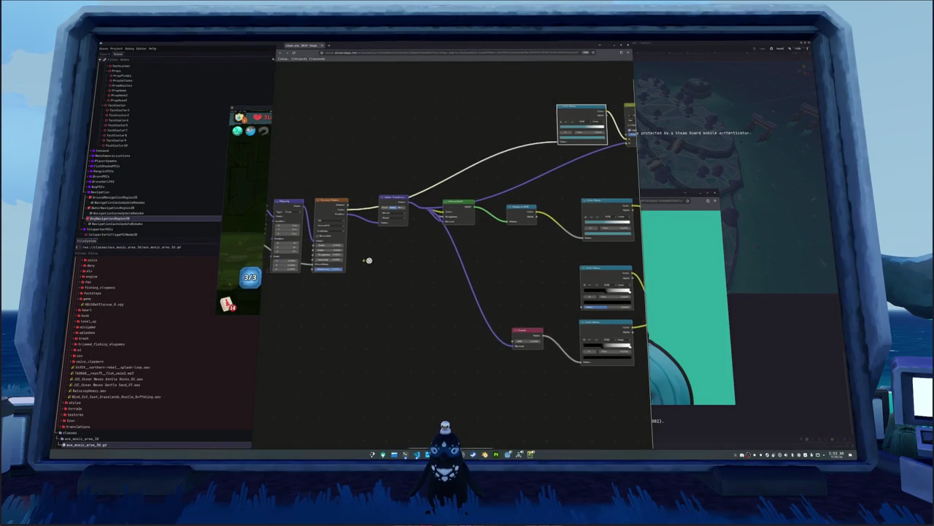
key("Print")
mouse_move(261, 163)
left_mouse_down()
mouse_move(438, 298)
mouse_move(614, 399)
left_mouse_up()
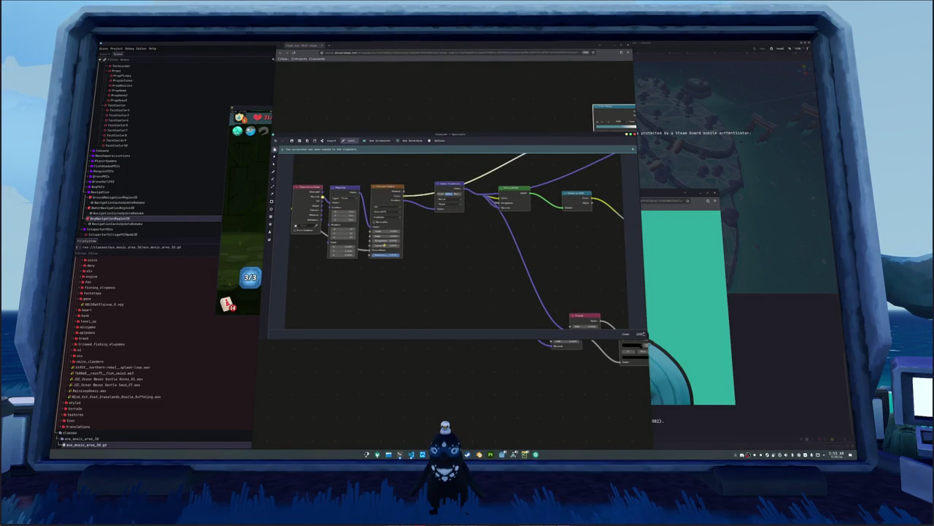
Step: Draw a red line from the leftmost node to the red node, then move the capture lower left
left_click(273, 174)
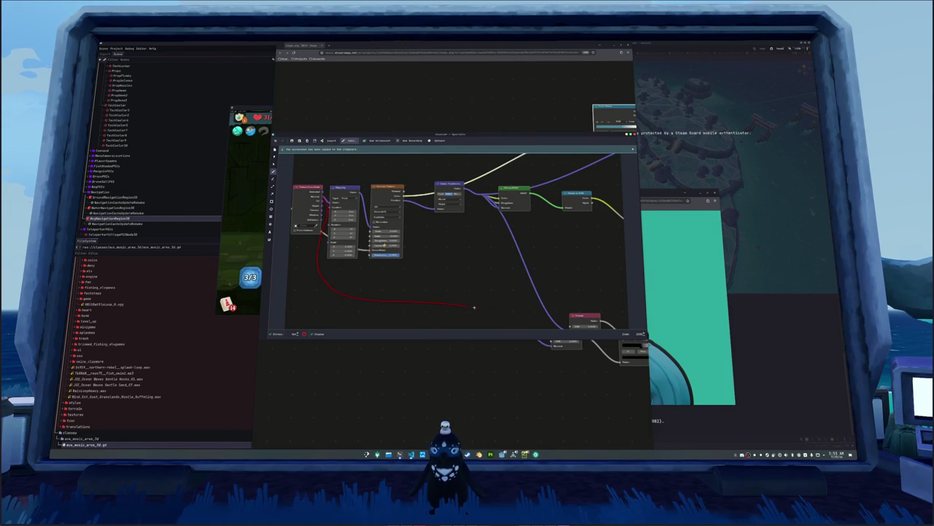
left_click_drag(474, 308, 510, 304)
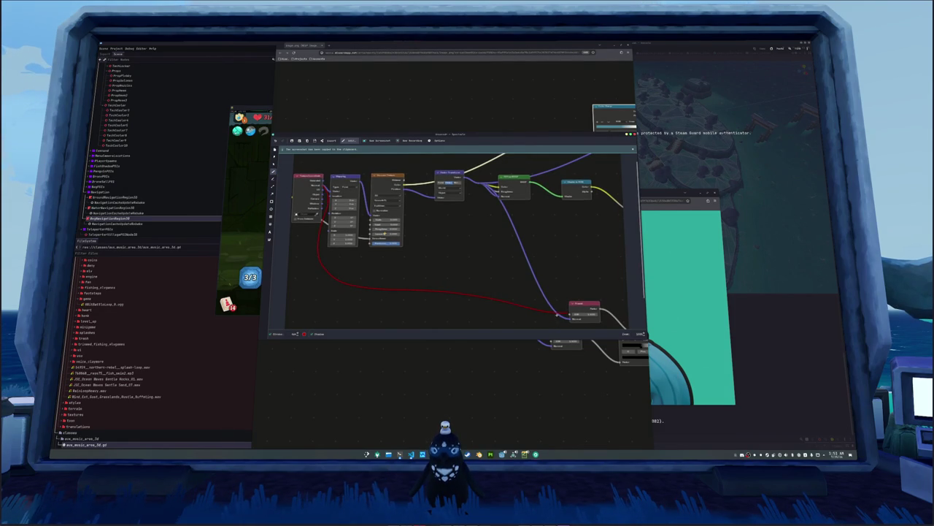
scroll(499, 277, "down", 1)
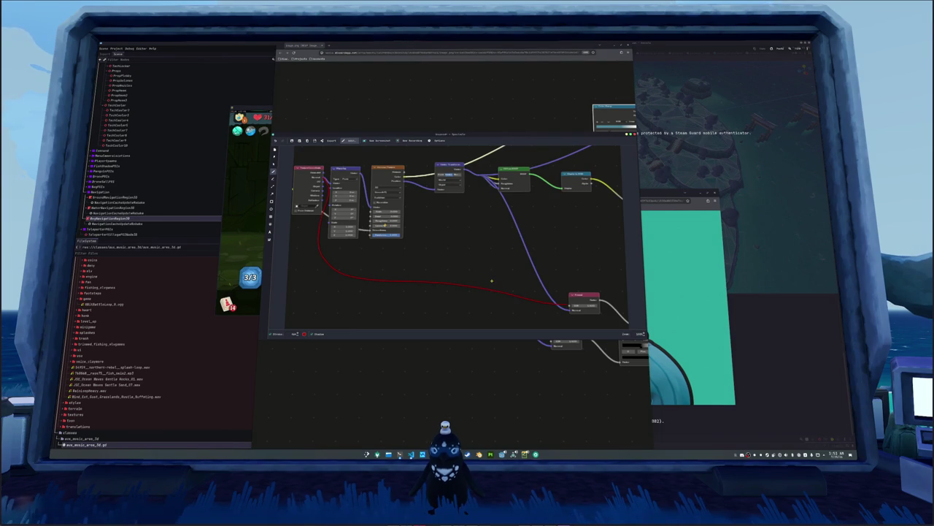
left_click(484, 336)
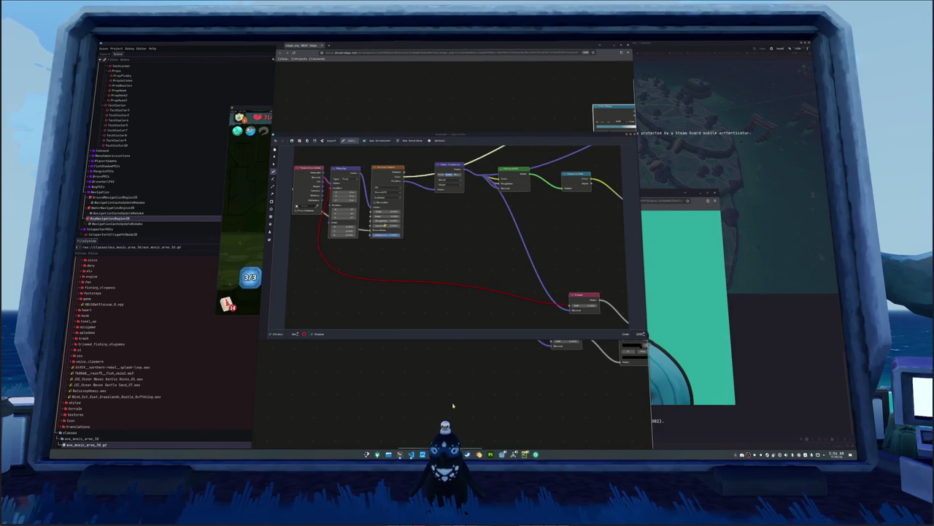
left_click_drag(565, 134, 371, 187)
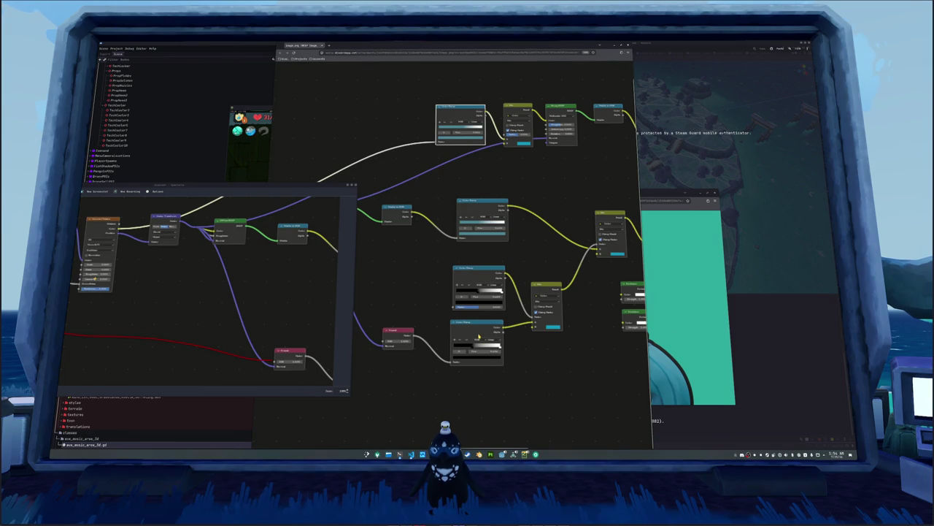
Step: Raise the reference image and pan to the middle colour-ramp, noise and mix node branches
left_click(479, 336)
scroll(483, 335, "right", 3)
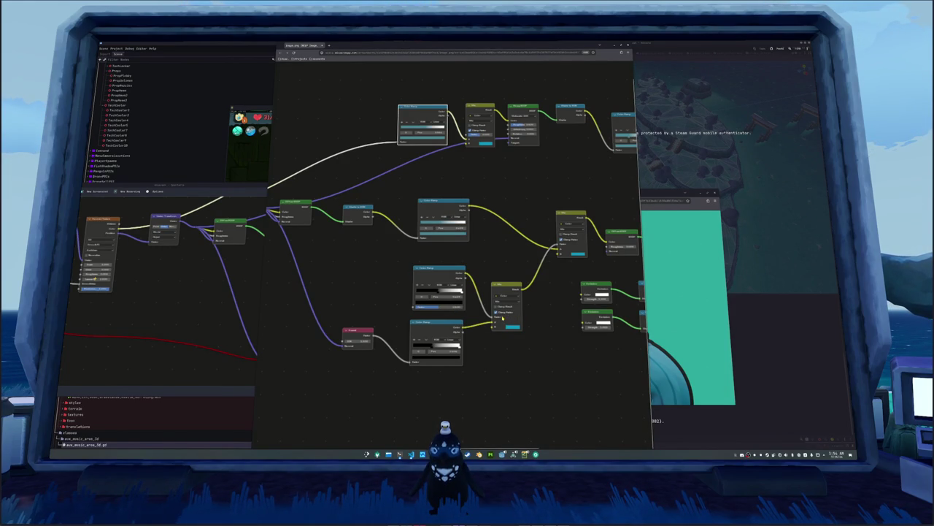
left_click_drag(441, 307, 458, 308)
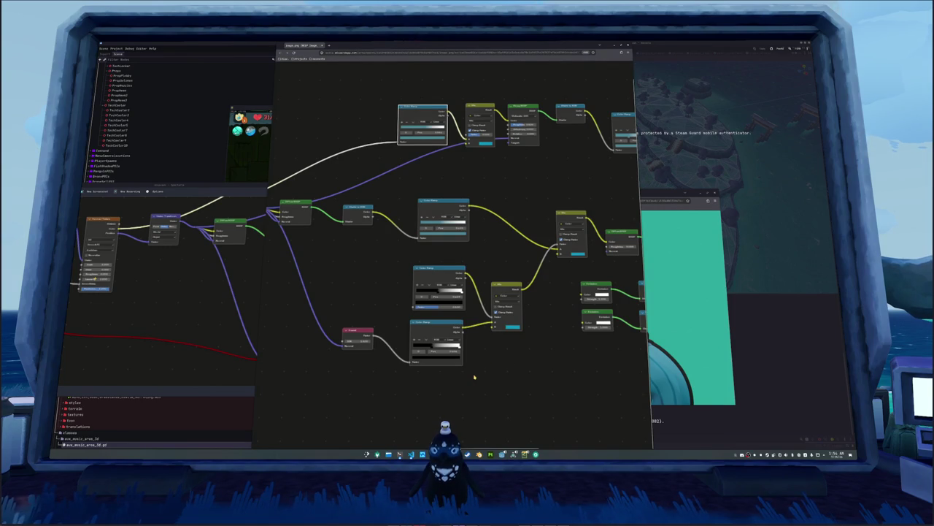
scroll(476, 372, "right", 3)
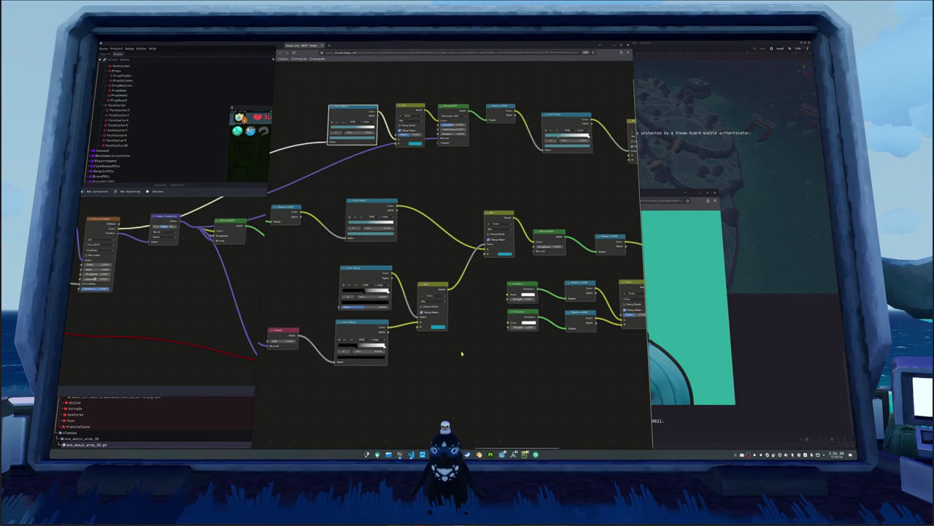
scroll(463, 359, "right", 5)
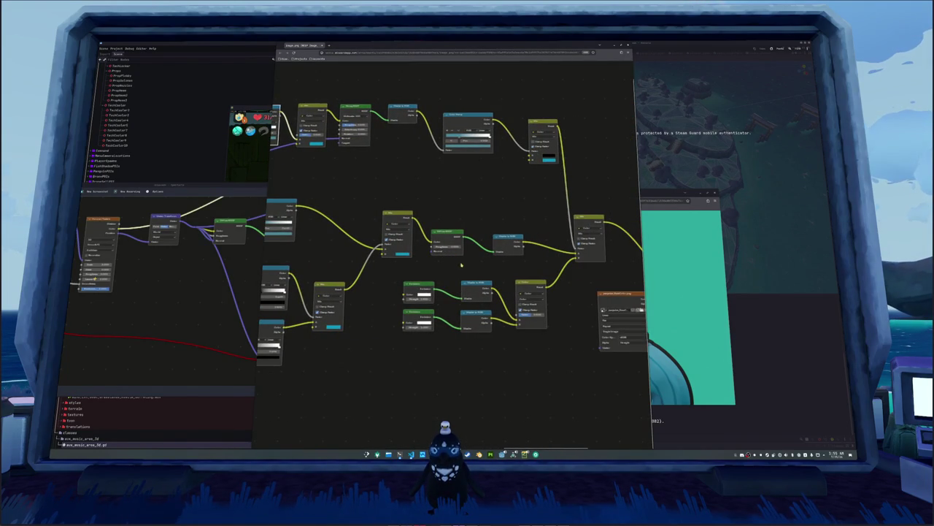
Step: Pan to the reference graph's rightmost nodes, then back to the Vector Transform branches in the middle
scroll(462, 265, "right", 2)
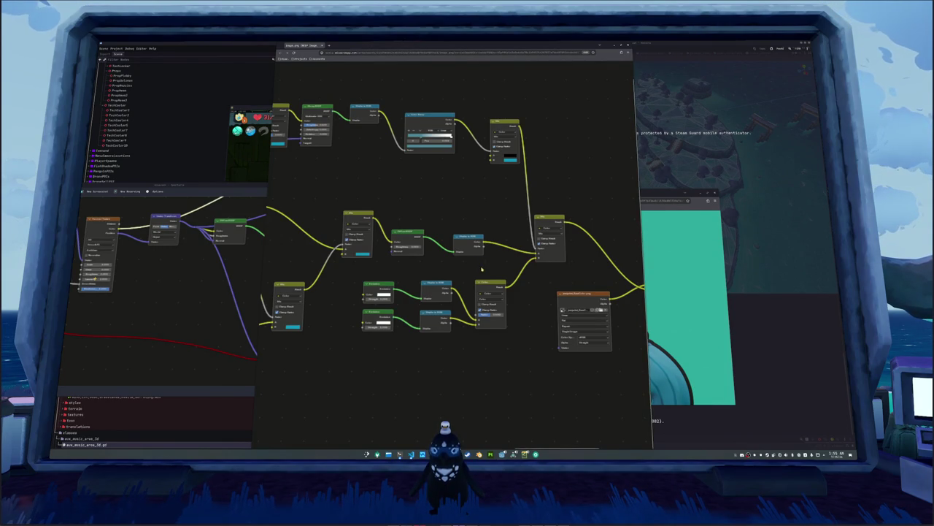
scroll(471, 269, "left", 5)
scroll(450, 285, "right", 5)
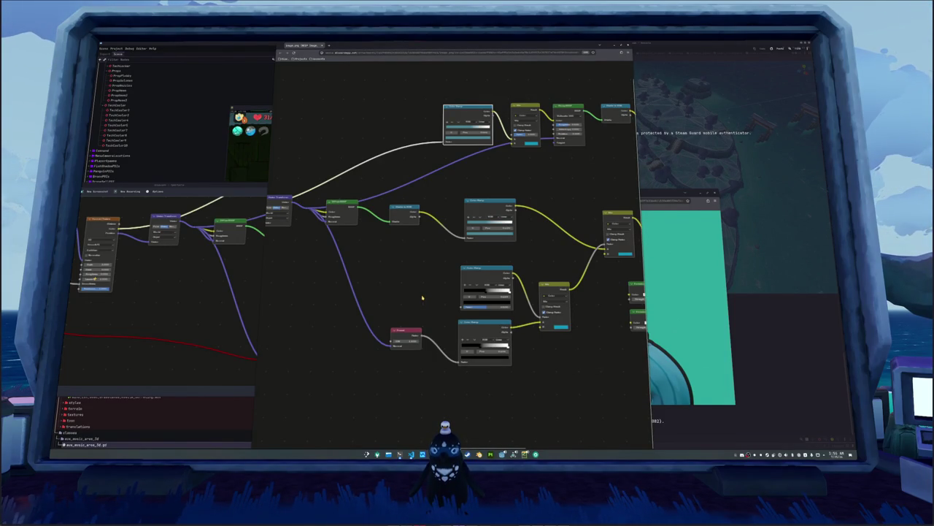
Step: Pan back and forth across the reference graph toward its left-hand nodes
scroll(422, 298, "right", 2)
scroll(422, 295, "right", 4)
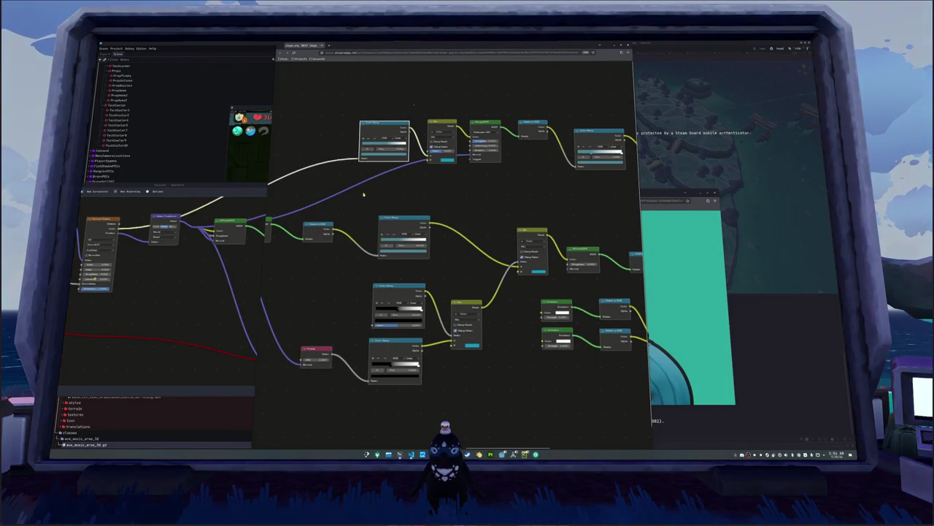
scroll(363, 195, "left", 6)
scroll(399, 201, "right", 2)
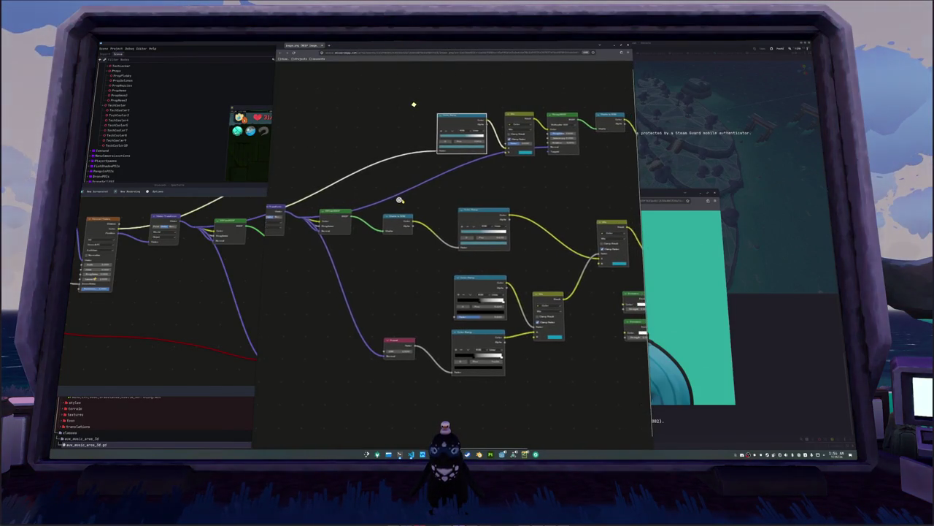
scroll(399, 201, "left", 5)
scroll(400, 200, "left", 4)
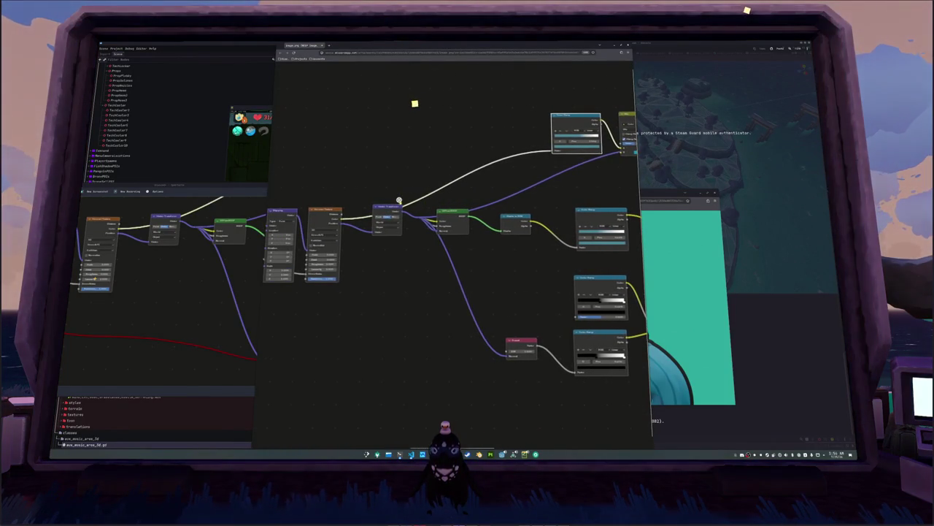
scroll(399, 199, "right", 1)
scroll(400, 199, "left", 3)
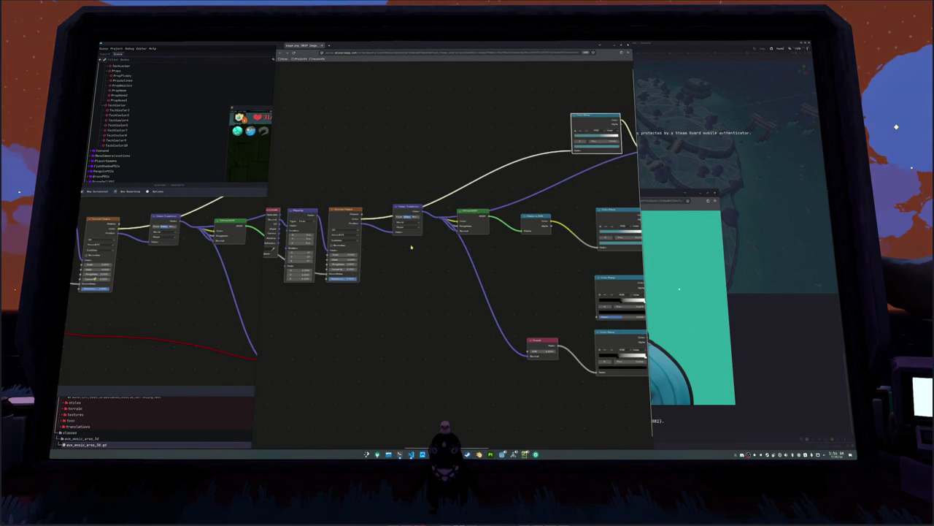
scroll(411, 246, "left", 2)
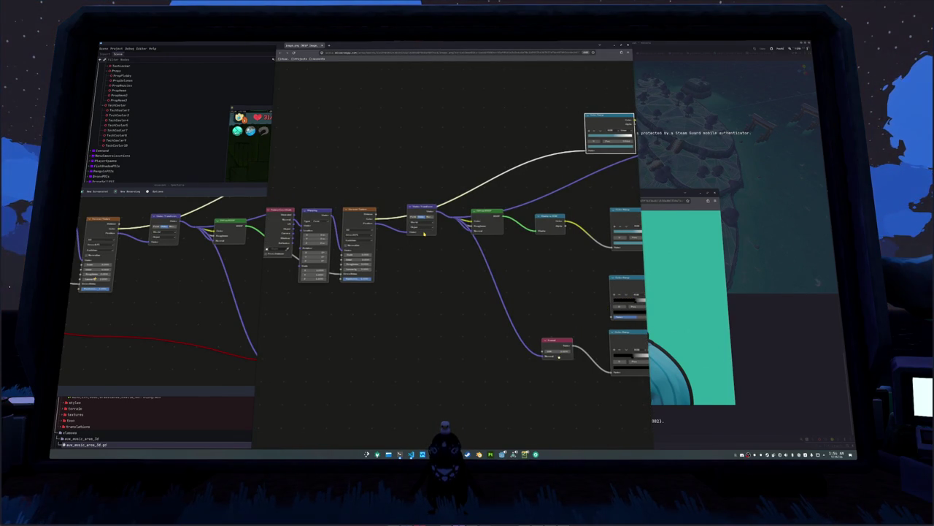
scroll(417, 234, "left", 5)
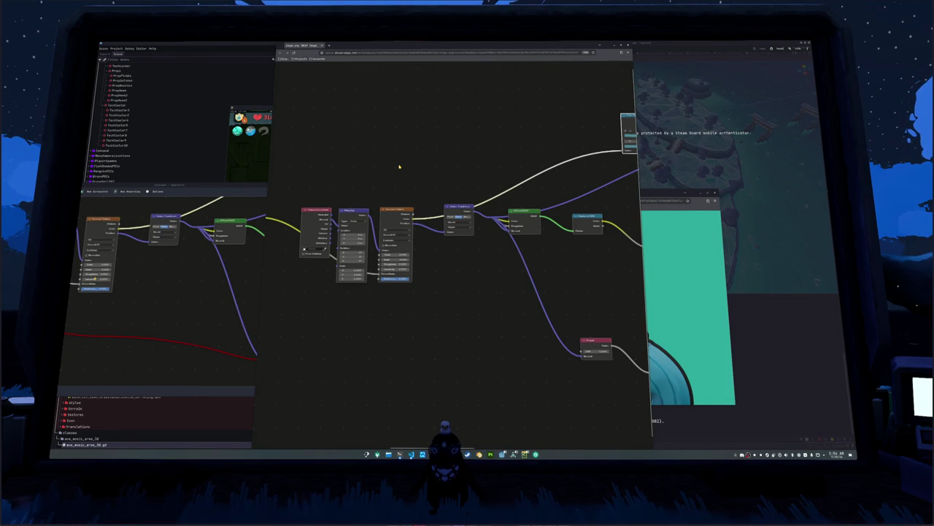
scroll(400, 166, "up", 2)
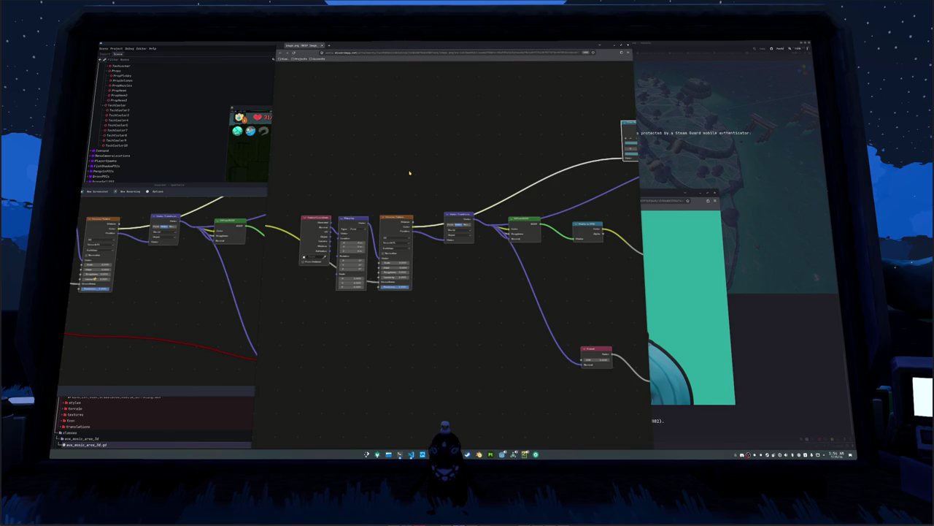
Step: Fit the image, zoom into the colour ramp through Vector Transform section, and copy a region screenshot
left_click(410, 173)
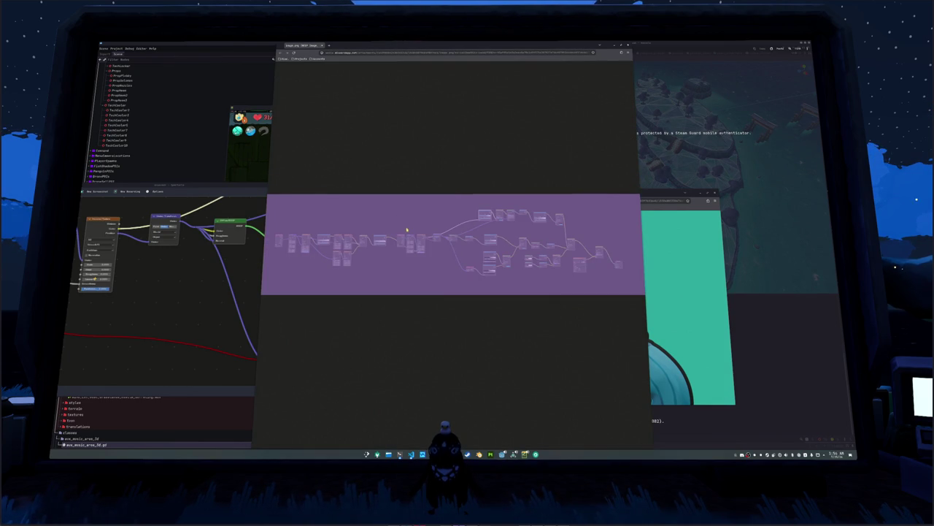
scroll(407, 230, "up", 5)
scroll(417, 263, "up", 5)
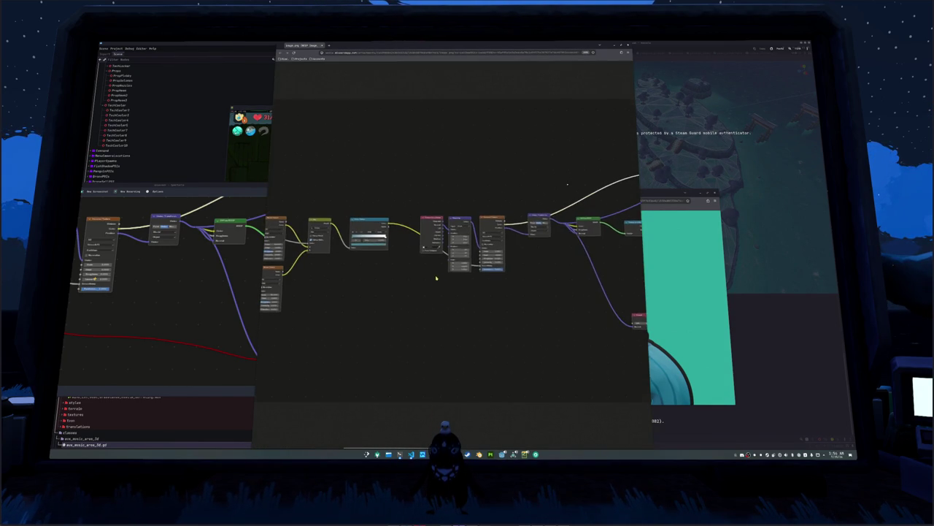
scroll(441, 289, "up", 2)
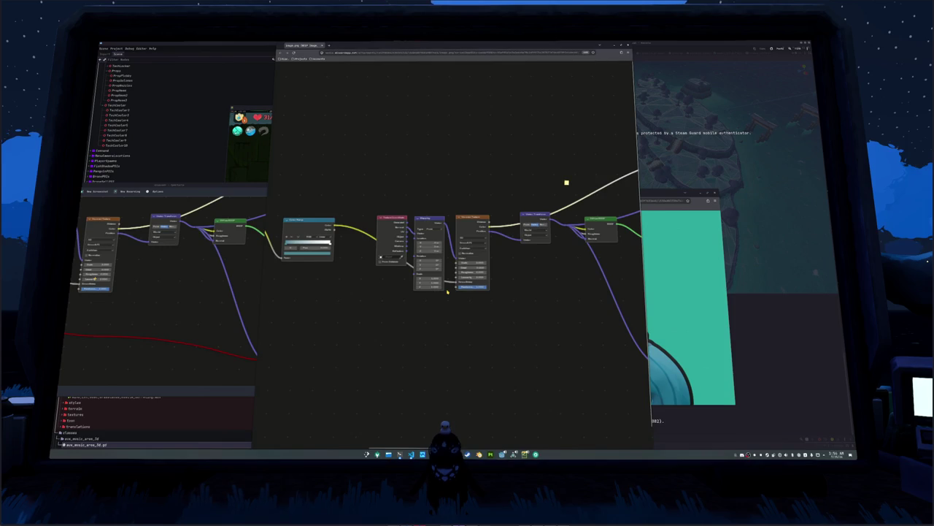
key("super+shift+Print")
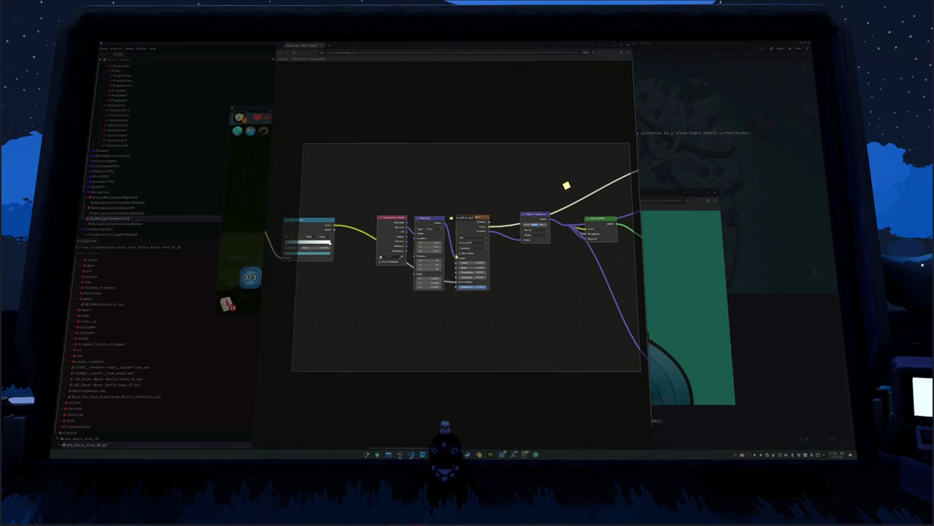
key("Return")
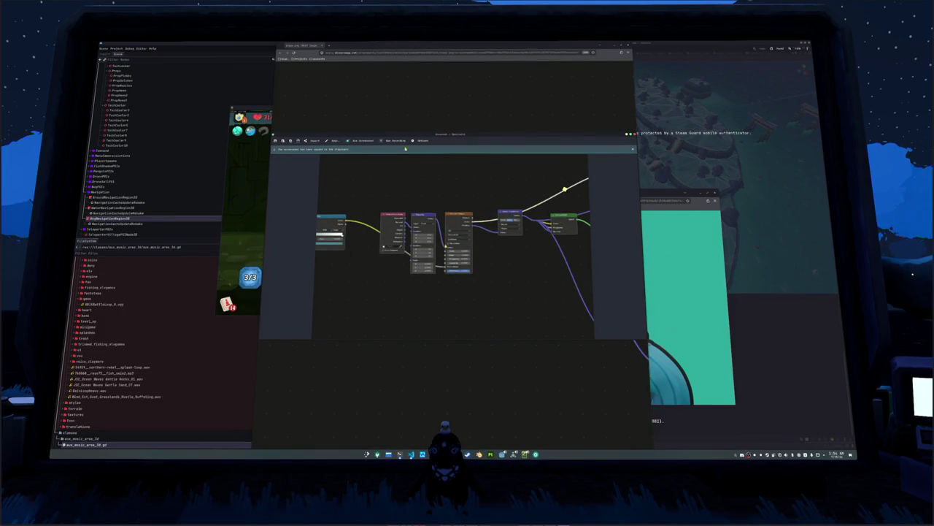
Step: Draw several red freehand arcs and strokes over the captured graph with the pen tool
left_click(333, 141)
key("h")
left_click_drag(481, 199, 416, 192)
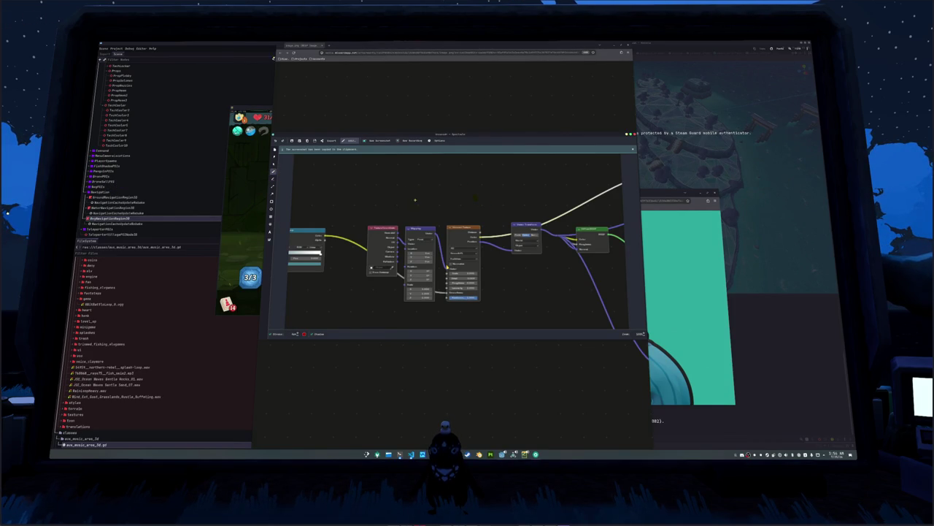
left_click_drag(421, 189, 499, 198)
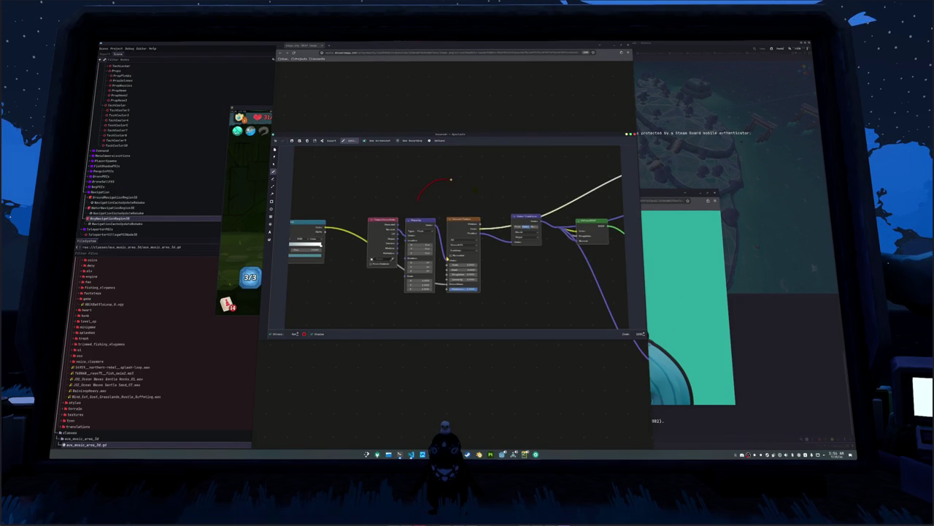
left_click_drag(498, 198, 528, 179)
left_click_drag(457, 180, 458, 155)
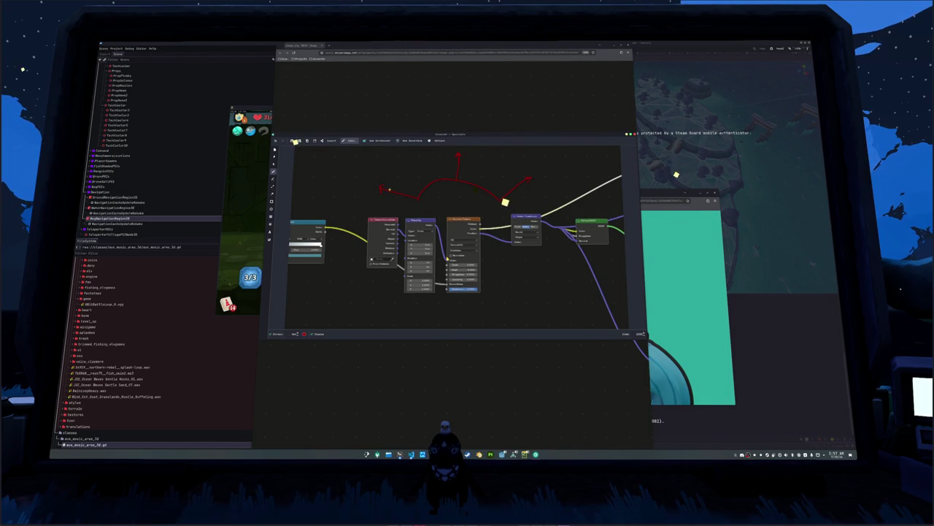
left_click_drag(459, 197, 400, 199)
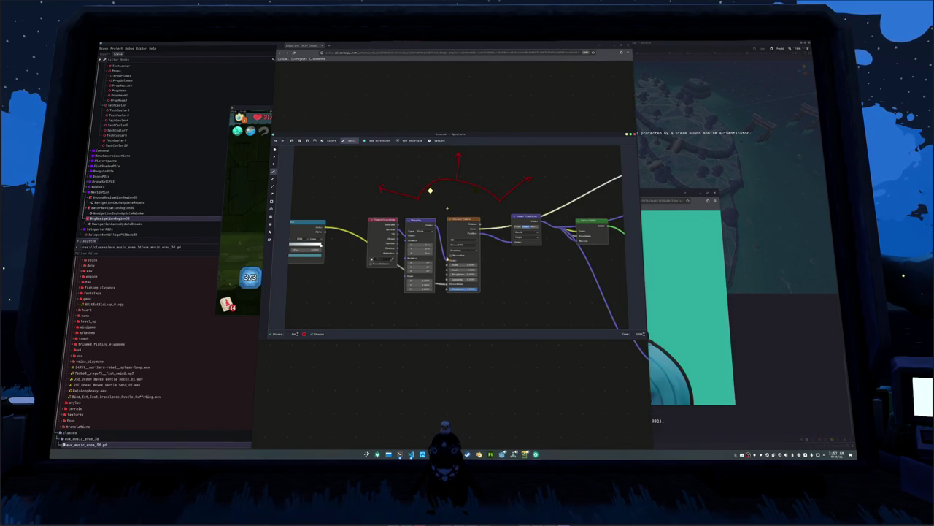
Step: Nudge the capture window down, add two small red strokes, then close the annotated screenshot
mouse_move(461, 132)
left_mouse_down()
mouse_move(469, 172)
mouse_move(467, 122)
left_mouse_up()
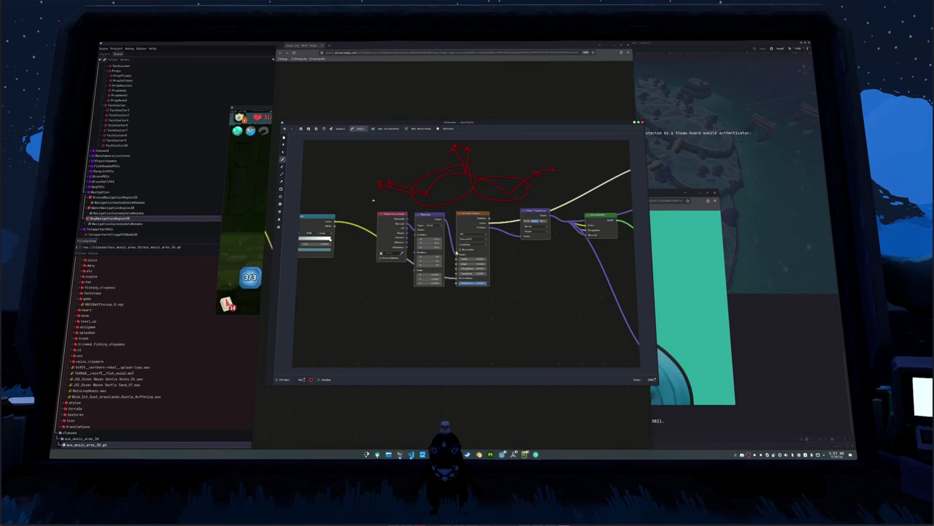
left_click_drag(369, 178, 372, 190)
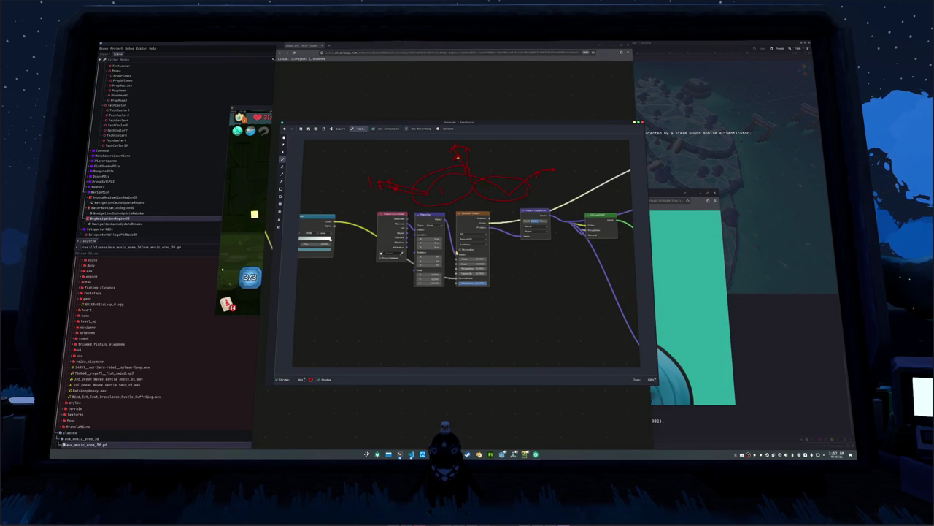
left_click_drag(532, 179, 554, 175)
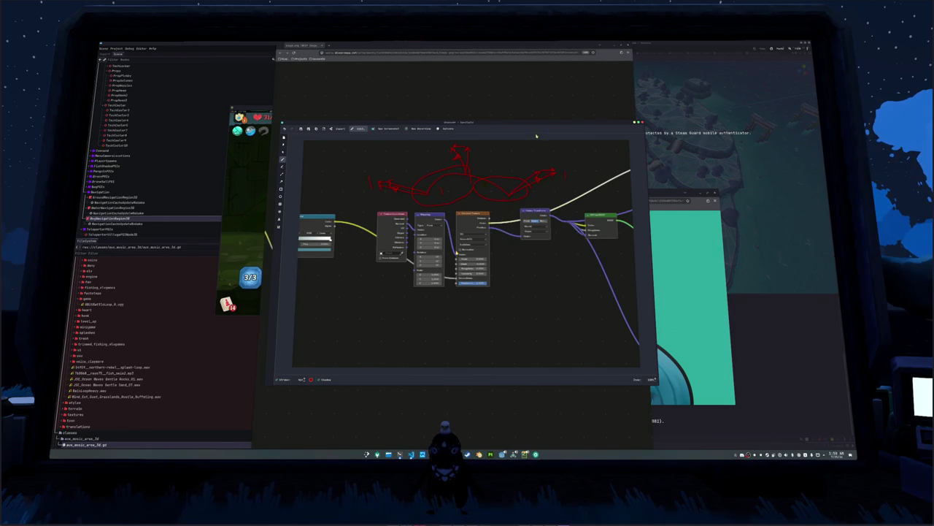
key("Escape")
Step: Zoom into the reference node-graph image and pan right through its nodes
scroll(519, 223, "up", 5)
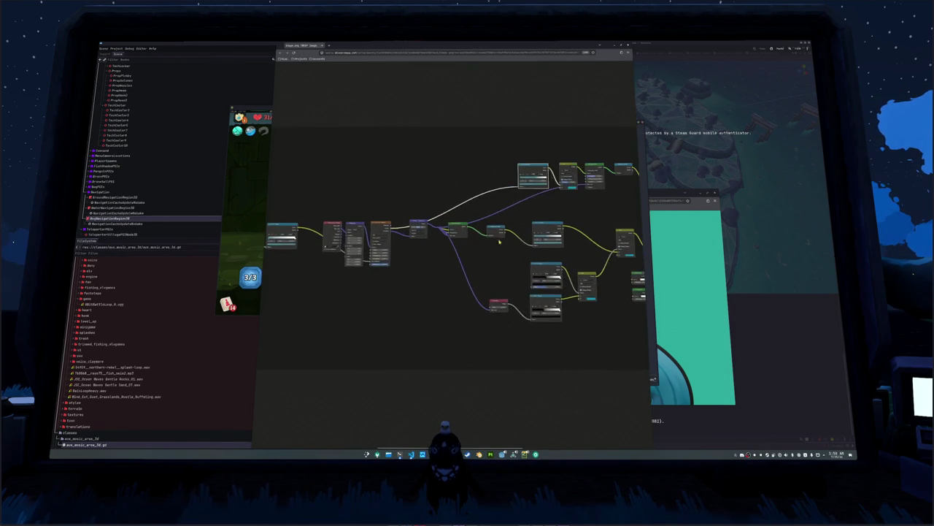
scroll(514, 260, "right", 3)
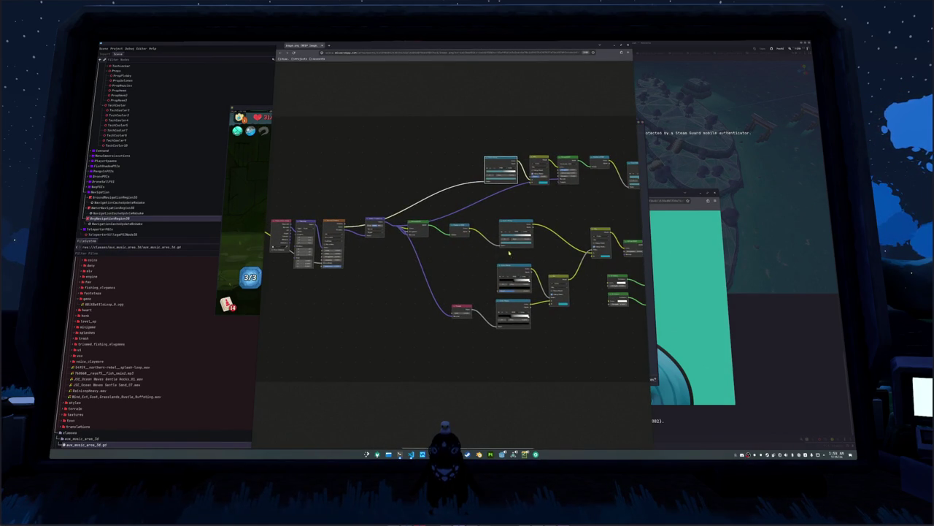
scroll(498, 253, "up", 2)
scroll(481, 273, "right", 5)
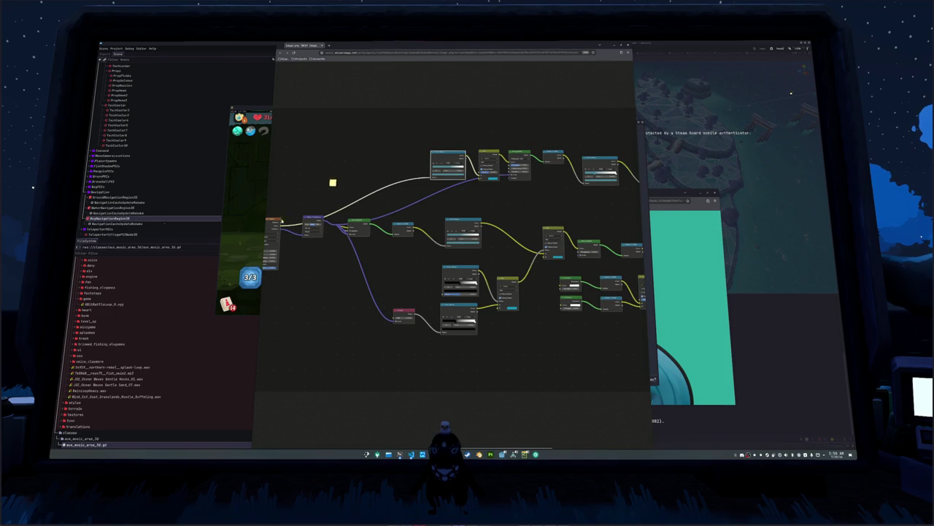
scroll(333, 182, "left", 2)
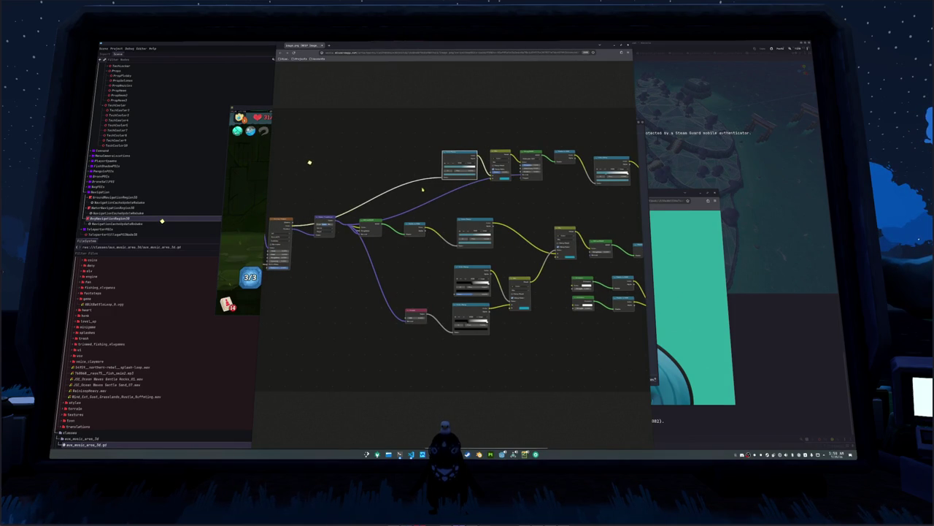
scroll(431, 189, "right", 5)
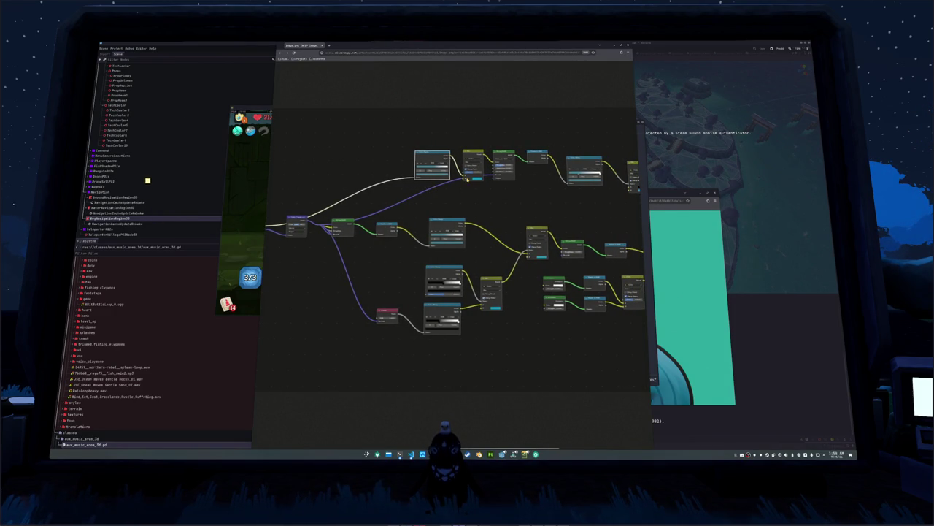
scroll(467, 182, "right", 2)
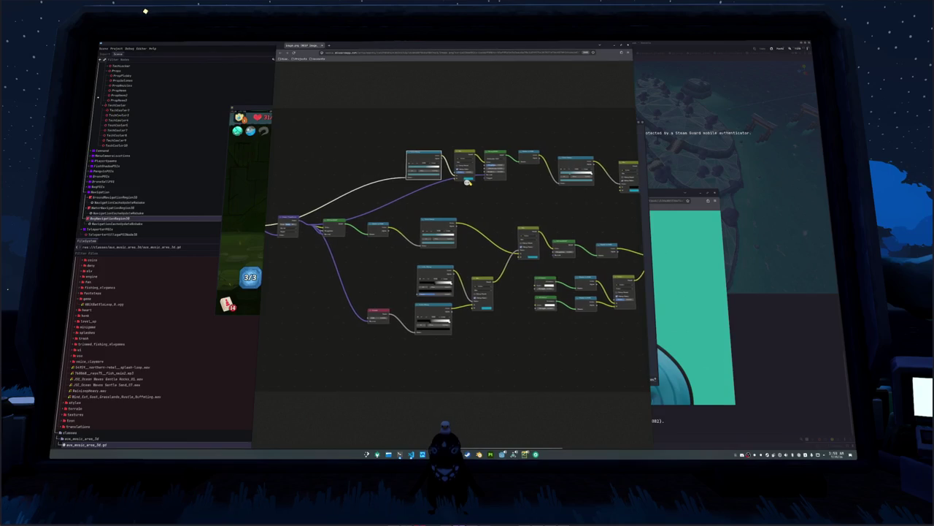
scroll(471, 182, "right", 4)
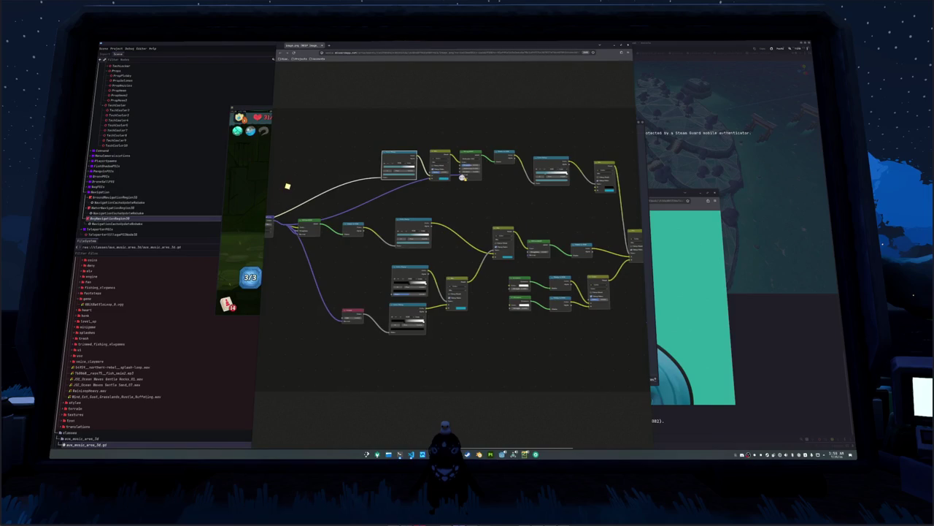
scroll(464, 178, "right", 3)
scroll(477, 179, "right", 3)
scroll(478, 180, "right", 1)
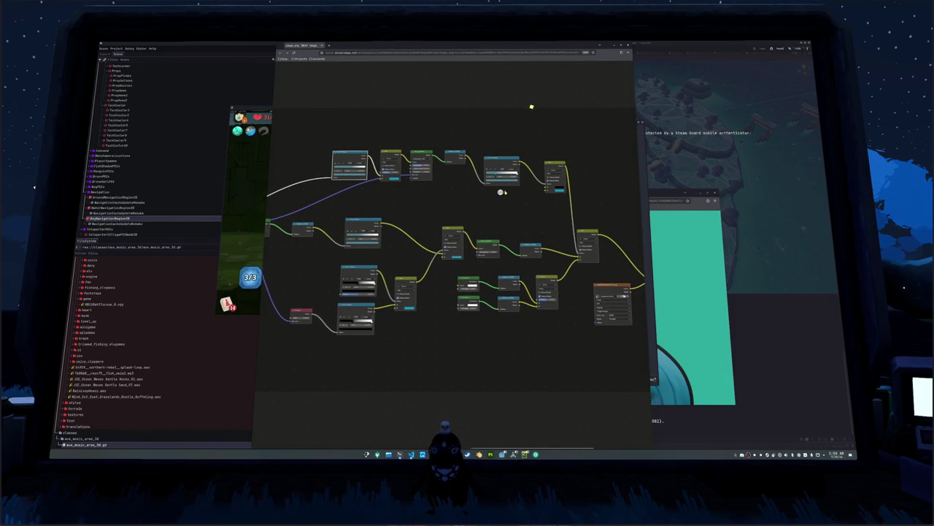
scroll(502, 193, "right", 5)
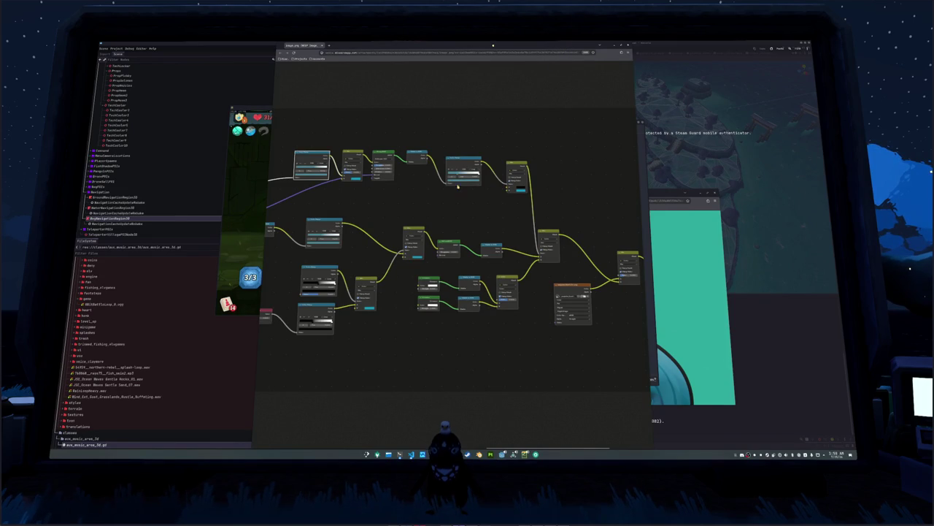
scroll(499, 205, "right", 3)
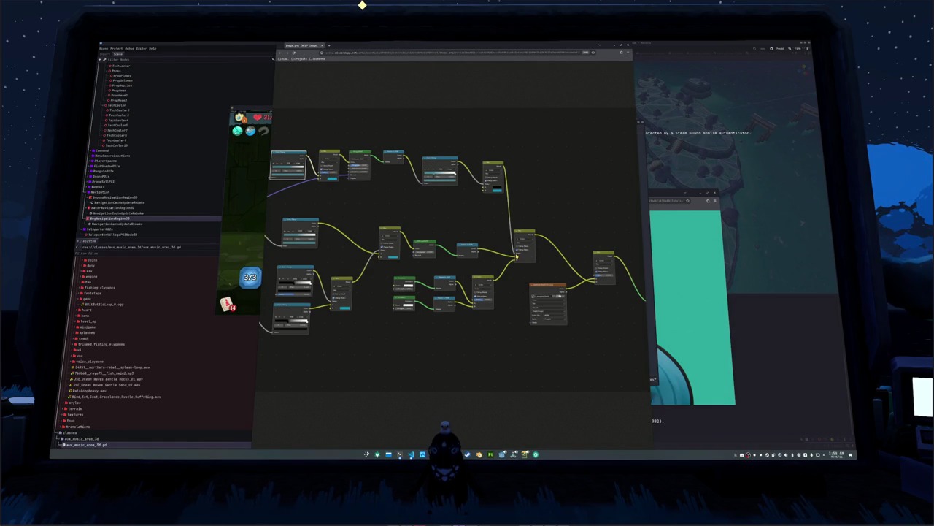
Step: Inspect the output end of the node graph, then close the fish character picture
scroll(504, 259, "left", 5)
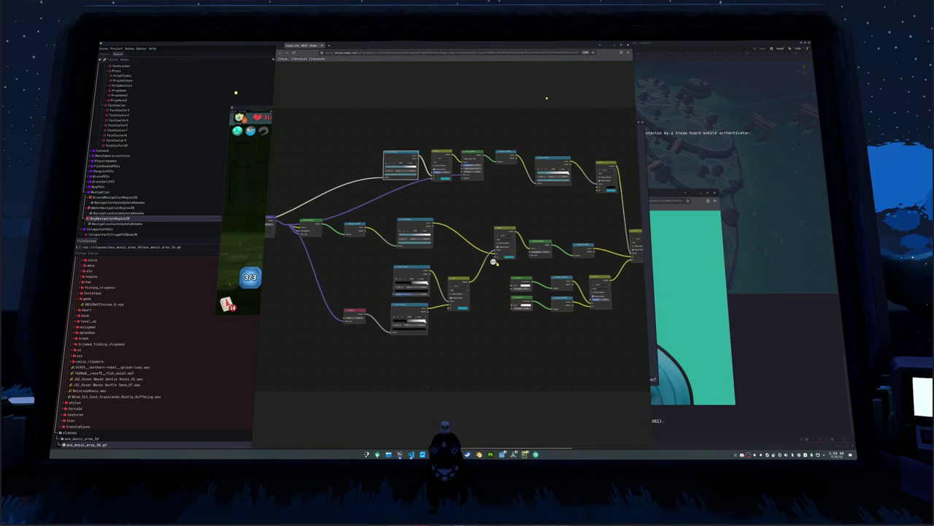
scroll(493, 261, "left", 1)
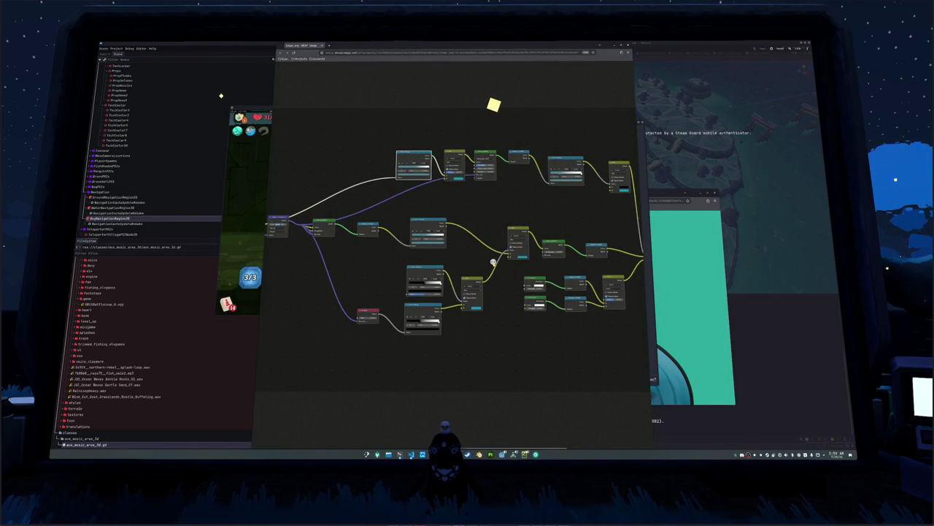
scroll(494, 262, "right", 2)
scroll(494, 261, "right", 10)
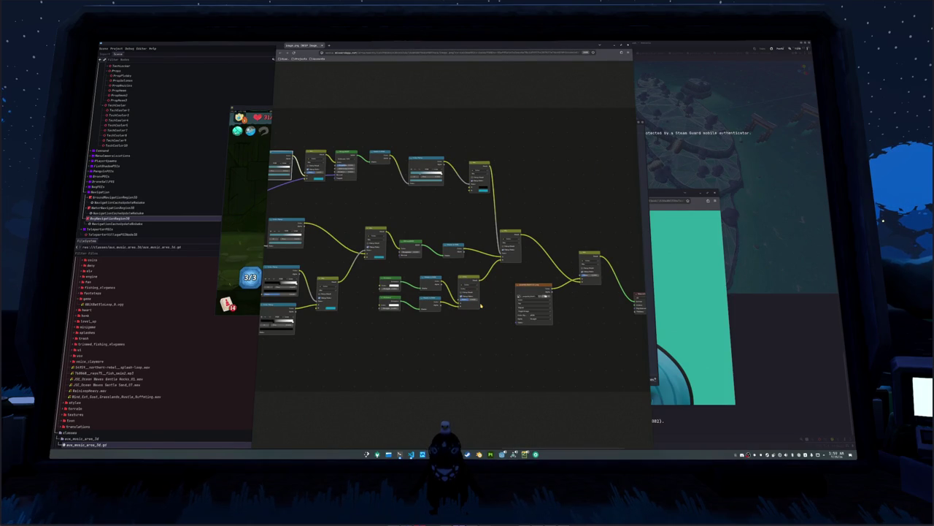
scroll(481, 306, "right", 2)
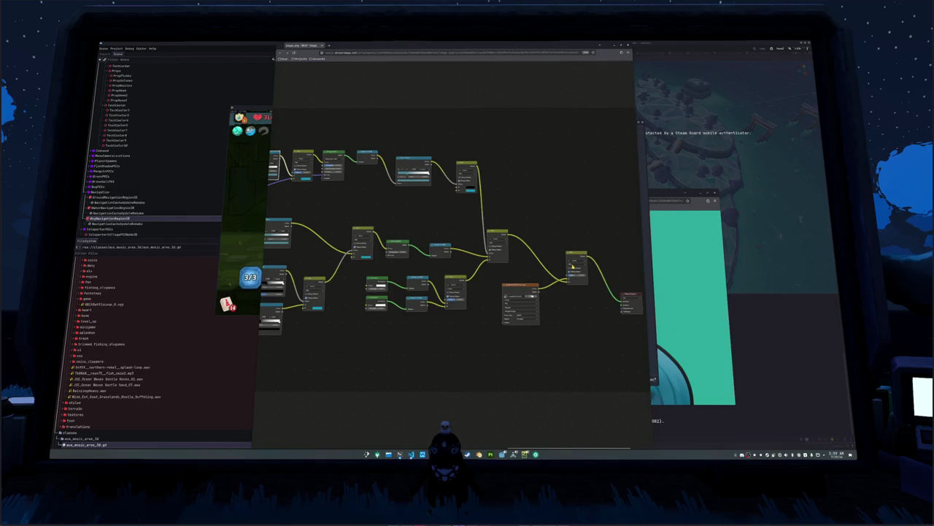
scroll(546, 298, "right", 3)
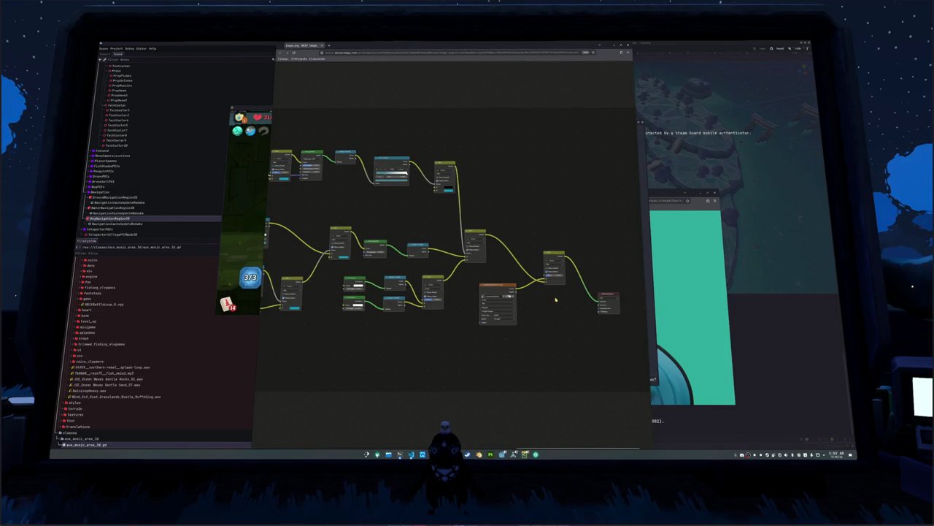
scroll(555, 299, "left", 3)
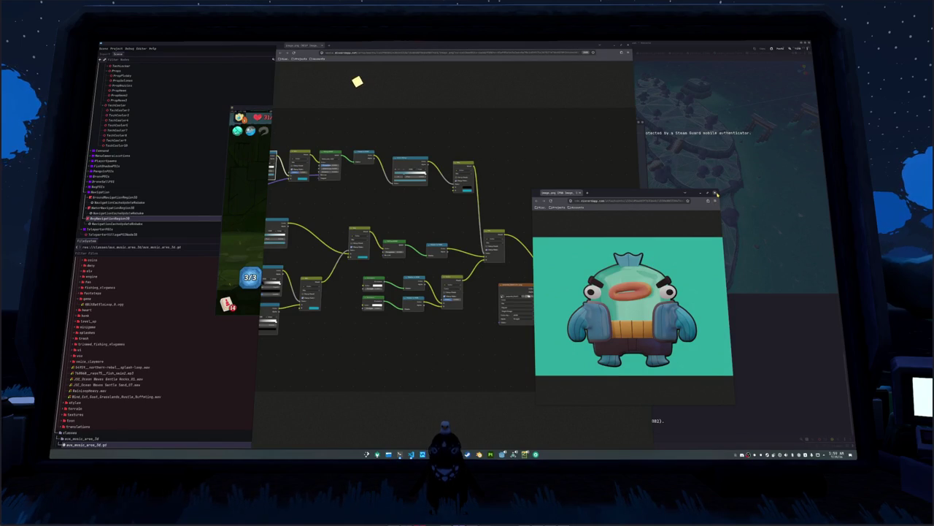
key("ctrl+w")
Step: Close the reference node-graph image and the red sketch screenshot, returning to Slay the Spire 2
key("alt+Tab")
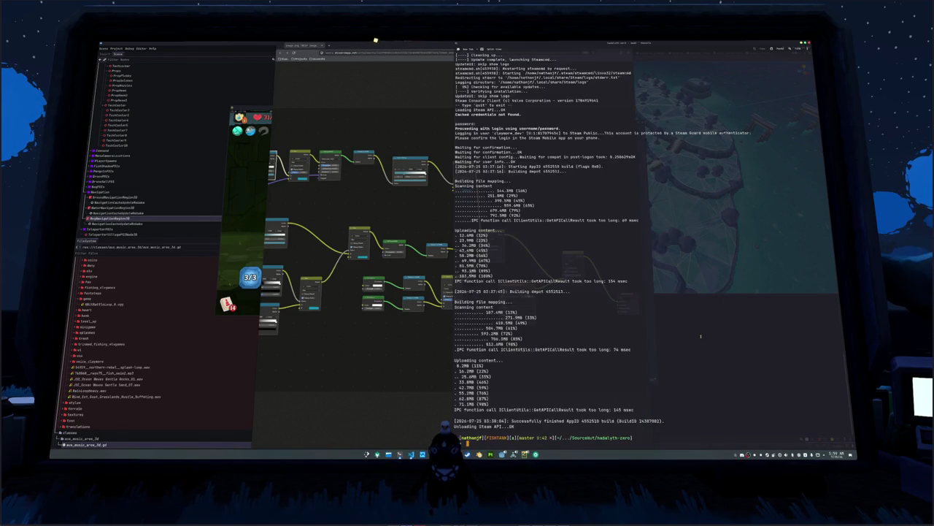
left_click(393, 395)
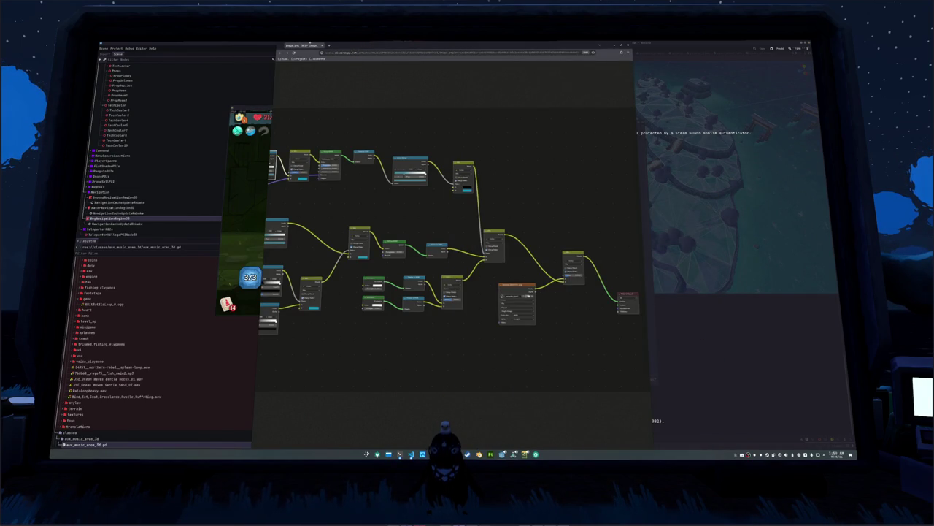
key("ctrl+w")
left_click(413, 198)
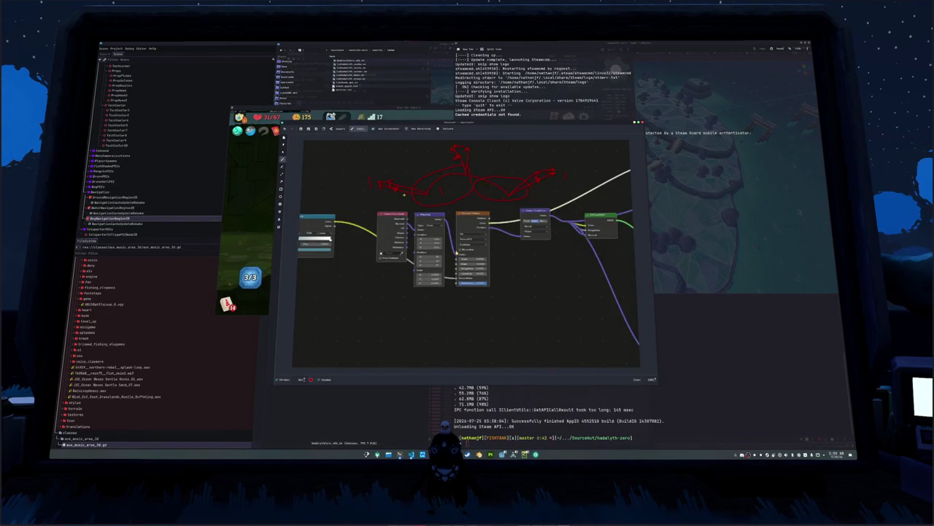
key("ctrl+w")
left_click(282, 213)
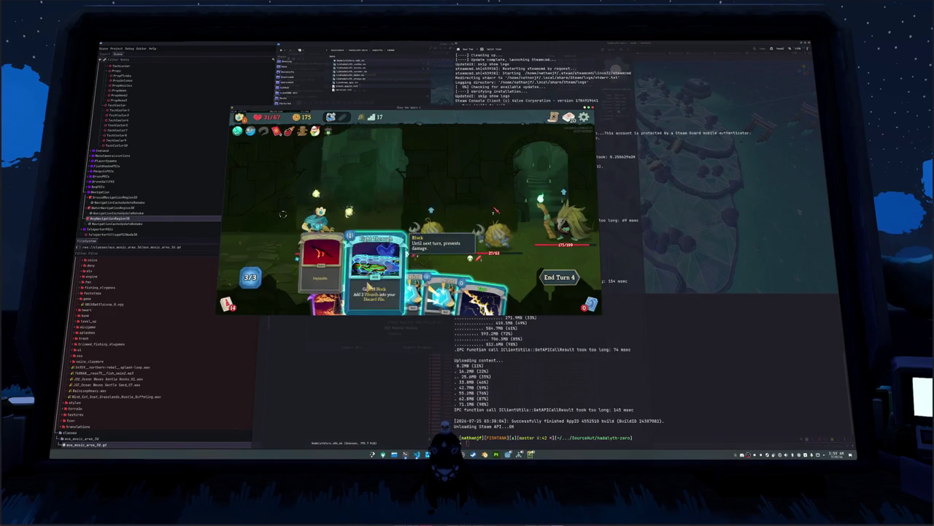
Step: End the current turn and re-run the Steam upload script in the terminal
left_click(559, 276)
left_click(553, 393)
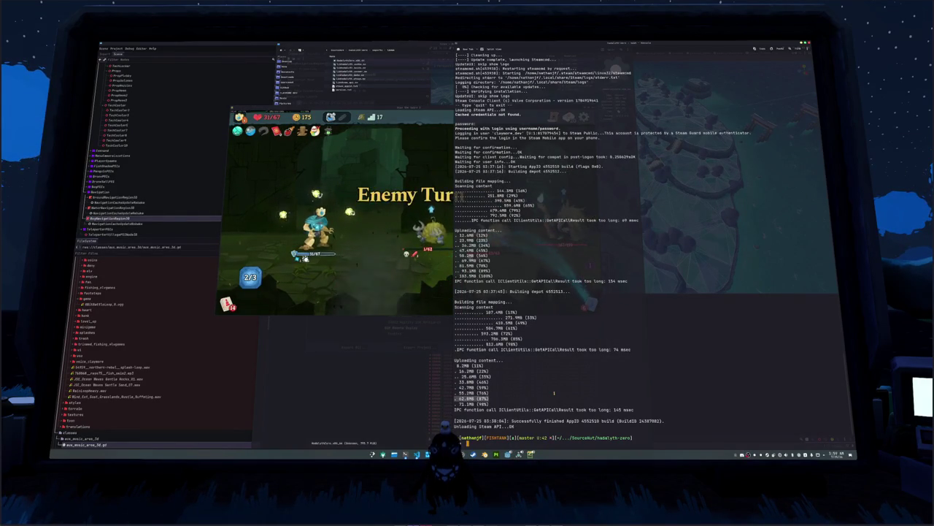
left_click(647, 443)
type("./steam_no_changelog.sh")
key("Up")
key("Return")
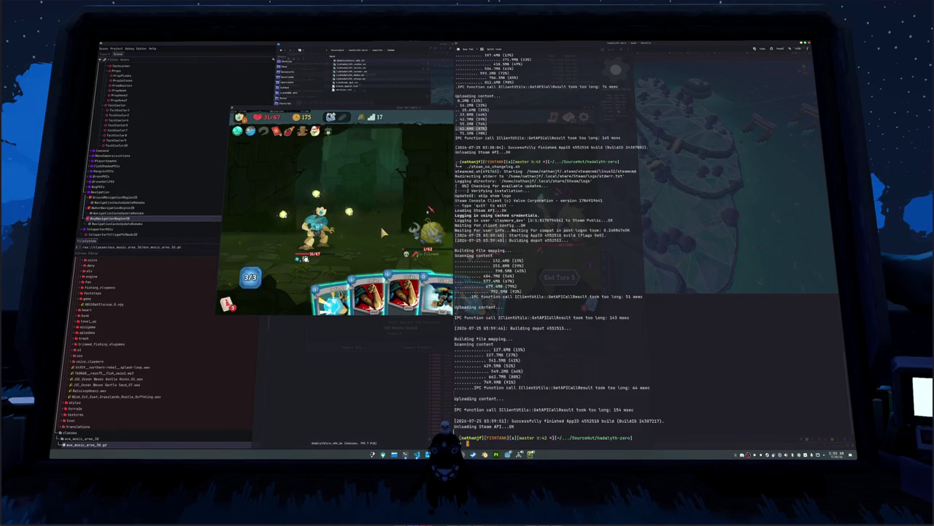
Step: Play Strike, Defend and attack cards on the Kin Priest, then end the turn
key("alt+Tab")
key("1")
key("Return")
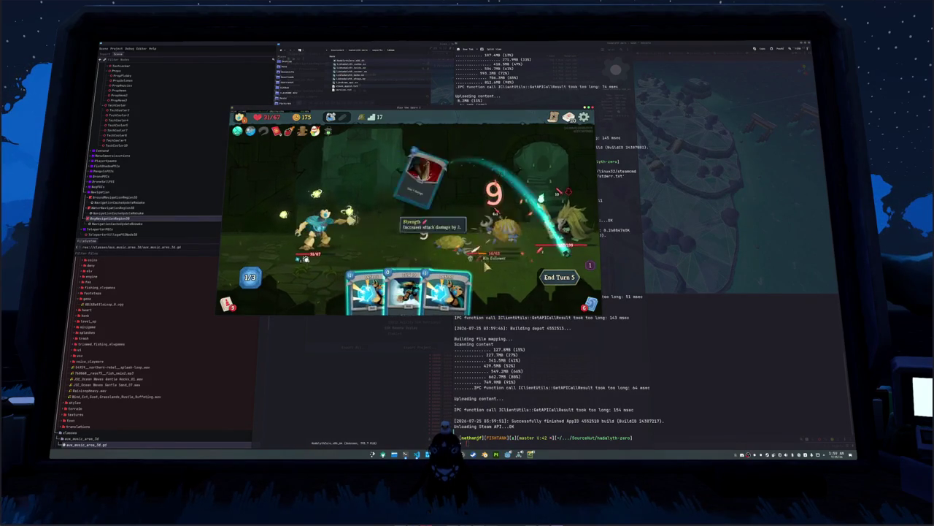
key("Return")
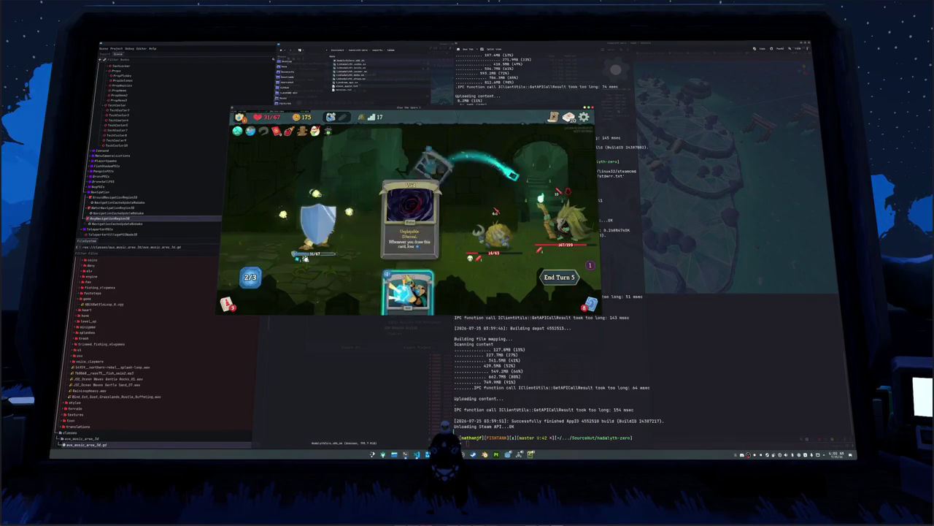
key("Return")
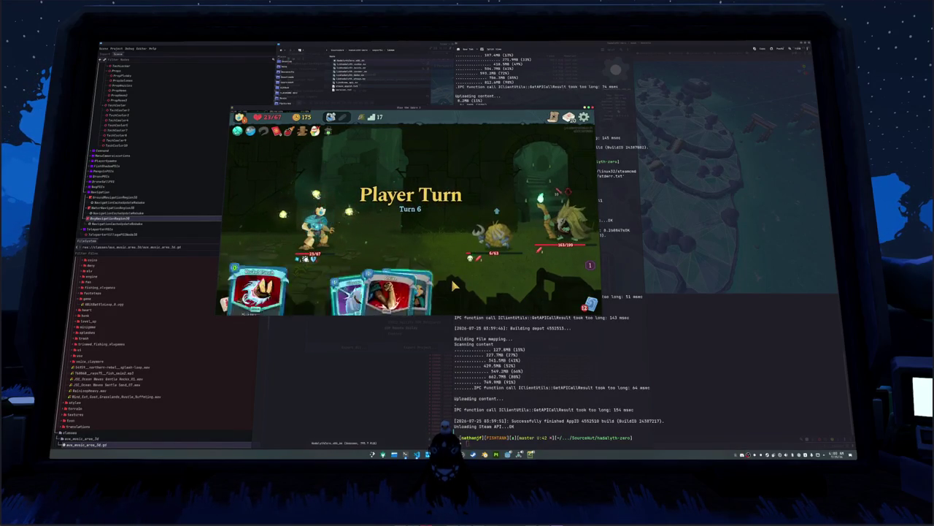
key("Return")
key("Return")
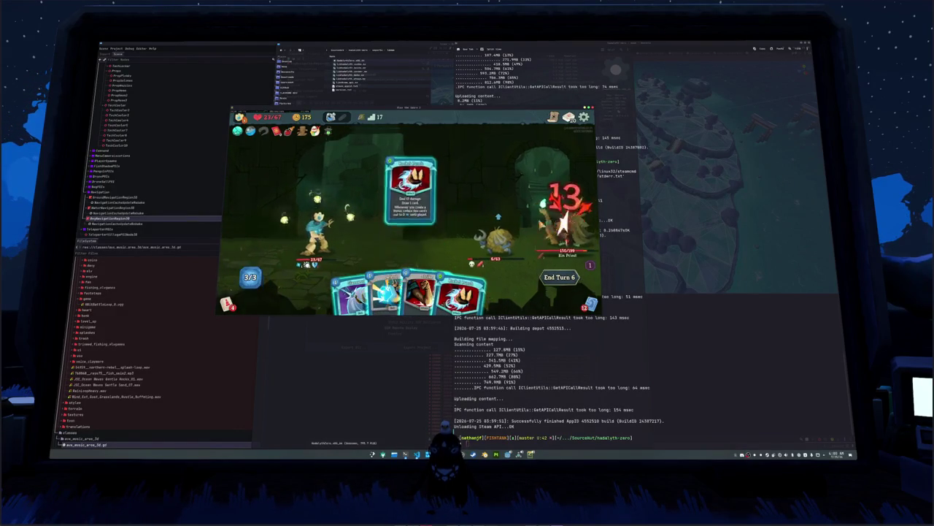
key("Return")
key("Return")
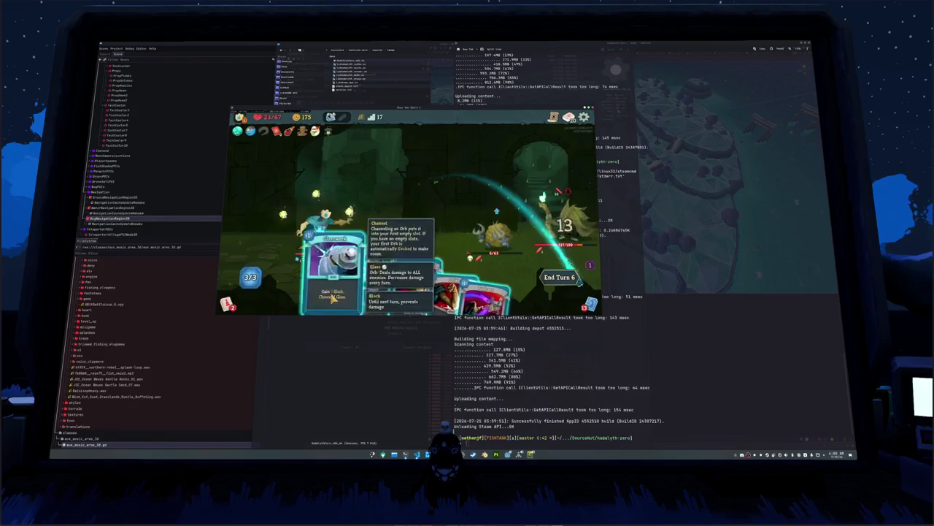
key("Return")
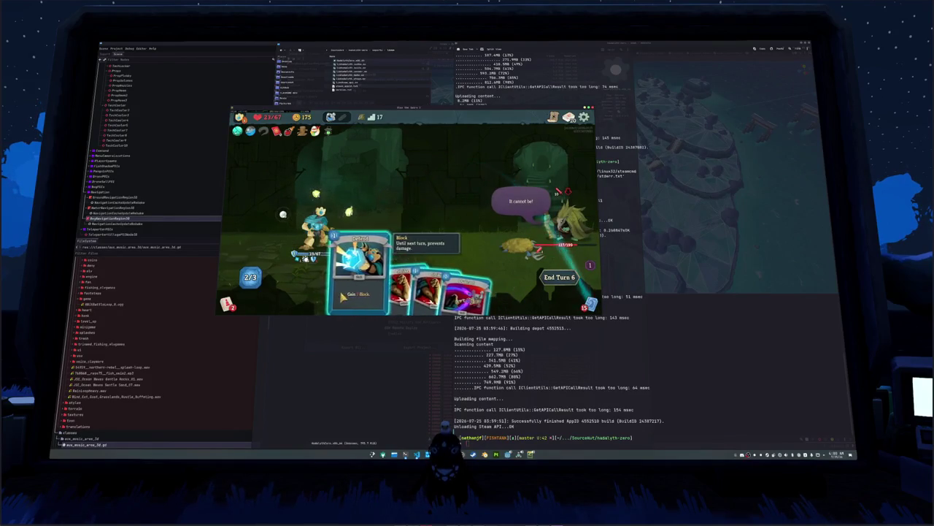
key("Return")
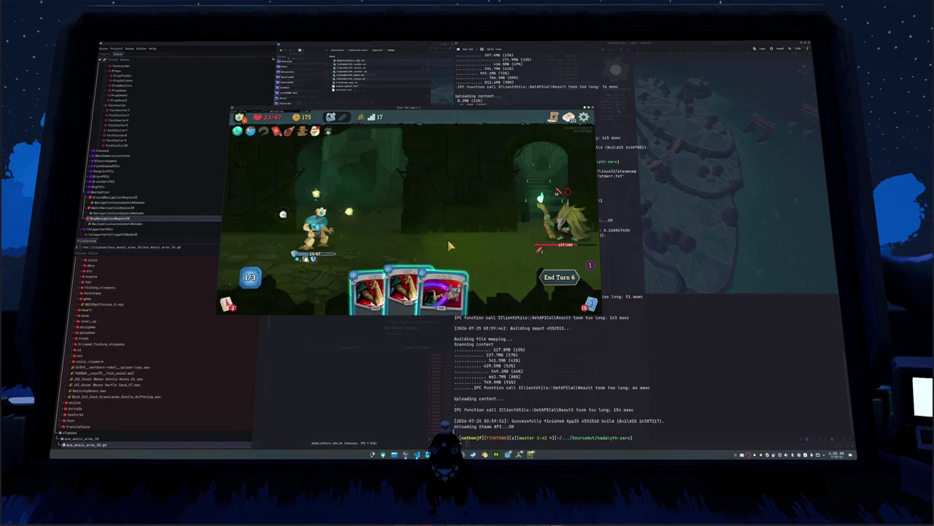
key("e")
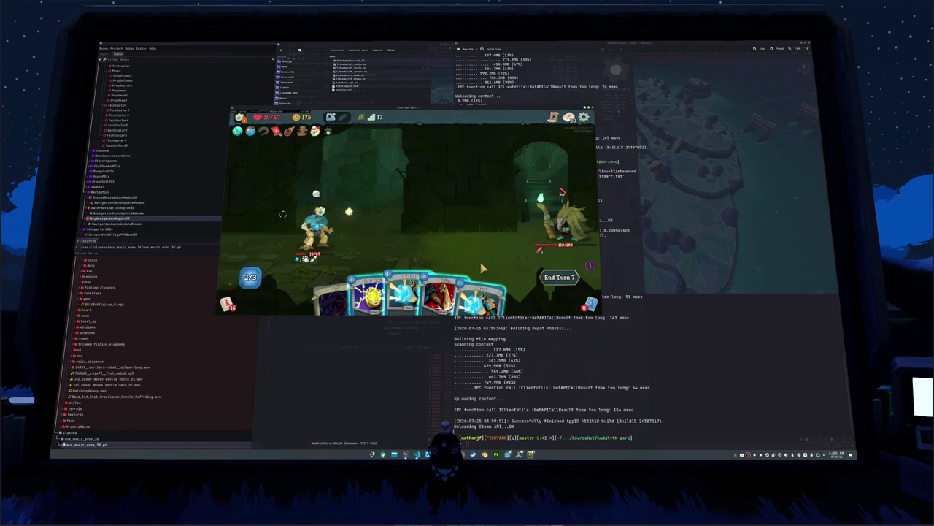
Step: Play two lightning cards on the enemy and end the turn
left_click(372, 289)
left_click(499, 246)
left_click(387, 288)
left_click(561, 216)
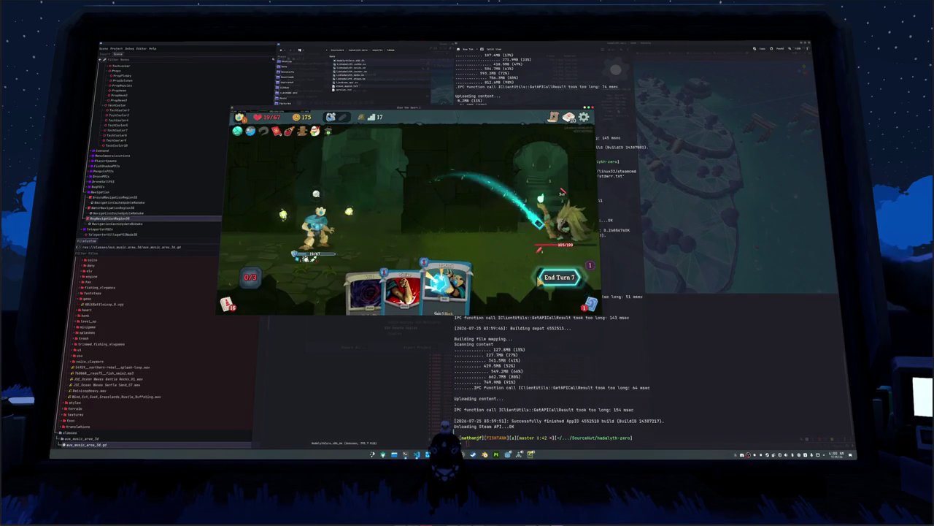
left_click(561, 278)
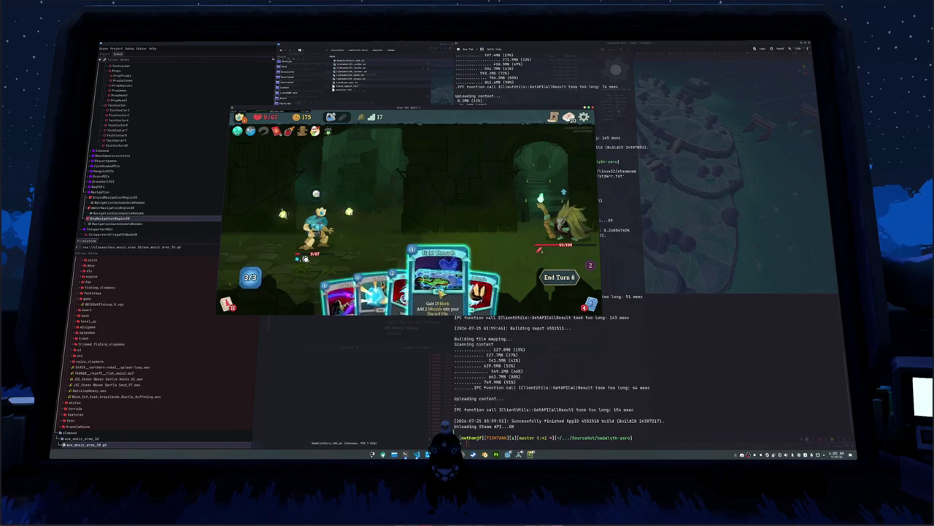
Step: Play block, attack, Overcast and Turbo cards over two turns, then return to the terminal
left_click(440, 288)
left_click(464, 289)
left_click(566, 219)
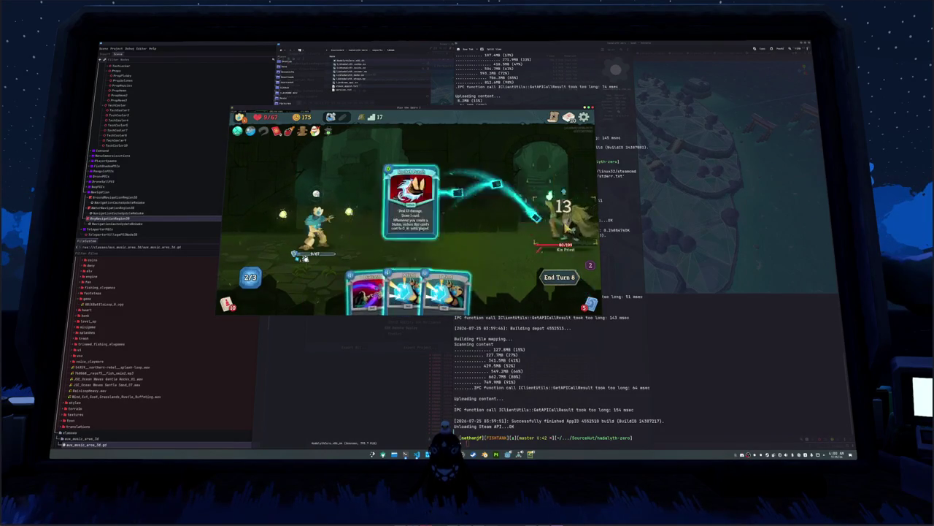
left_click(361, 288)
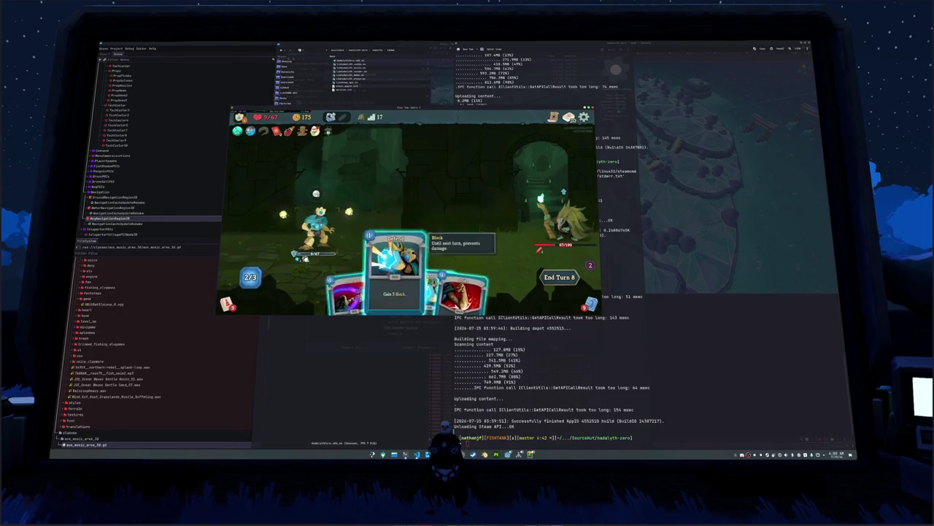
left_click(448, 219)
left_click(450, 288)
left_click(564, 219)
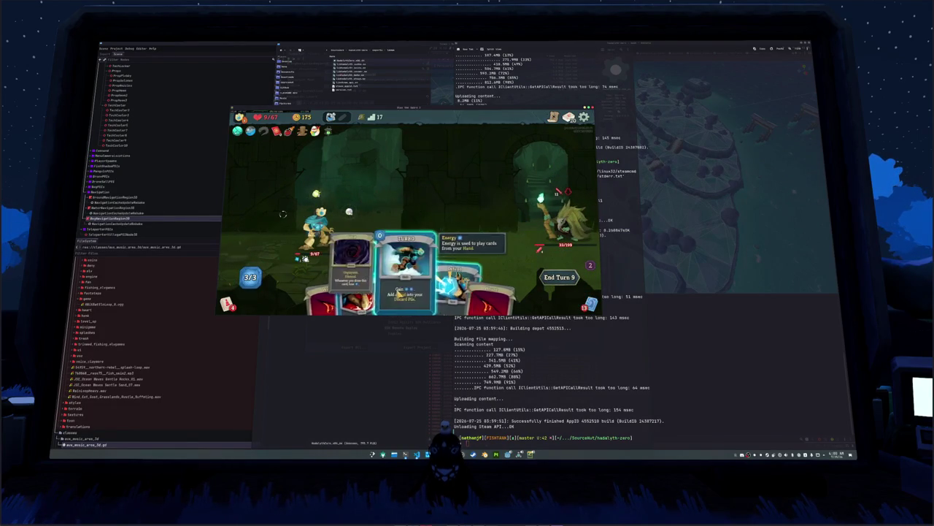
left_click(409, 252)
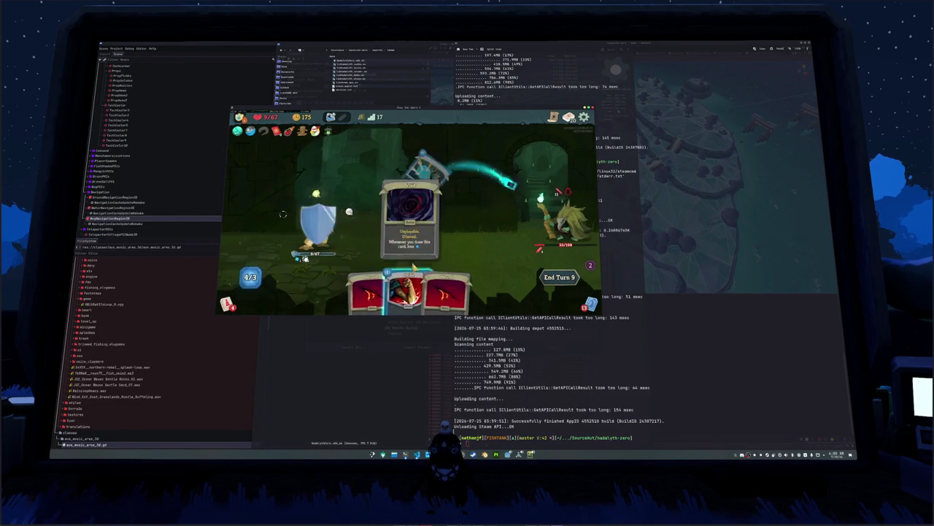
key("alt+Tab")
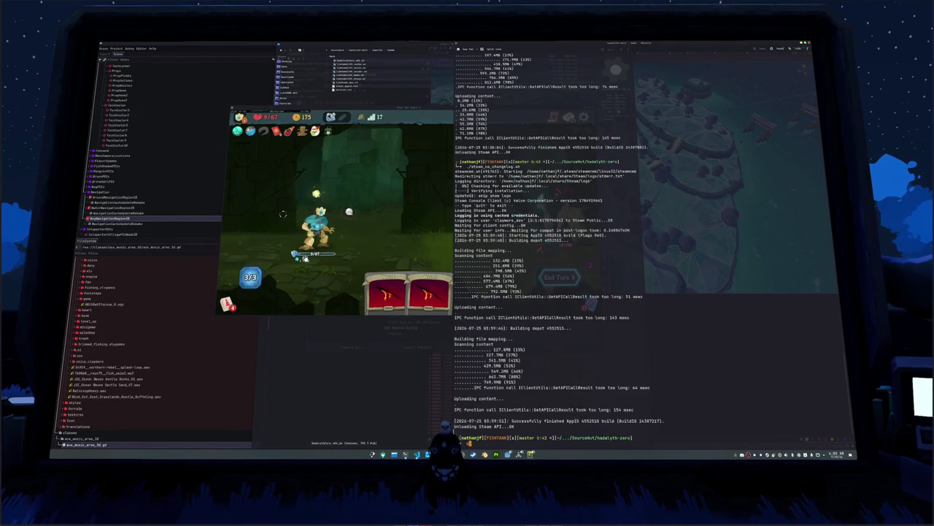
Step: Clear the SteamCMD upload log from the terminal with Ctrl+L
key("ctrl+l")
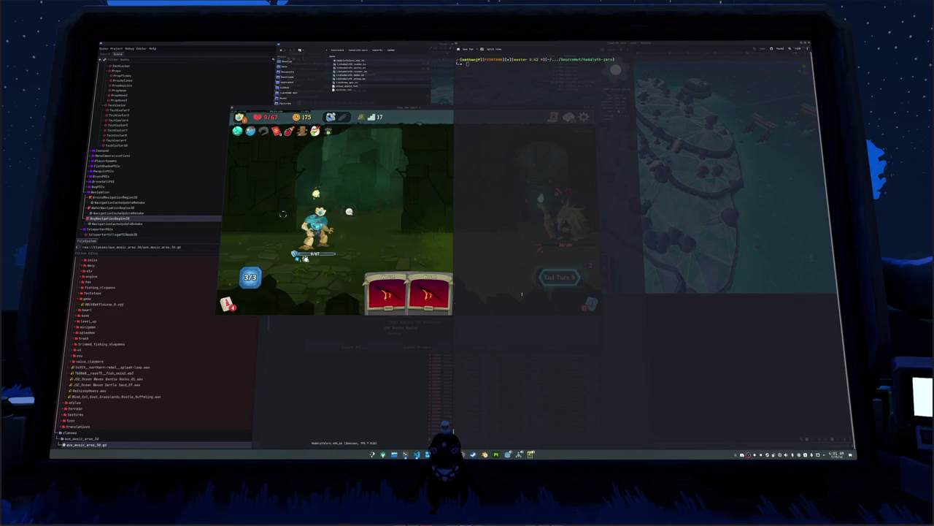
Step: End turn 9, play block, Channel Lightning and attack cards to defeat the Kin Priest, and collect the gold
left_click(553, 269)
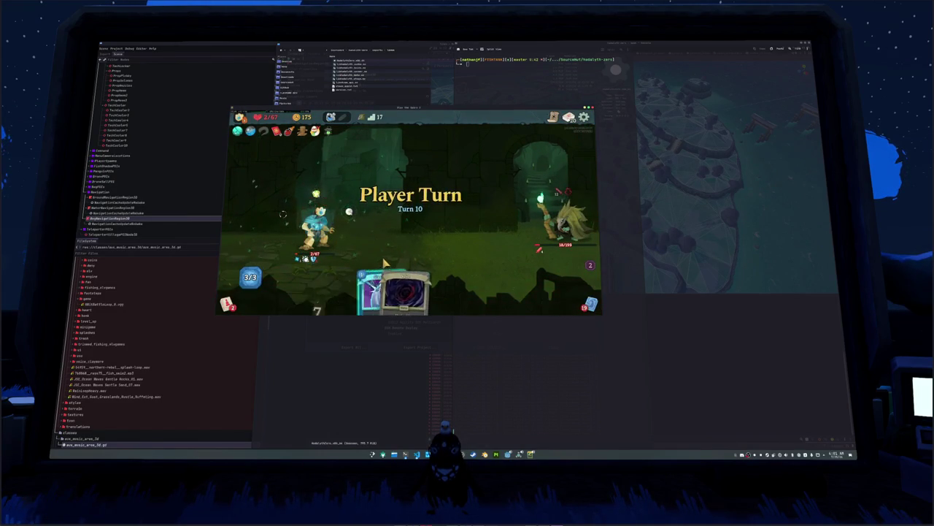
left_click(390, 277)
left_click(391, 278)
left_click(449, 300)
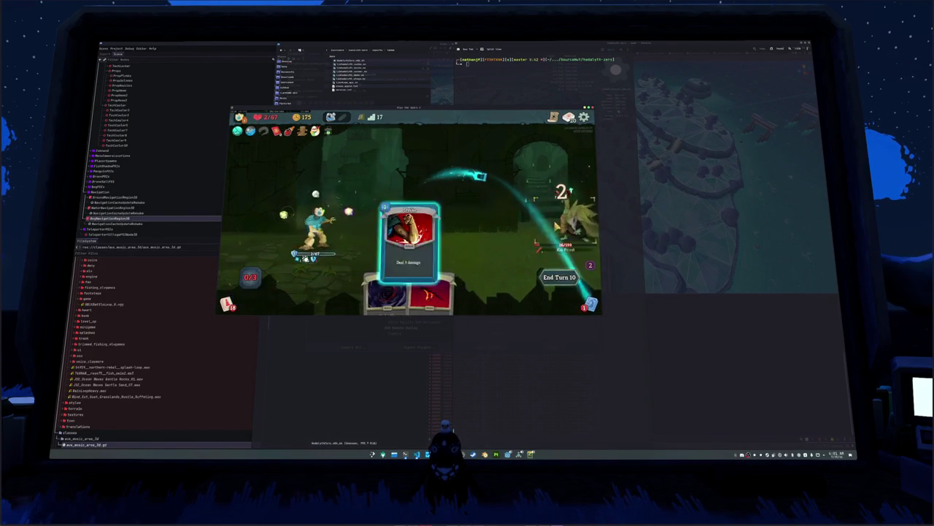
left_click(562, 276)
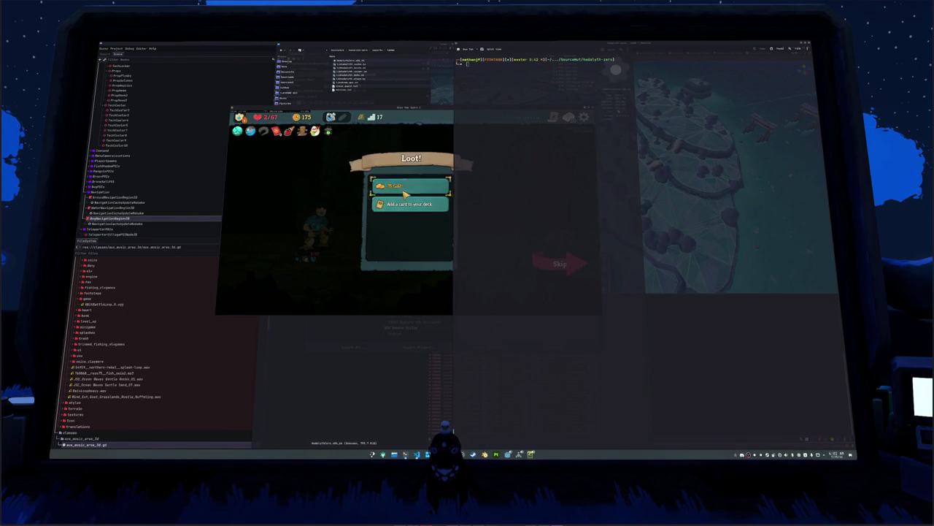
left_click(404, 191)
left_click(404, 191)
left_click(473, 454)
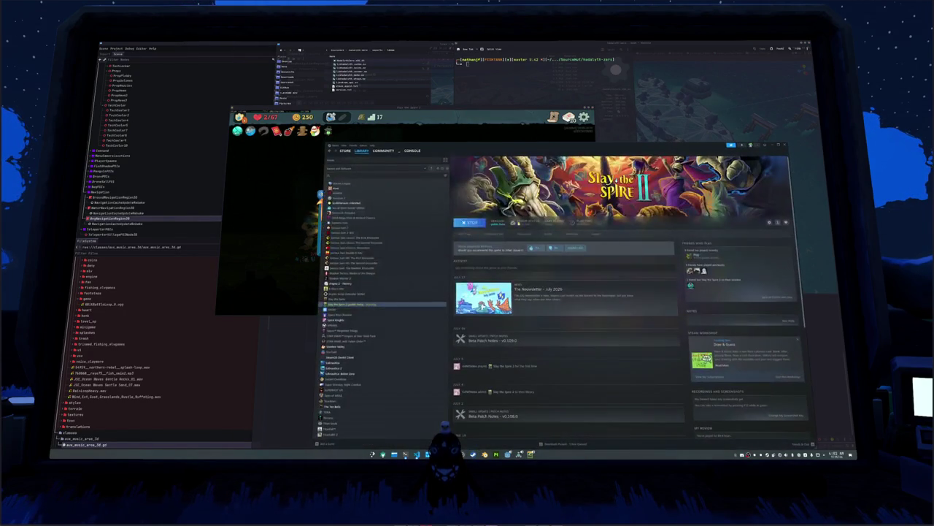
Step: Verify integrity of Hadalyth Zero's installed files from its Steam Properties, then close Properties
scroll(379, 292, "up", 5)
left_click(339, 161)
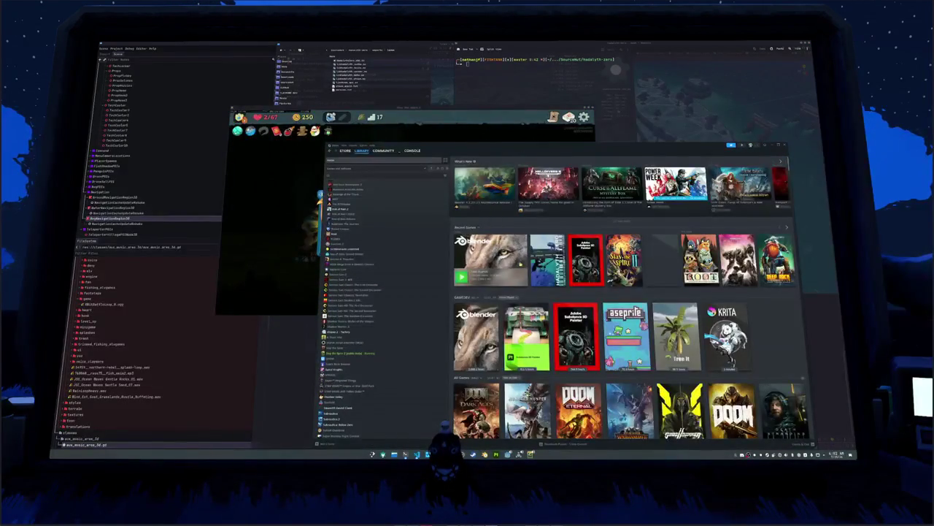
left_click(351, 201)
left_click(777, 222)
mouse_move(760, 249)
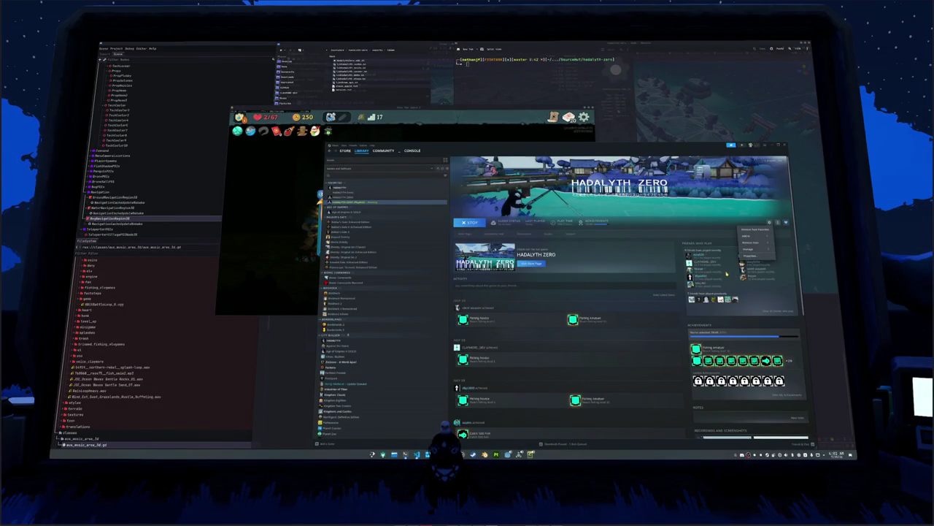
left_click(749, 255)
left_click(492, 268)
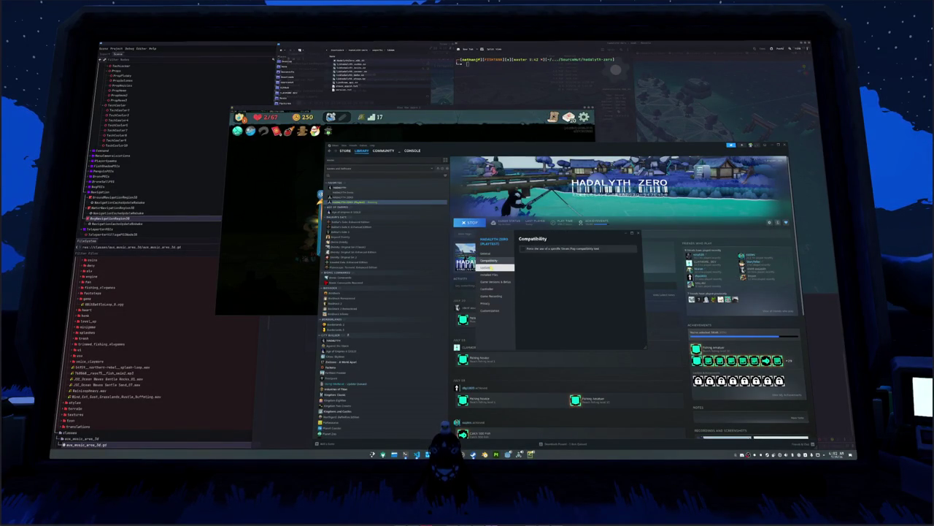
left_click(503, 276)
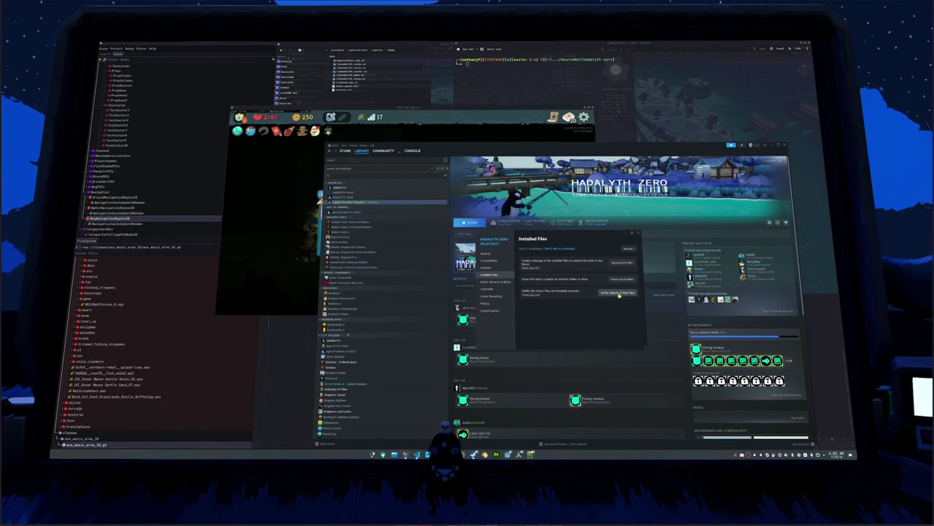
left_click_drag(575, 238, 640, 240)
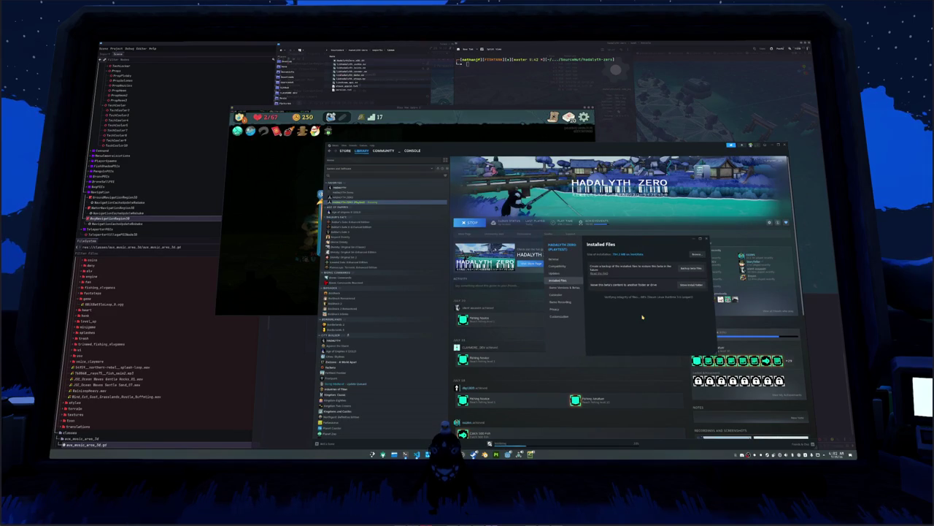
left_click(706, 239)
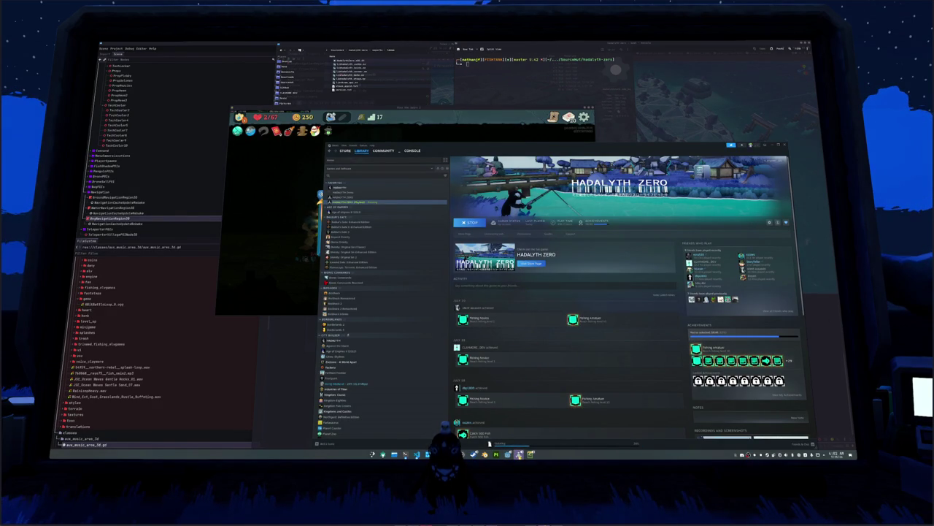
key("alt+Tab")
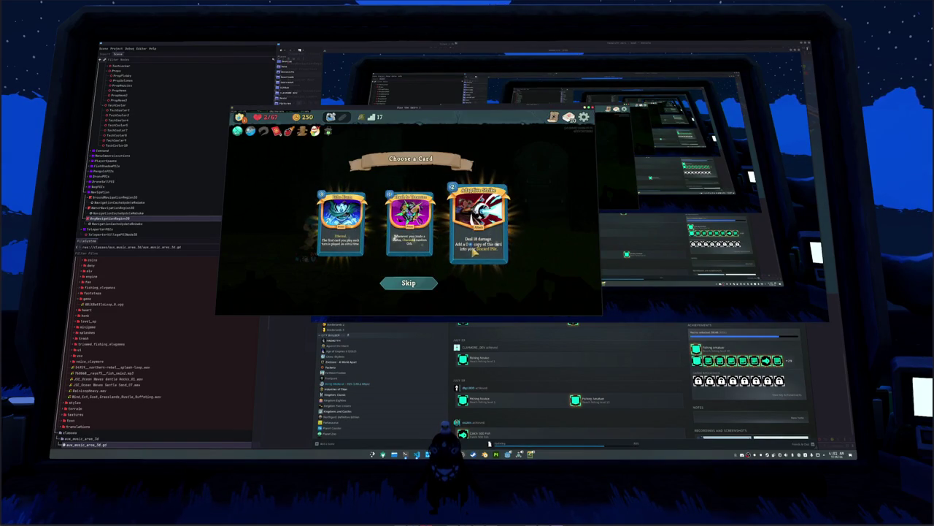
Step: Take the Adaptive Strike card, Calling Bell relic and curse card, then travel to the next Act 2 enemy room
left_click(483, 248)
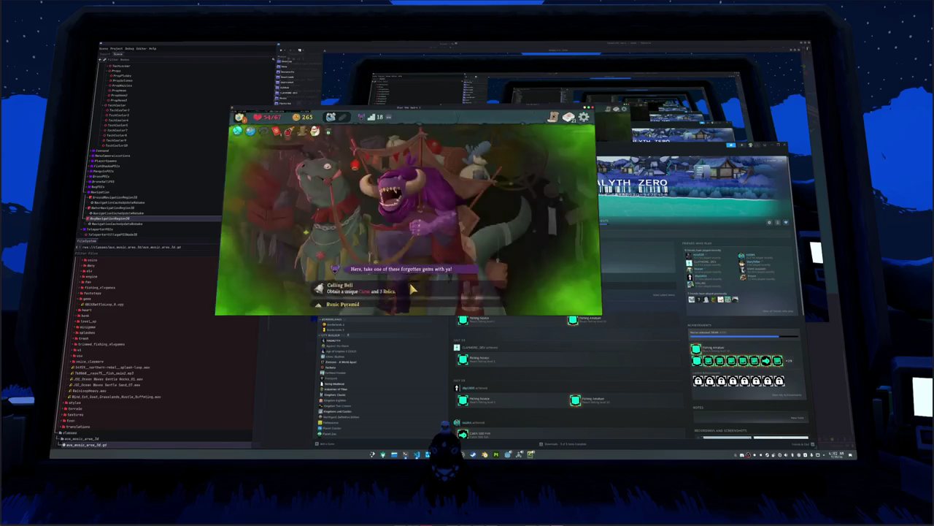
left_click(413, 279)
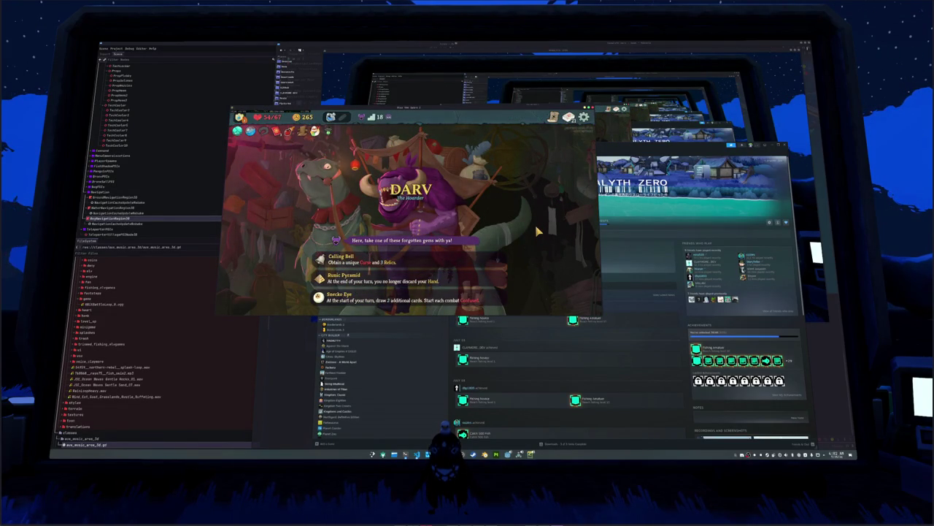
left_click(406, 267)
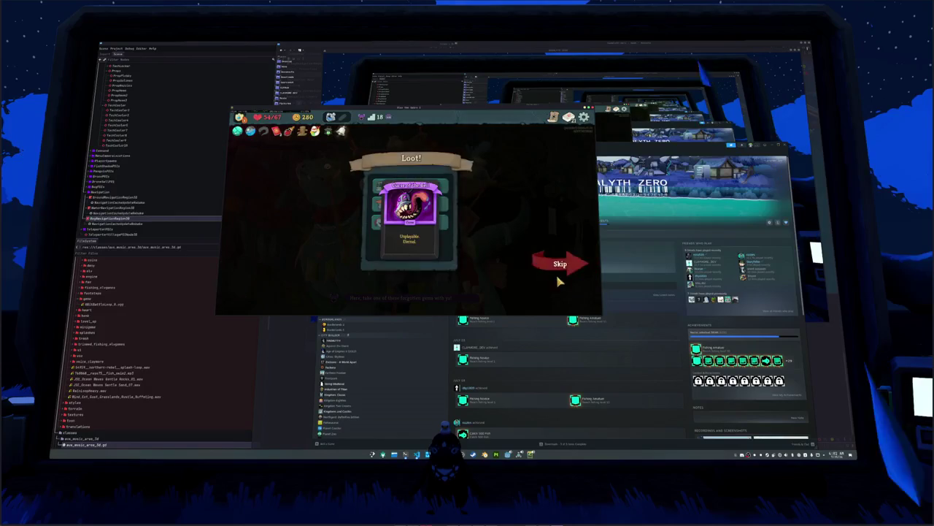
left_click(448, 189)
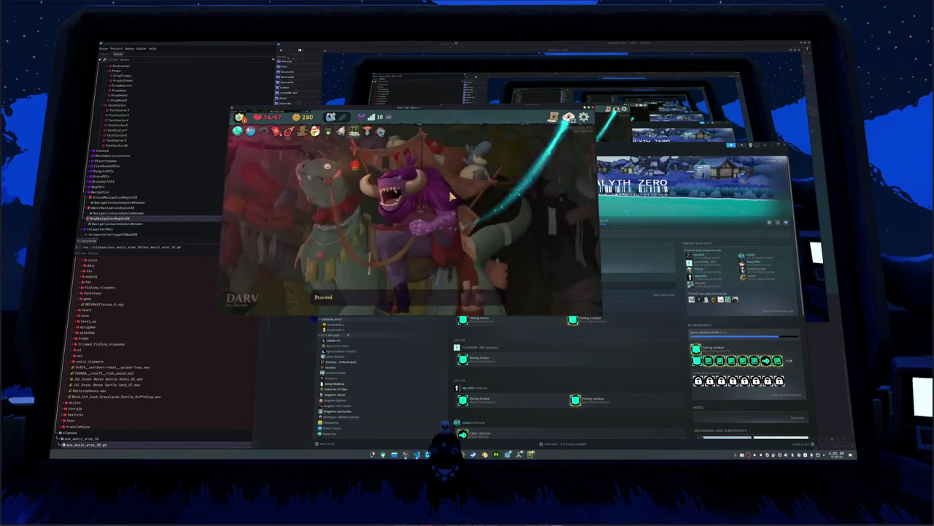
left_click(446, 292)
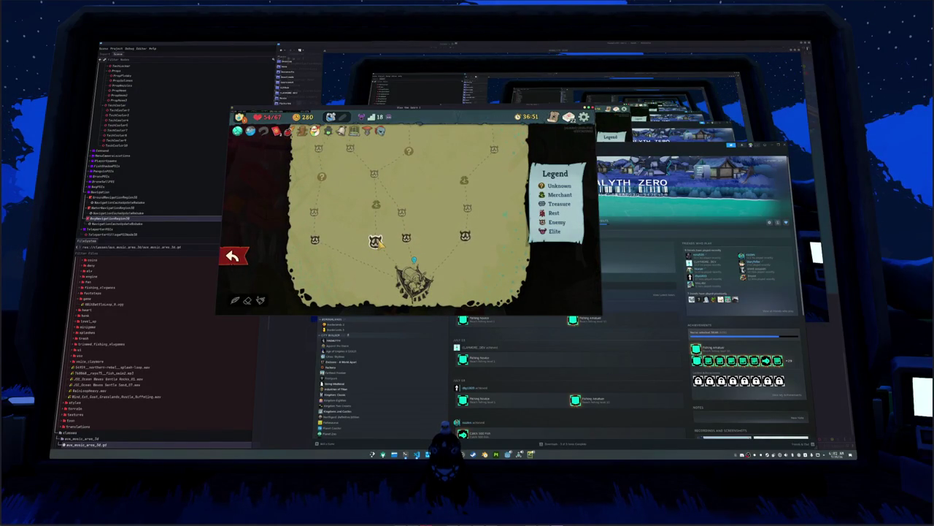
left_click(375, 241)
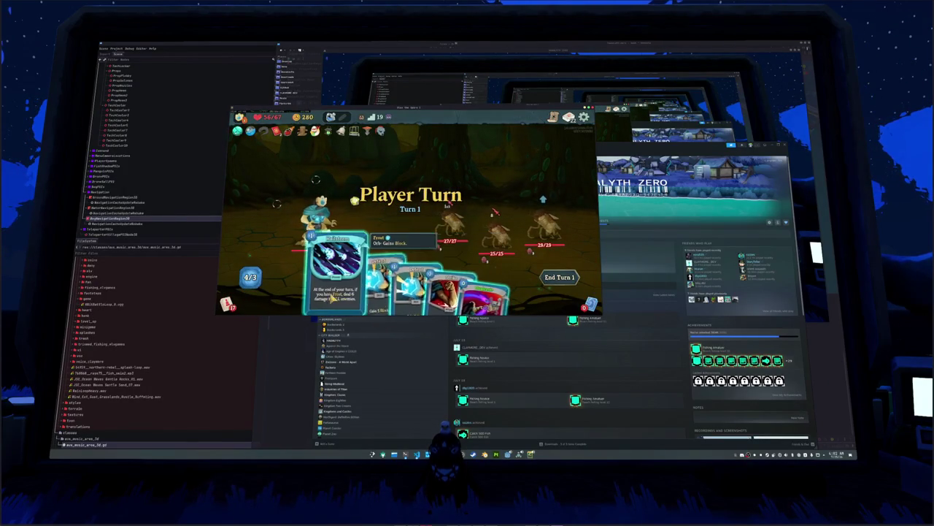
Step: Play purple, attack, shield and Hailstorm cards against the Exoskeleton, end the turn, then raise OBS Studio
left_click(438, 271)
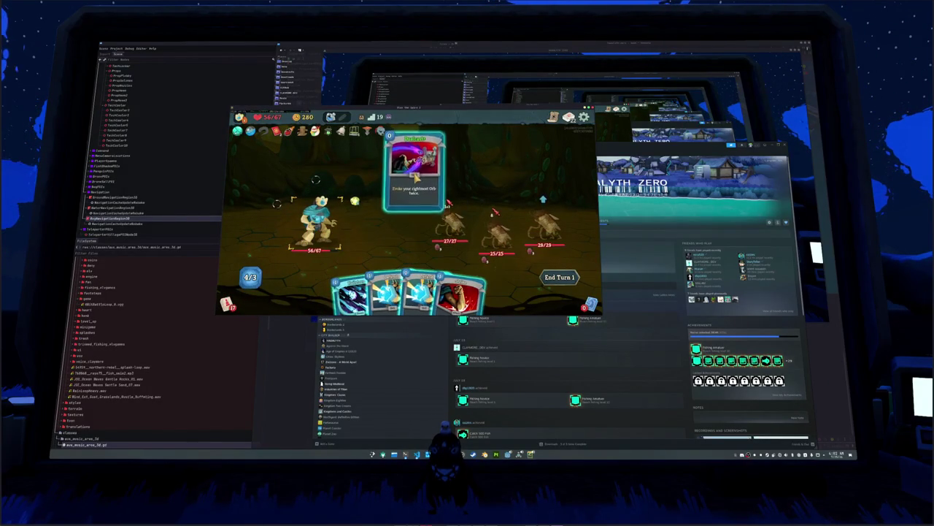
left_click(455, 277)
left_click(449, 201)
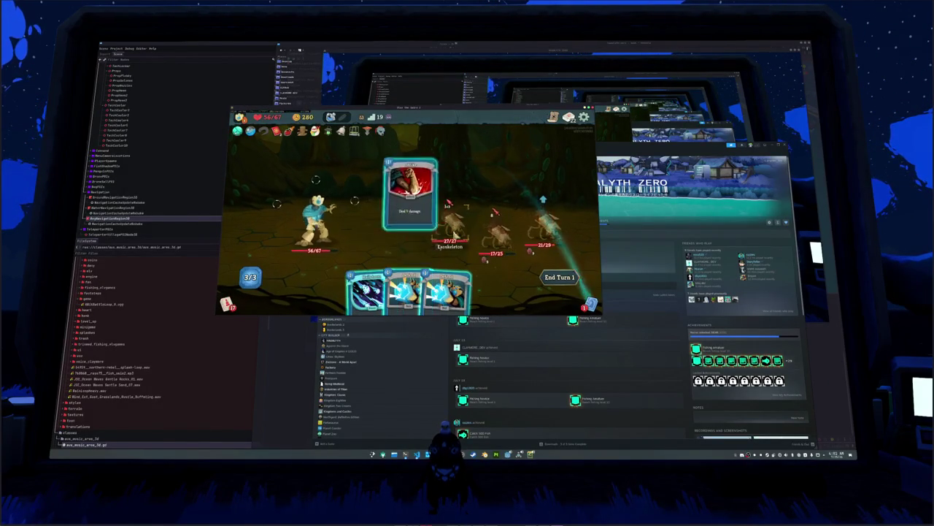
left_click(449, 285)
left_click(408, 288)
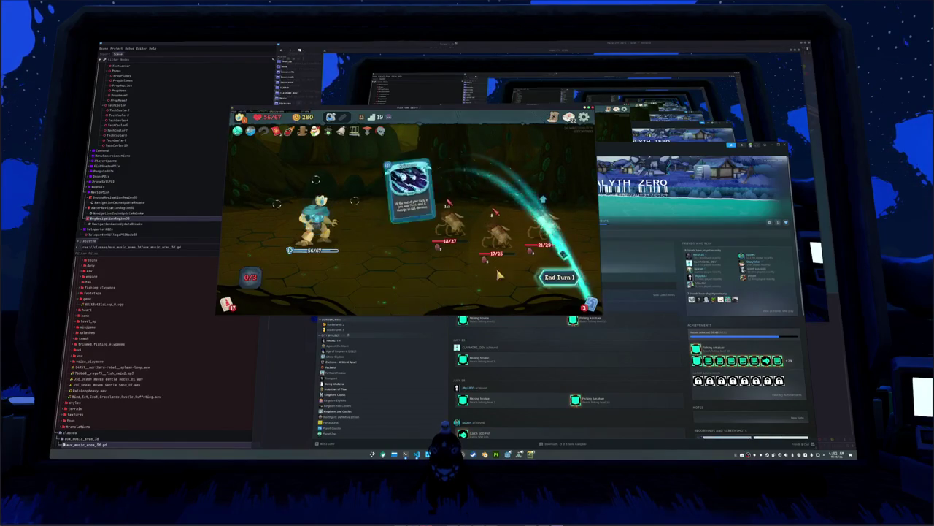
left_click(559, 277)
left_click(666, 228)
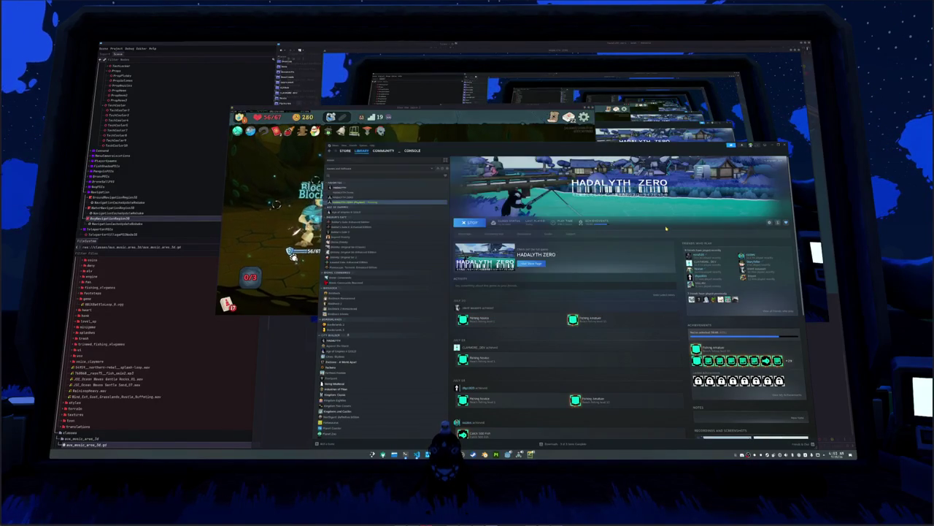
key("alt+Tab")
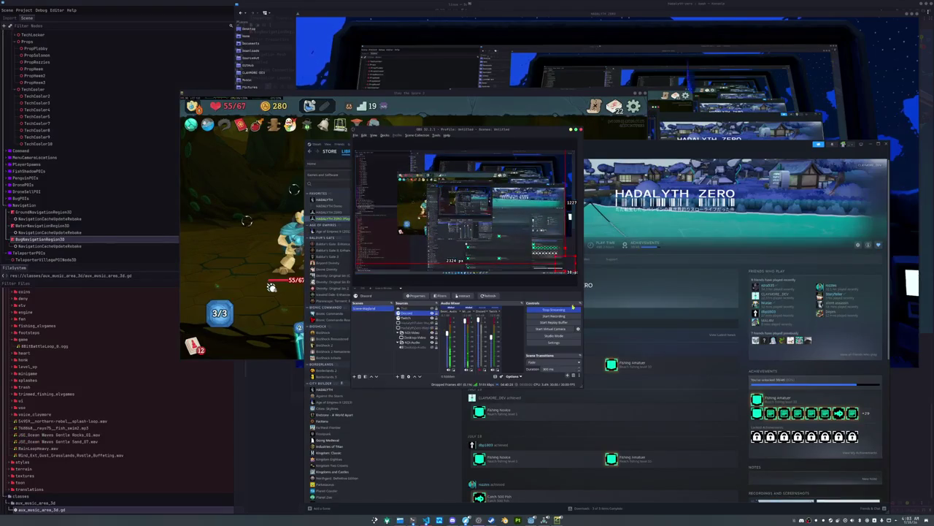
Step: Stop the running Hadalyth Zero and check its update progress in Downloads
left_click(633, 280)
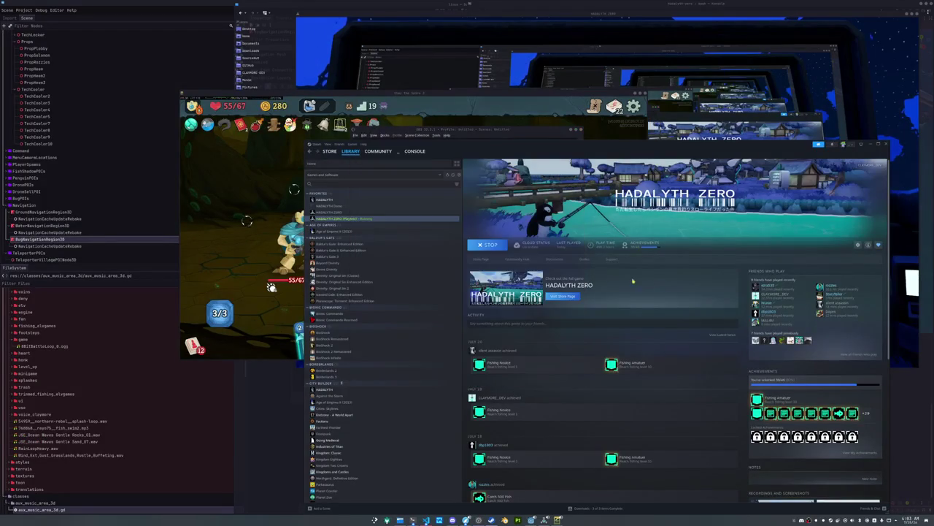
left_click(495, 243)
left_click(589, 339)
right_click(544, 520)
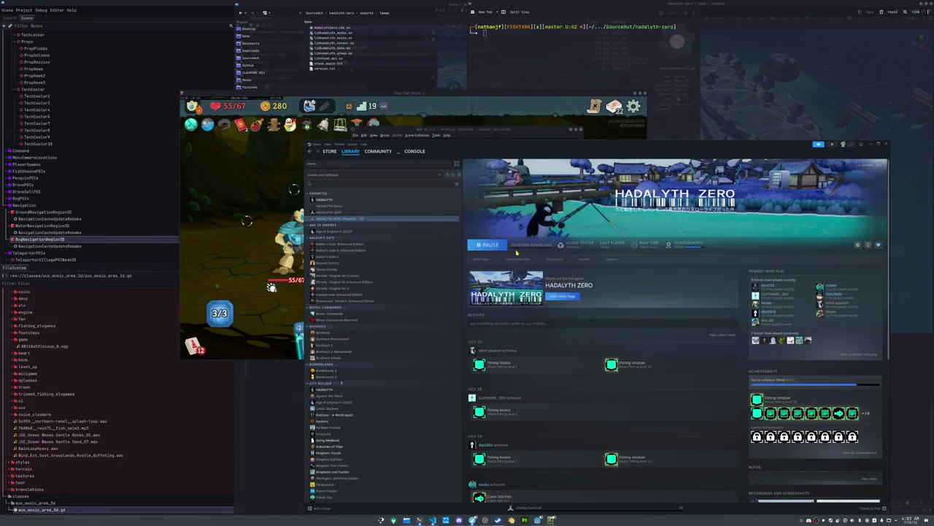
left_click(521, 246)
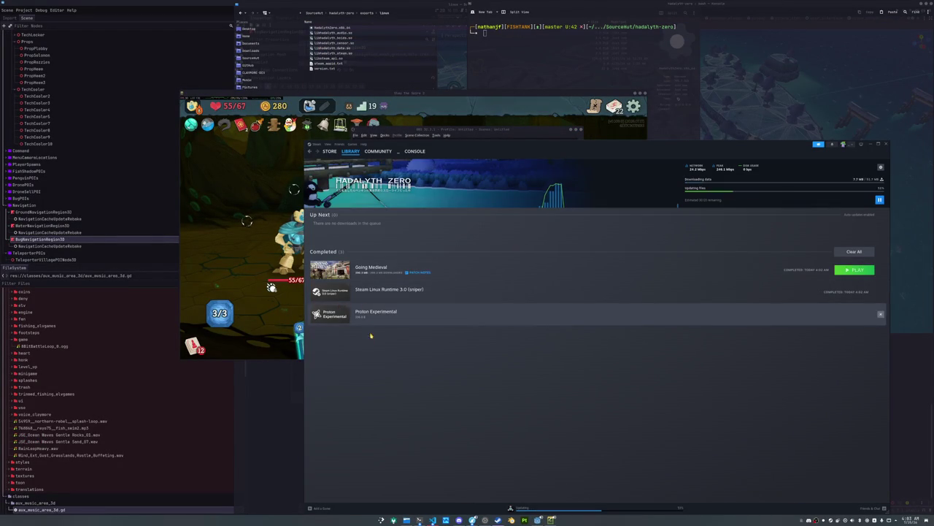
Step: Review Hadalyth Zero's Installed Files settings in Properties, then close the dialog
left_click(351, 152)
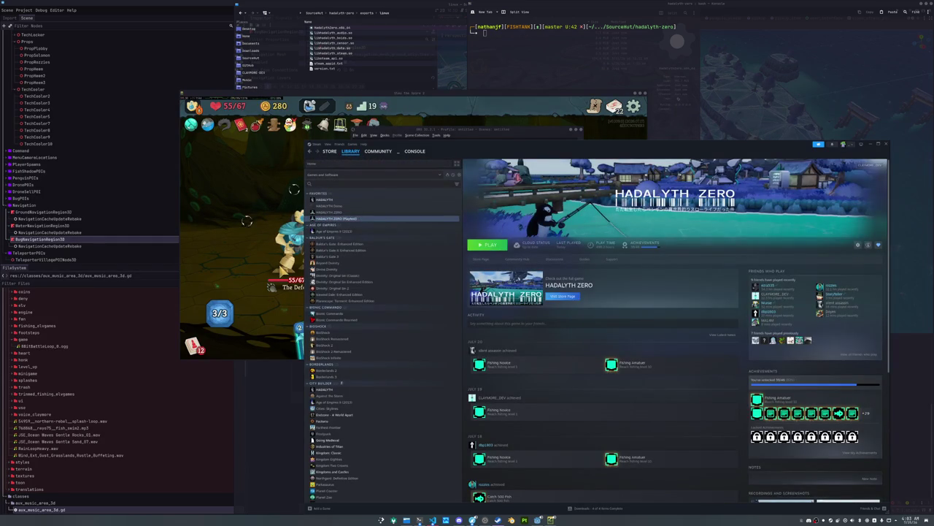
left_click(858, 245)
left_click(840, 286)
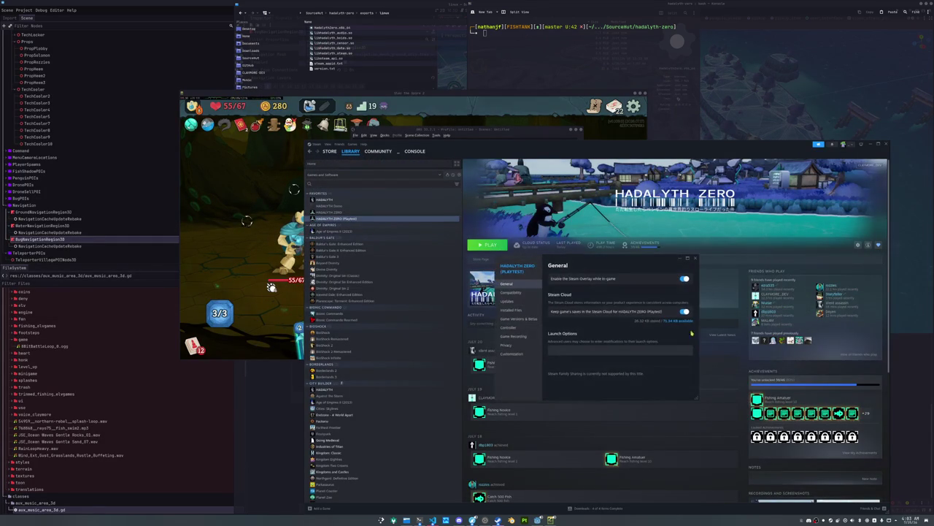
left_click(517, 309)
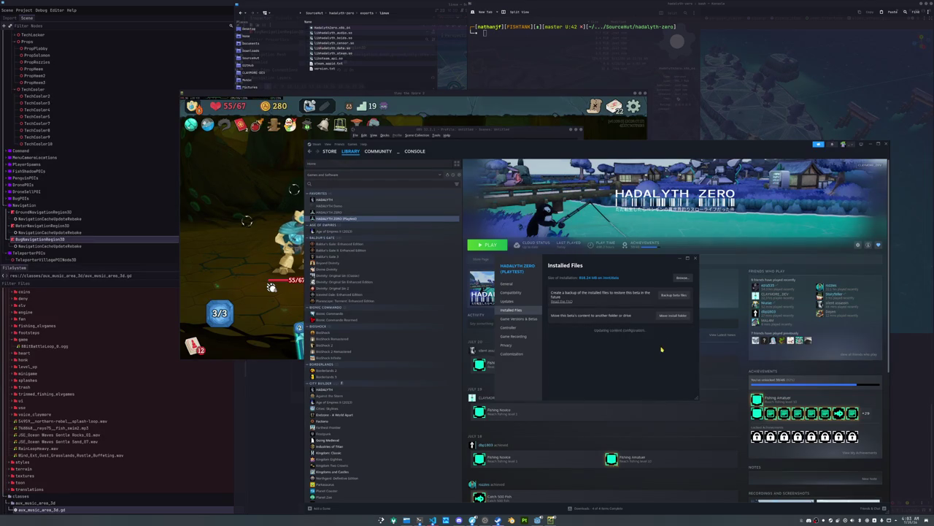
left_click(697, 259)
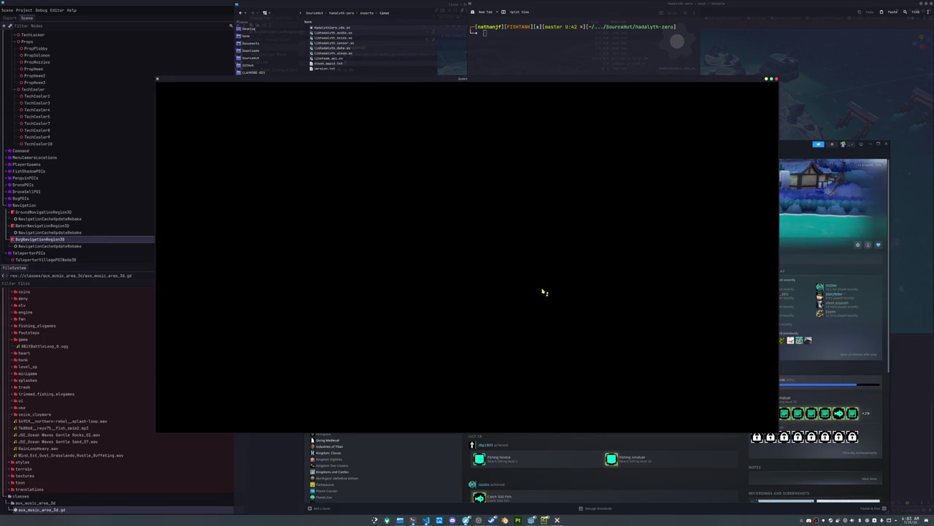
Step: Move the Hadalyth Zero window aside and host a new multiplayer lobby, loading into the village
mouse_move(451, 85)
left_mouse_down()
mouse_move(551, 119)
mouse_move(600, 156)
left_mouse_up()
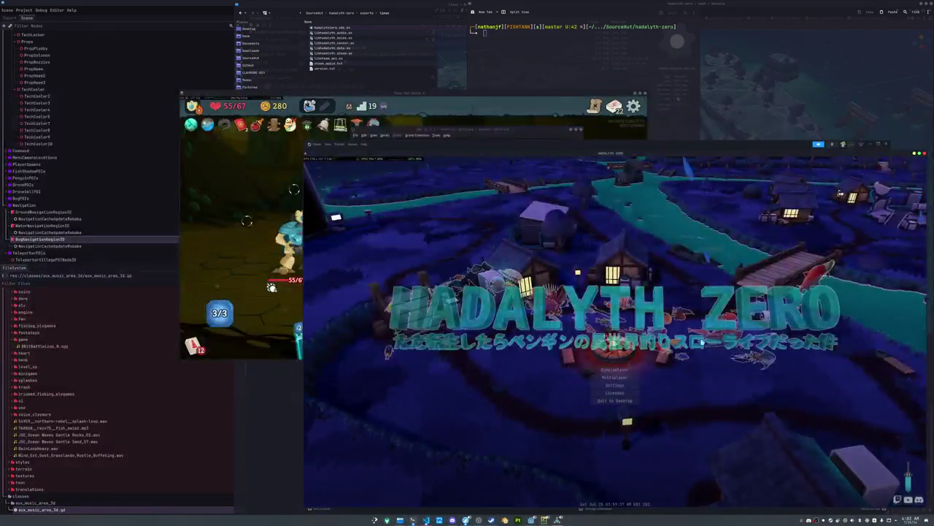
left_click(624, 378)
left_click(617, 422)
left_click(635, 354)
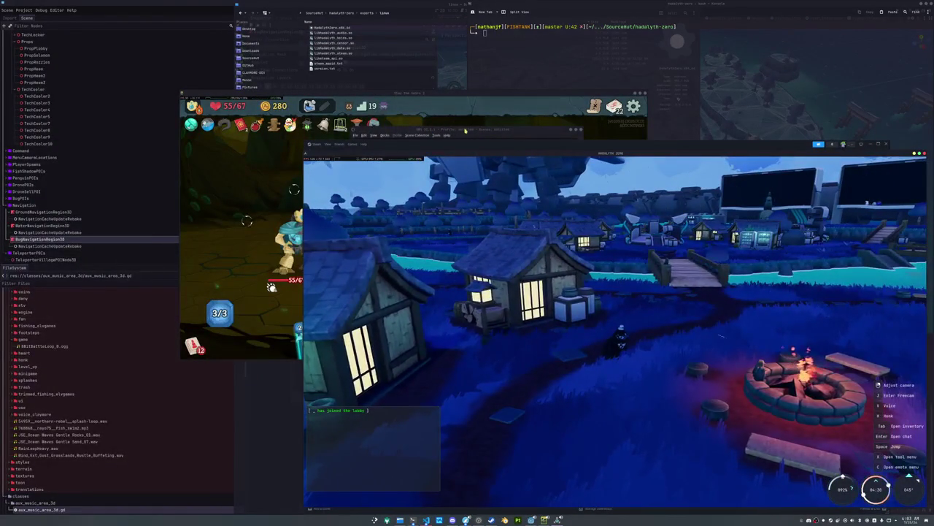
Step: Bring the Slay the Spire 2 fight back to the front and play a card
left_click(571, 156)
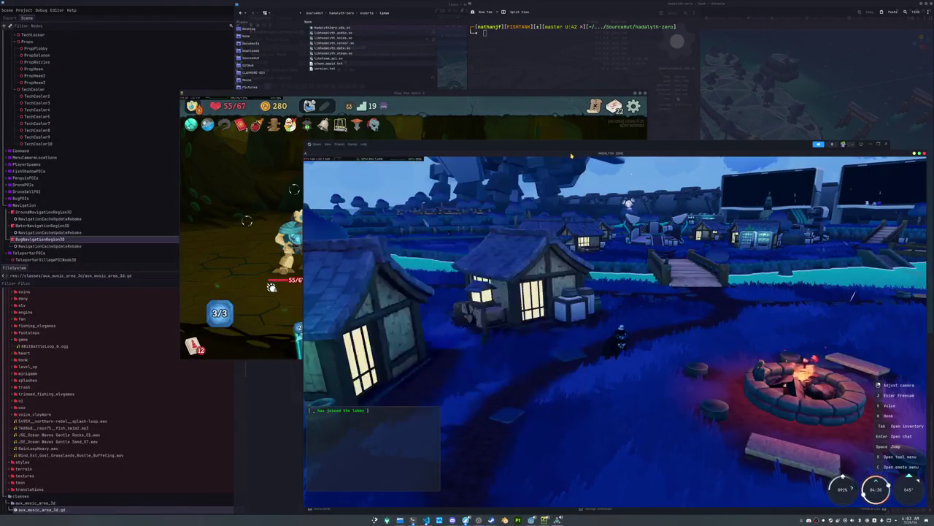
left_click(530, 107)
left_click(494, 306)
left_click(467, 248)
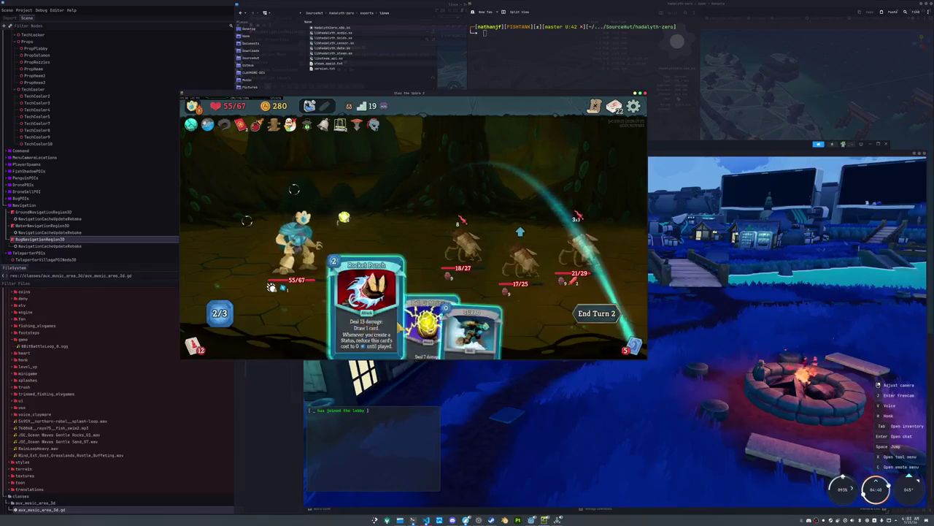
Step: Play Ball Lightning, Rocket Punch, Adaptive Strike and Defend cards over two turns, then attack the Exoskeleton
left_click_drag(427, 330, 413, 212)
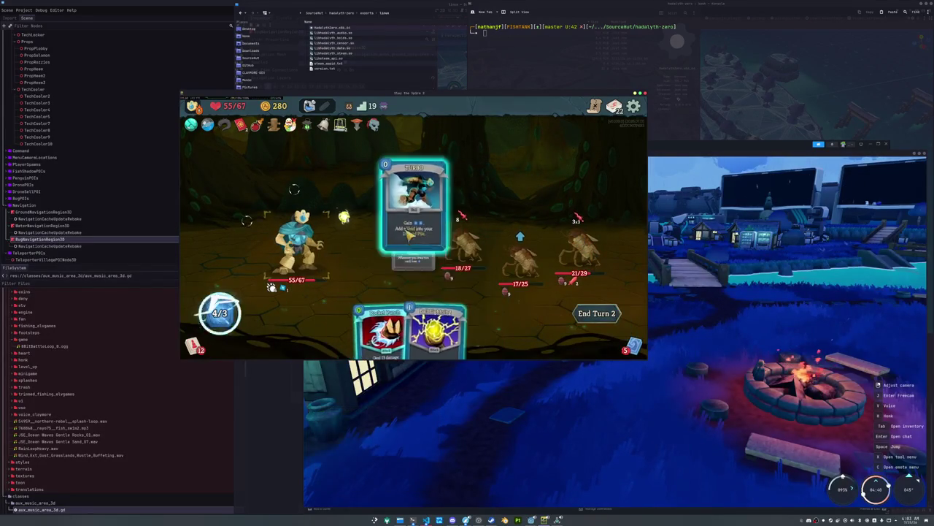
left_click(515, 263)
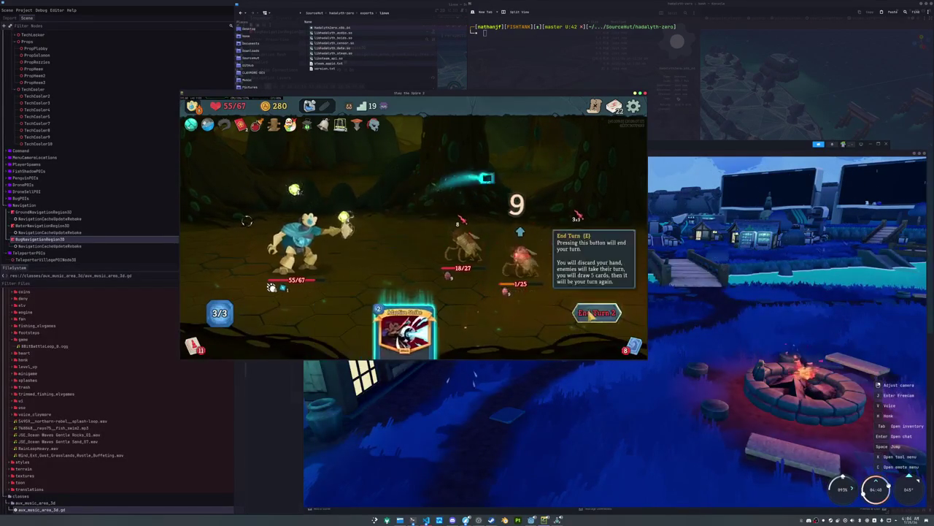
left_click_drag(438, 321, 514, 255)
key("e")
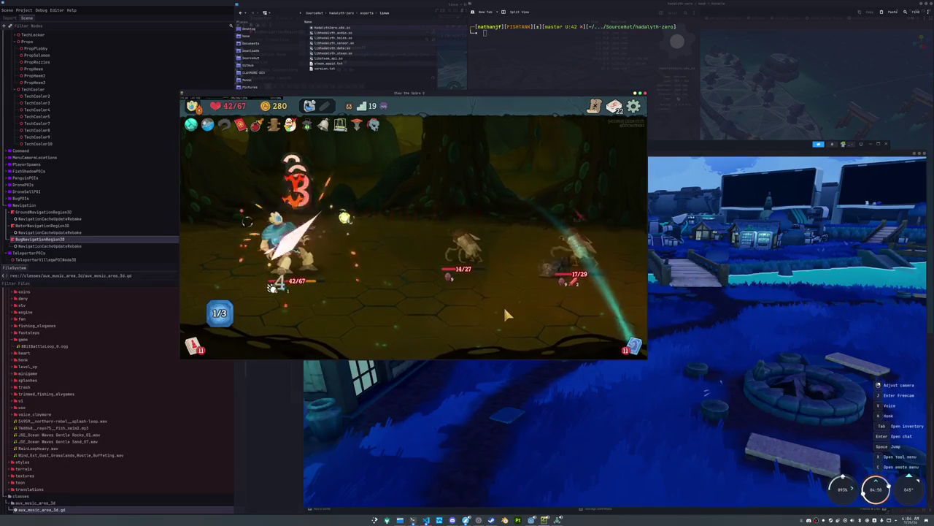
left_click_drag(347, 332, 409, 219)
left_click_drag(504, 336, 460, 219)
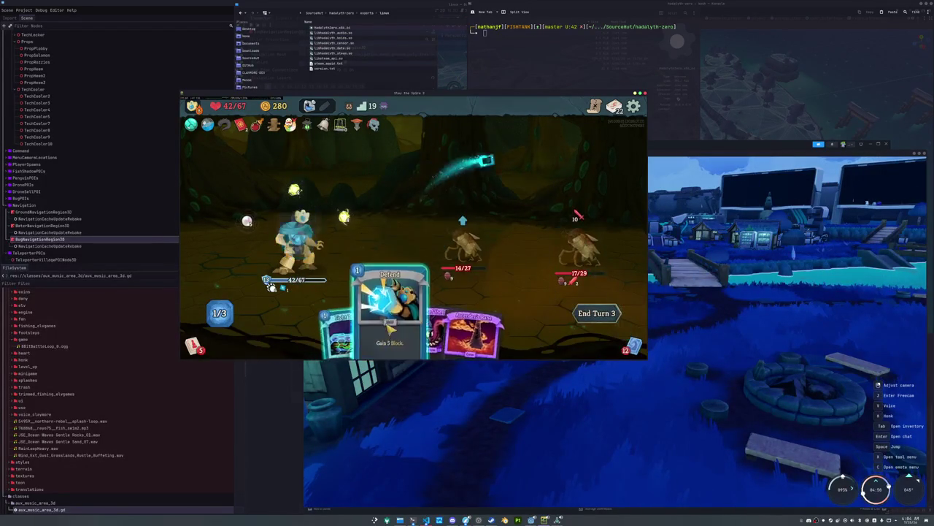
key("e")
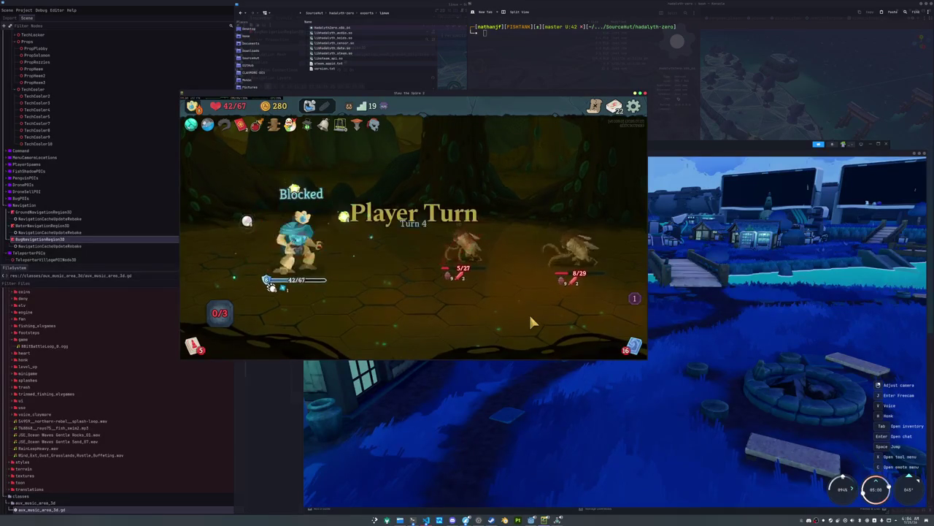
left_click_drag(412, 329, 445, 219)
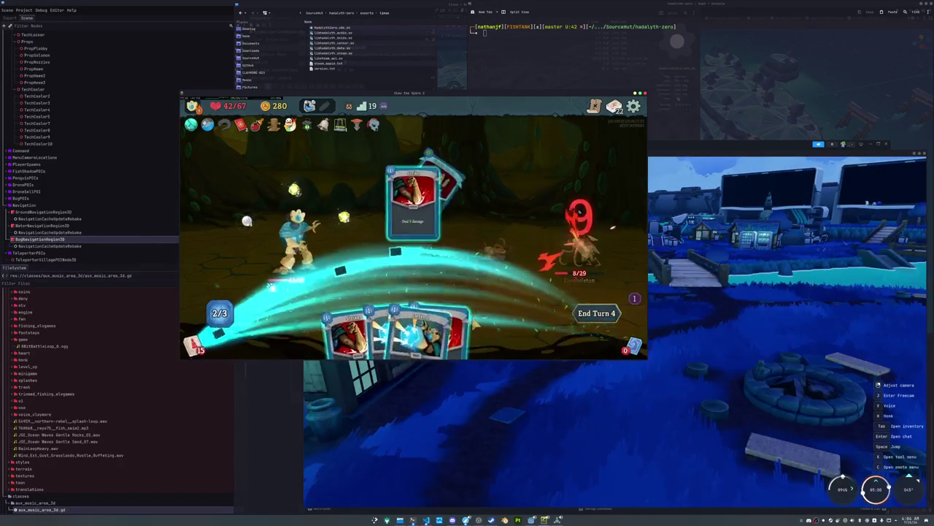
Step: Collect the gold and loot rewards and take the Refract card
left_click(380, 215)
left_click(417, 198)
left_click(417, 199)
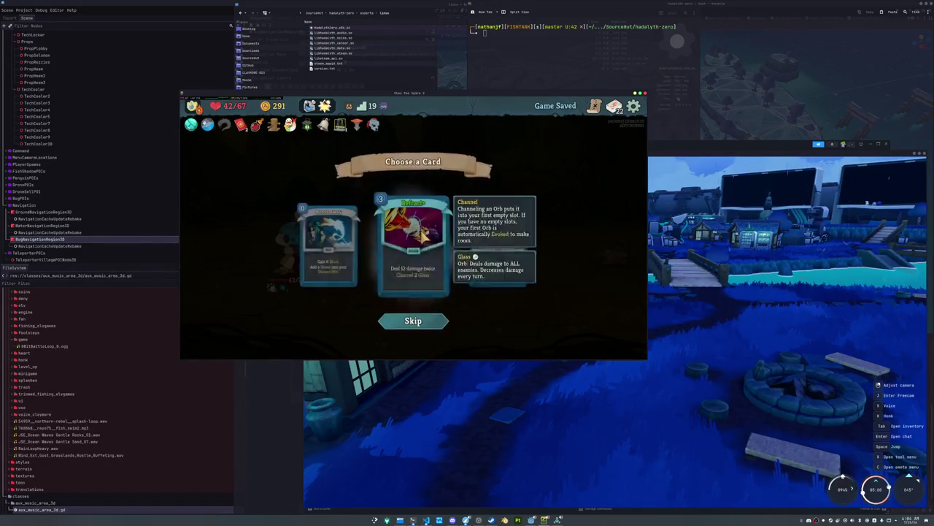
left_click(428, 259)
left_click(599, 295)
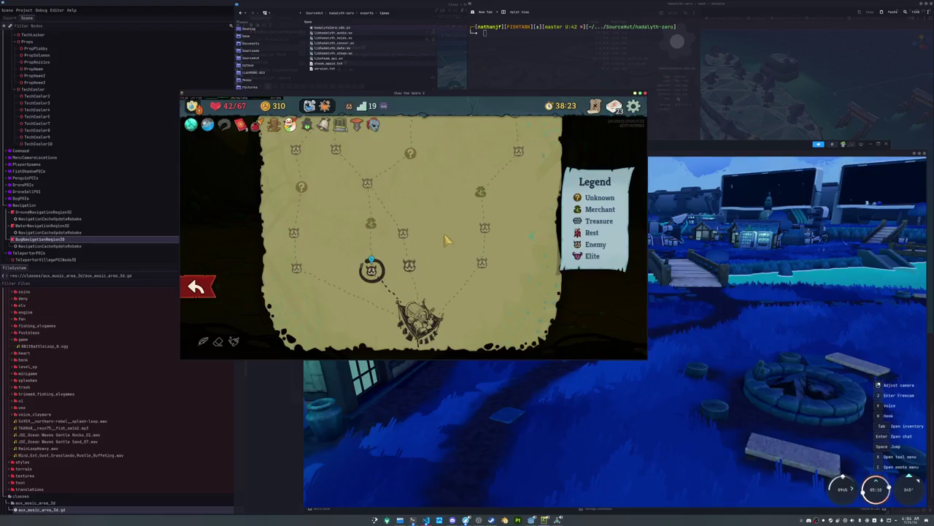
Step: At the merchant, buy the relic priced 182 and the Hailstorm card, then leave
left_click(371, 226)
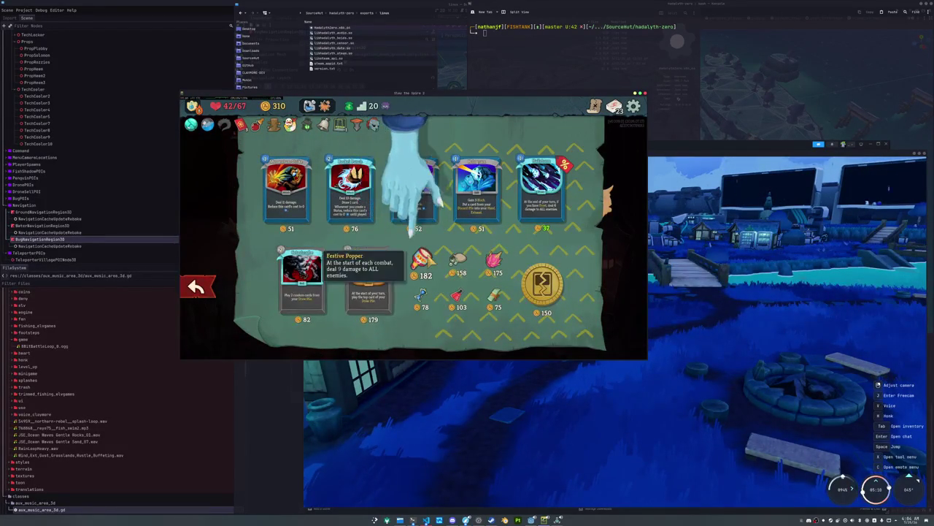
left_click(422, 259)
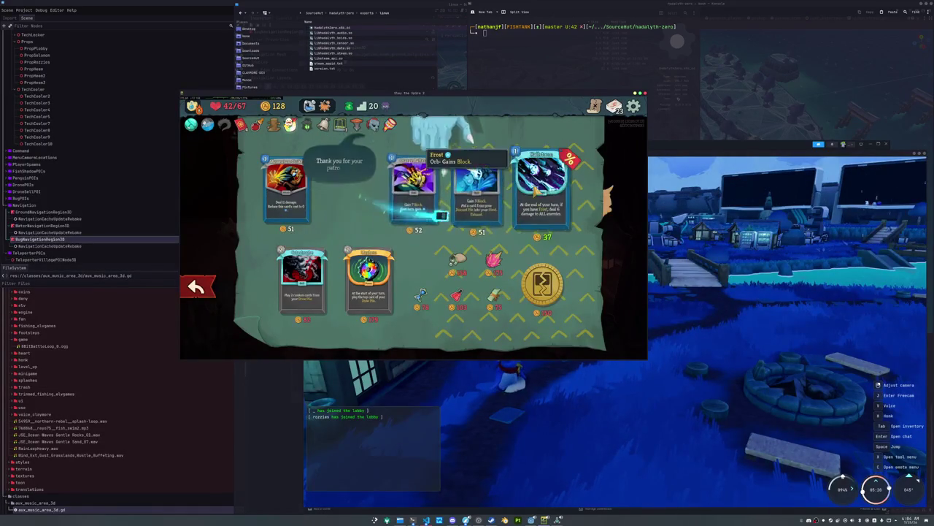
left_click(555, 186)
left_click(197, 287)
left_click(602, 292)
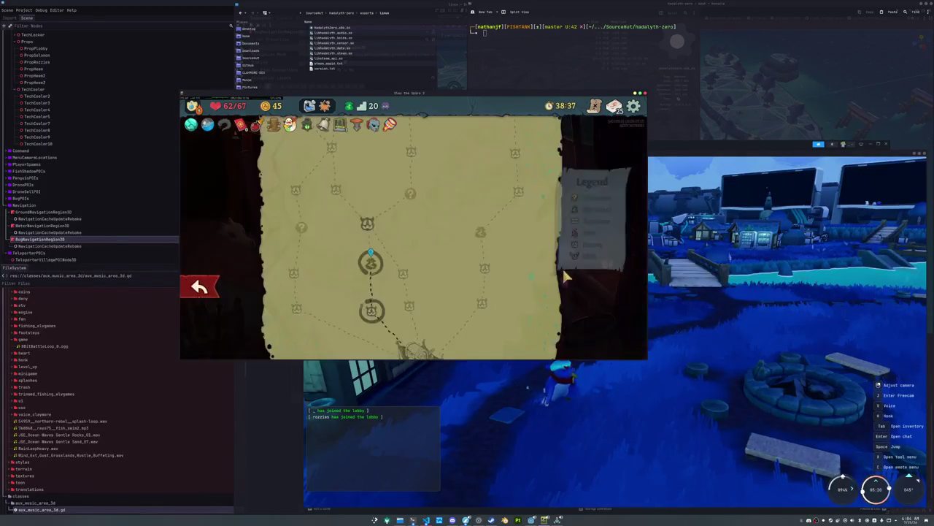
Step: Enter the next battle, play a block card and Zap, and end the turn
left_click(370, 245)
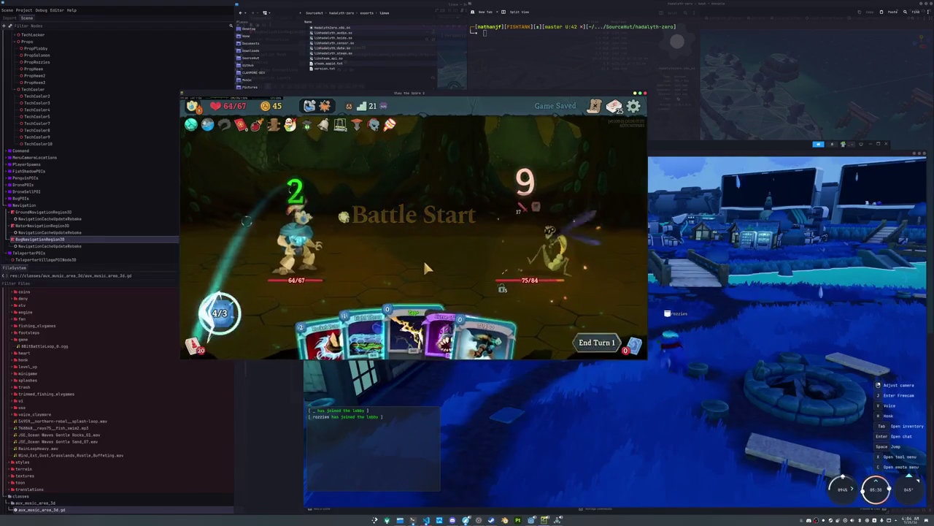
left_click_drag(416, 333, 405, 219)
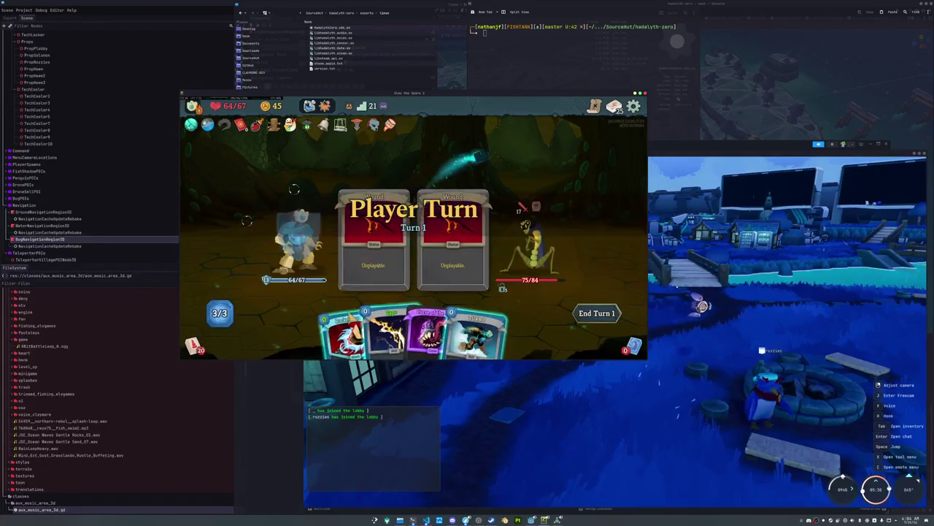
left_click_drag(342, 332, 375, 281)
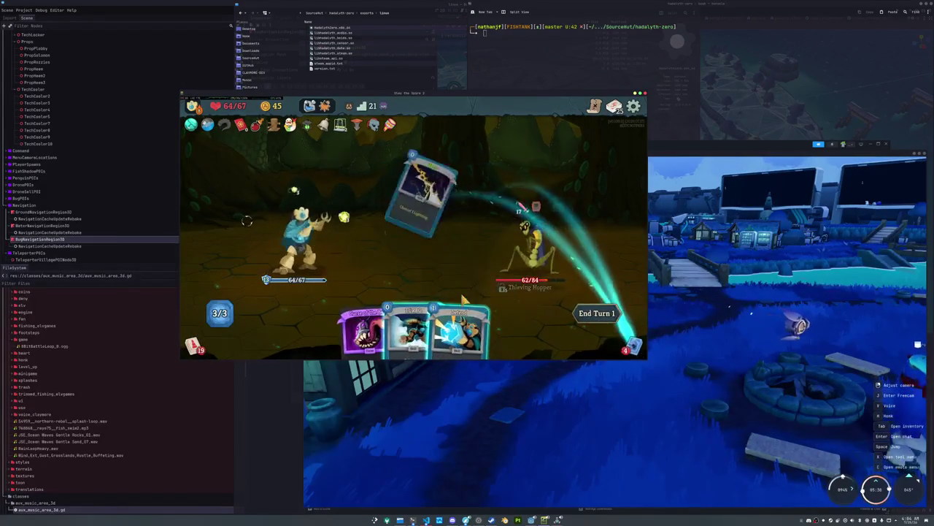
left_click(582, 313)
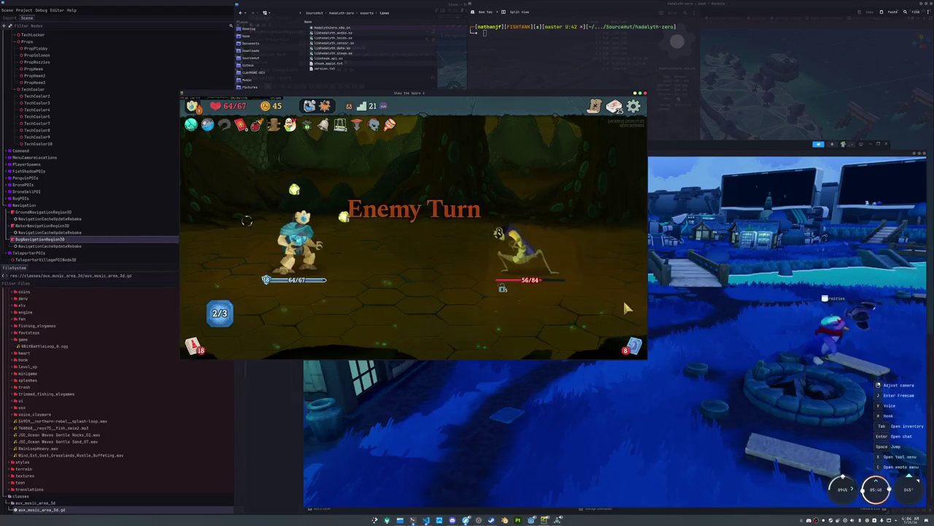
left_click(661, 307)
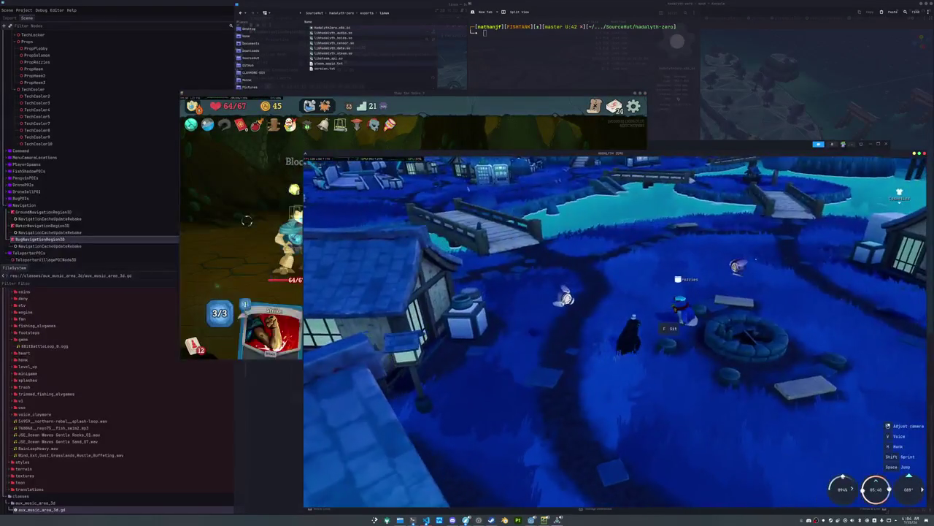
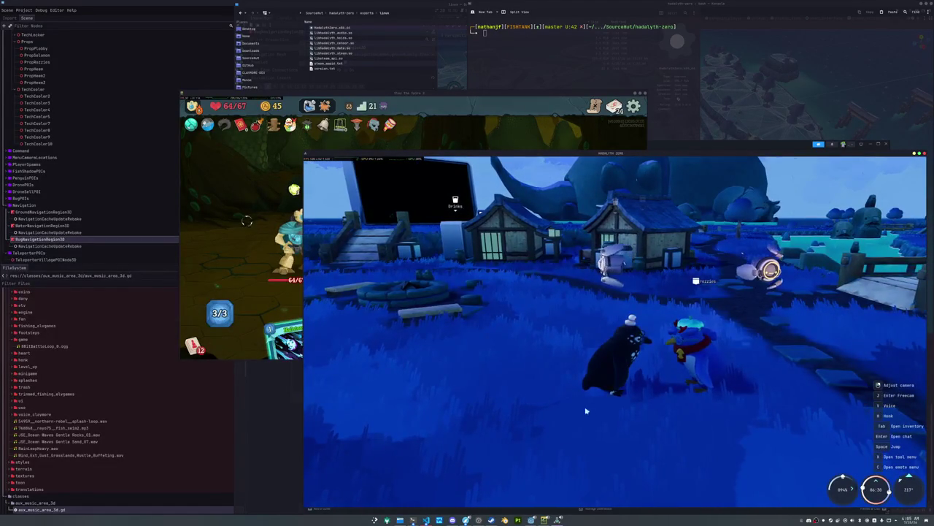
Step: Play Hailstorm and an attack card on the enemy, then end the turn
left_click(276, 305)
left_click(274, 296)
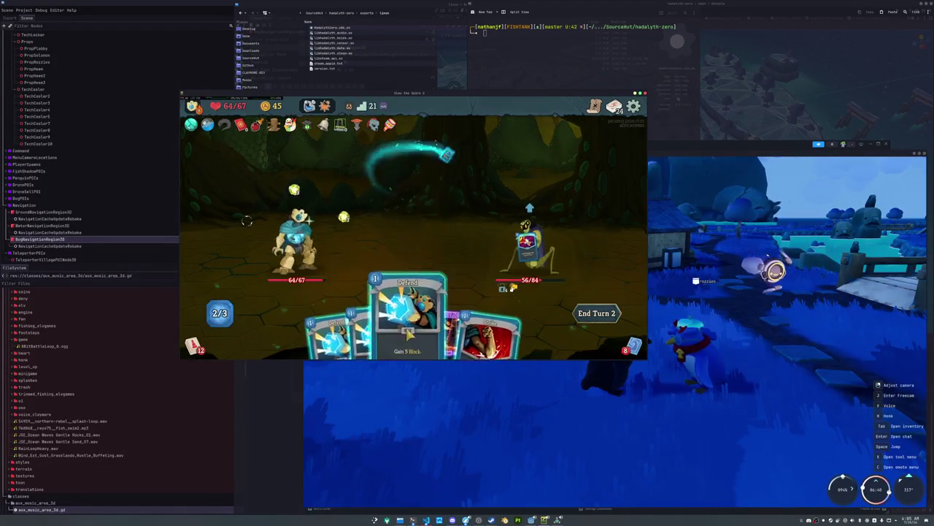
left_click(438, 321)
left_click(529, 248)
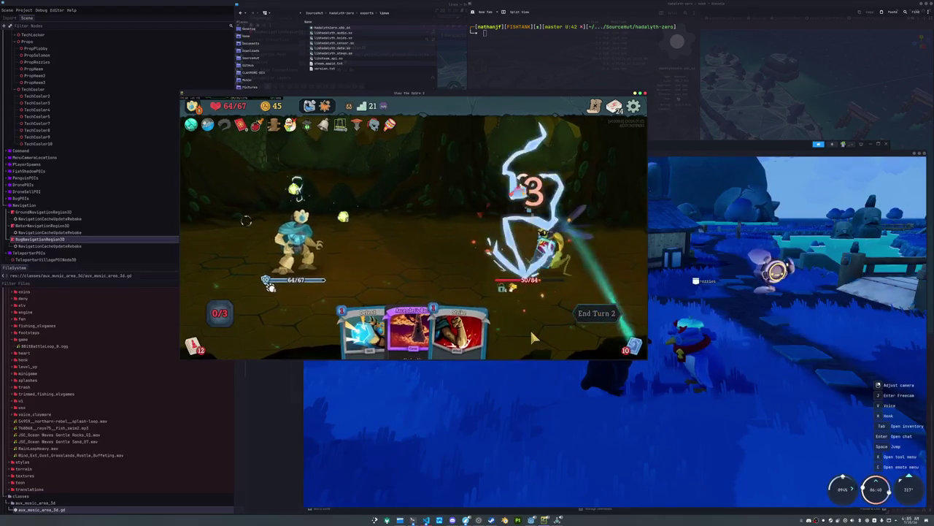
key("e")
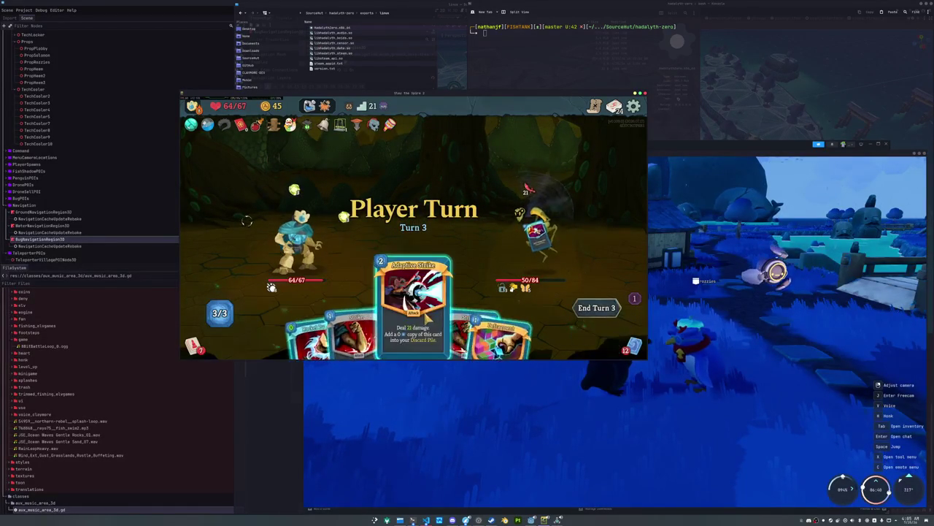
Step: Play Defragment, Rocket Punch and Adaptive Strike, drink Heart of Iron, and end the turn
left_click_drag(522, 333, 472, 282)
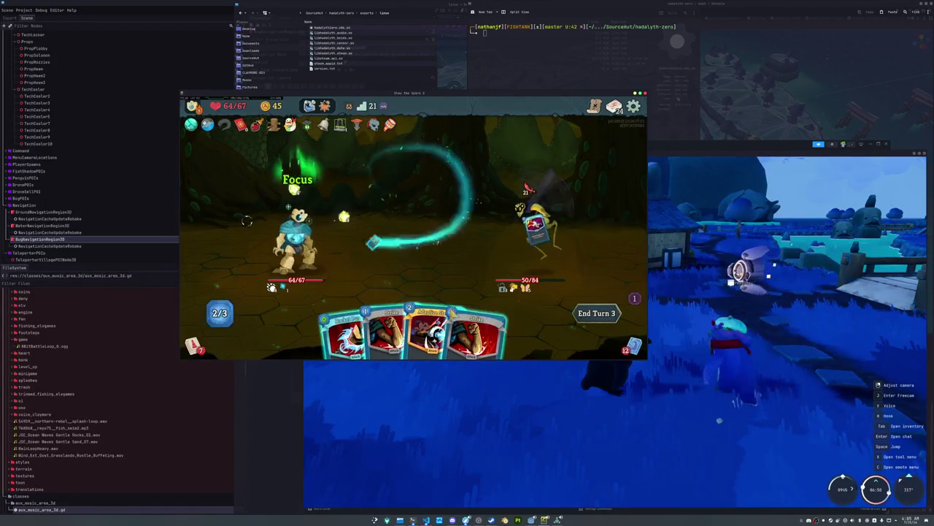
left_click_drag(351, 321, 533, 234)
mouse_move(427, 329)
left_mouse_down()
mouse_move(500, 229)
mouse_move(533, 234)
left_mouse_up()
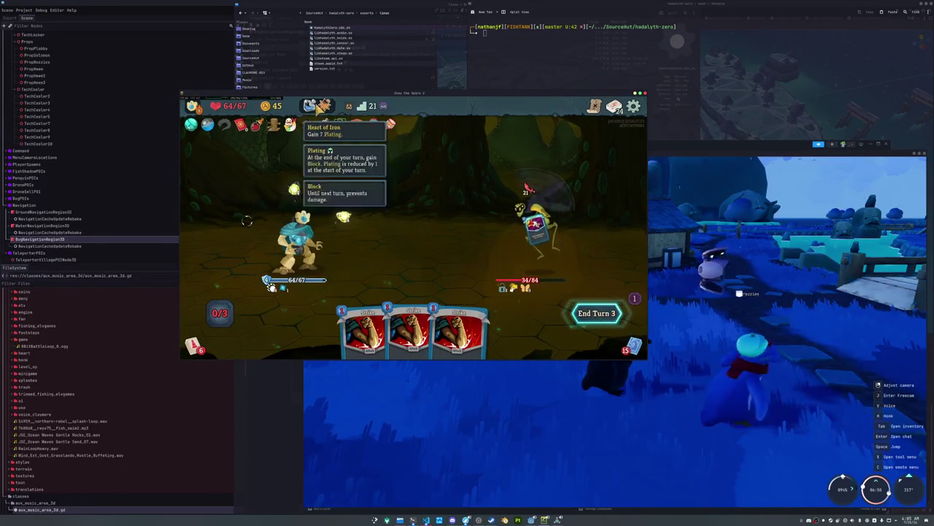
left_click(320, 121)
left_click(309, 142)
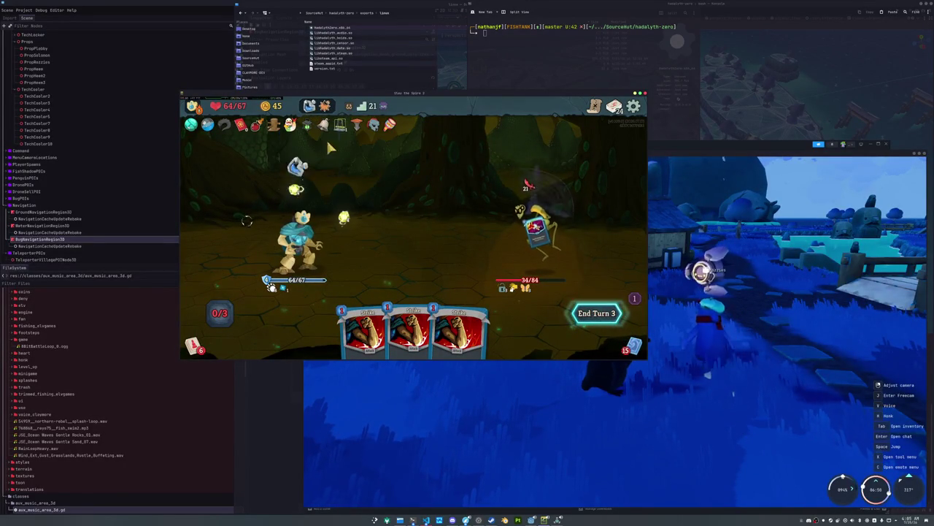
left_click(586, 310)
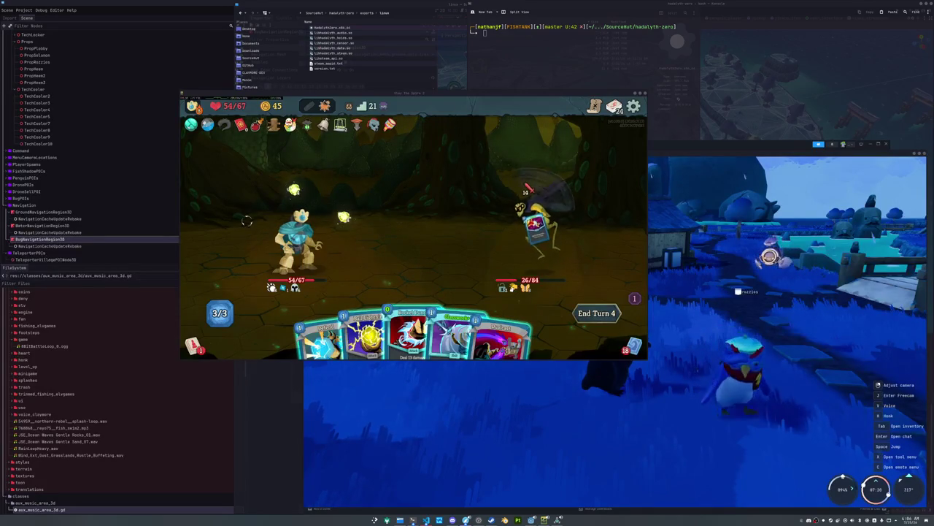
Step: Finish off the enemy with Rocket Punch, a purple 1-cost card and Hailstorm
left_click_drag(455, 327, 449, 252)
left_click_drag(431, 328, 438, 219)
left_click_drag(469, 307, 438, 219)
left_click_drag(447, 321, 541, 223)
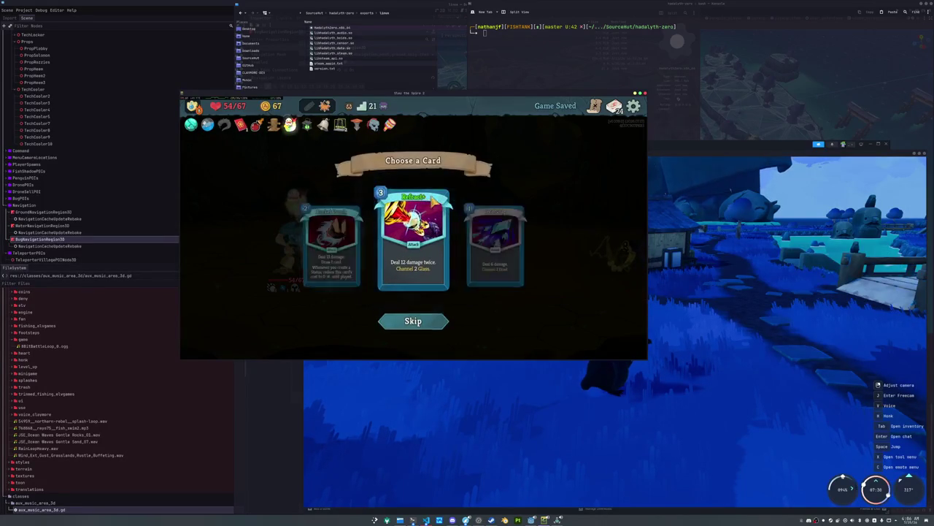
Step: Collect the gold reward, proceed to the map, and switch back to Hadalyth Zero
left_click(515, 263)
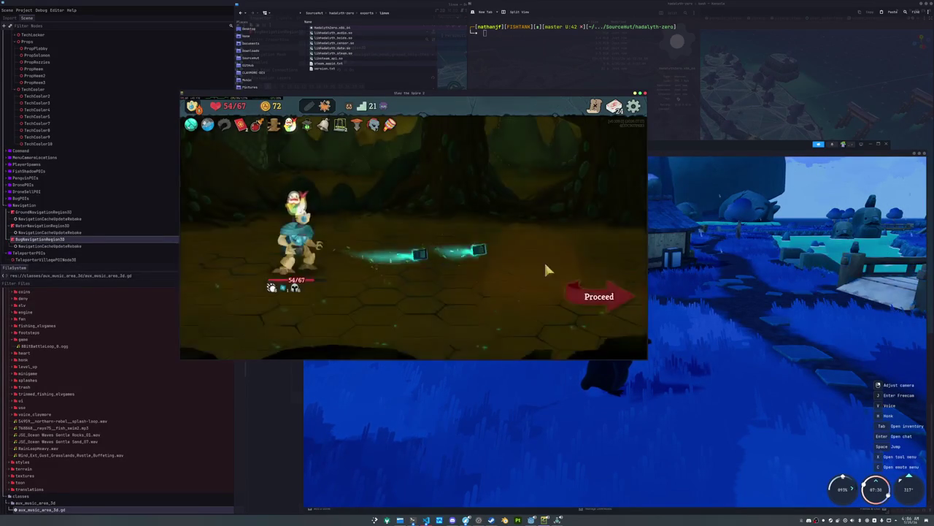
left_click(599, 295)
left_click(670, 268)
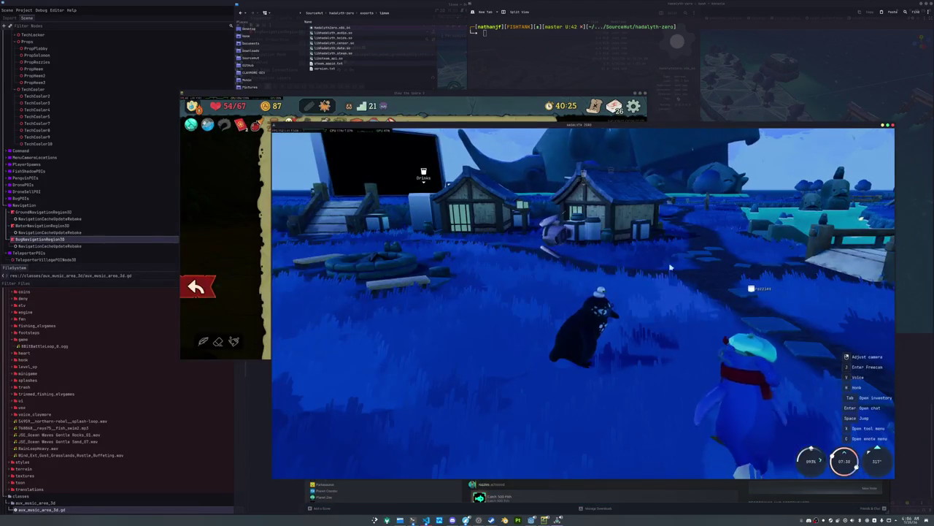
Step: Walk the penguin past the bridge to the riverbank, cast the line and hook the biting fish
key("w")
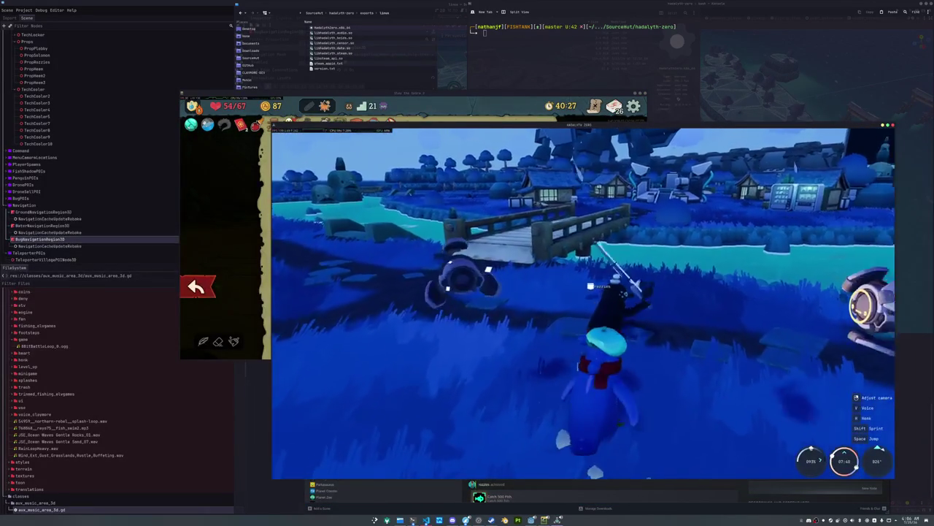
key("a")
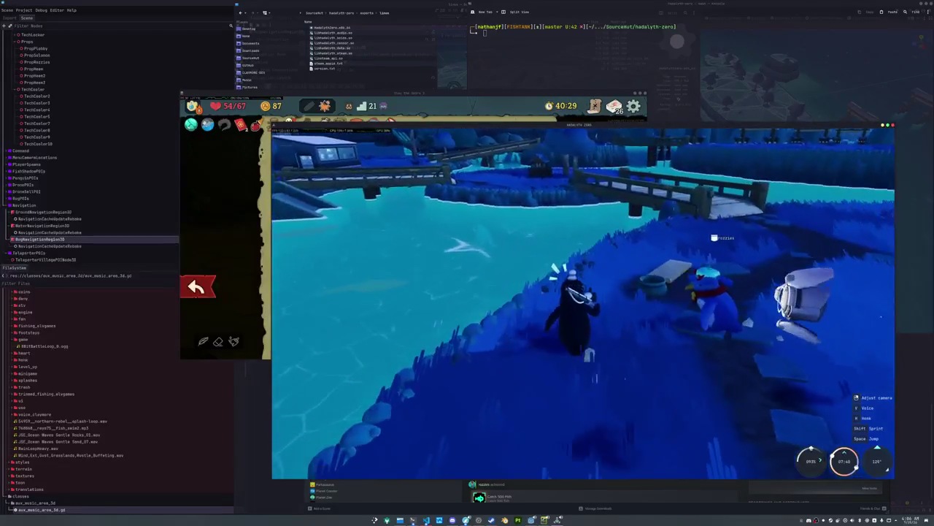
key("d")
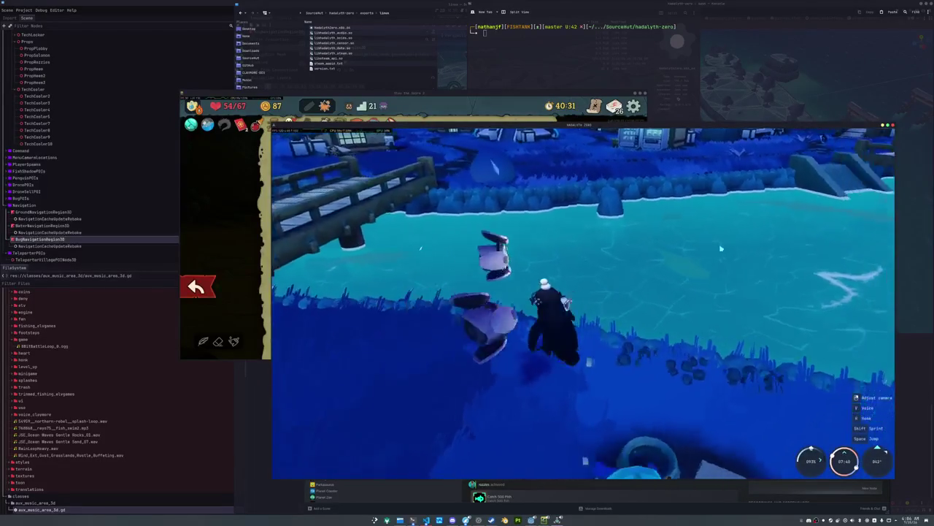
key("d")
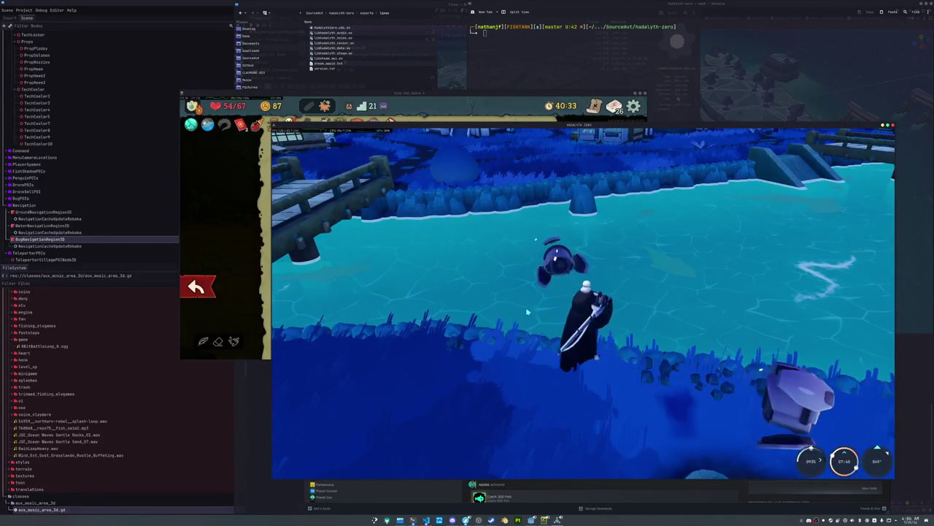
left_click(527, 312)
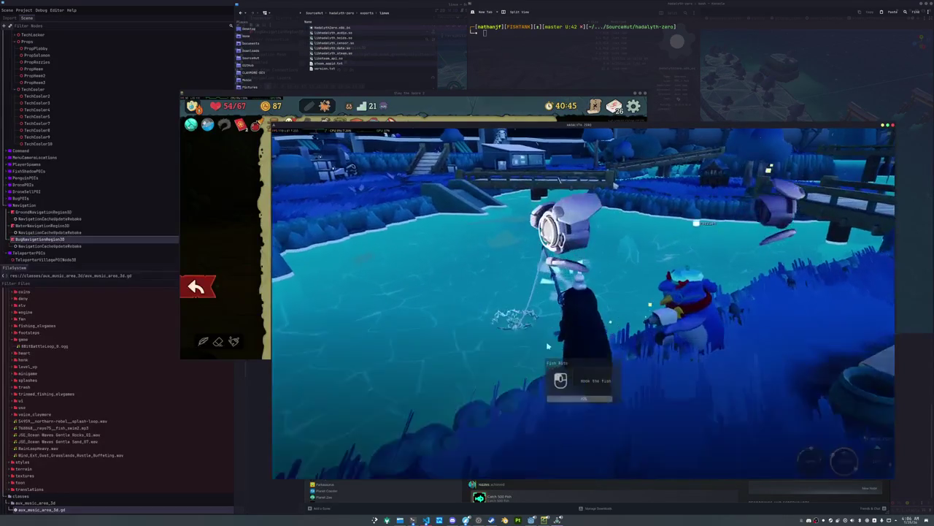
left_click(550, 332)
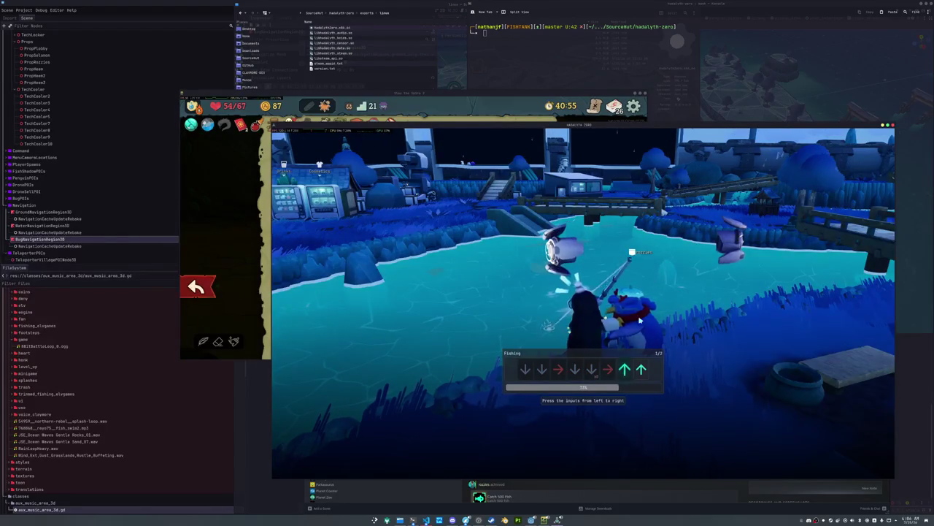
Step: Enter the Down, Right, Up sequence to land the Common Alligator Gar and dismiss the catch
key("Down")
key("Down")
key("Right")
key("Down")
key("Down")
key("Right")
key("Up")
key("Up")
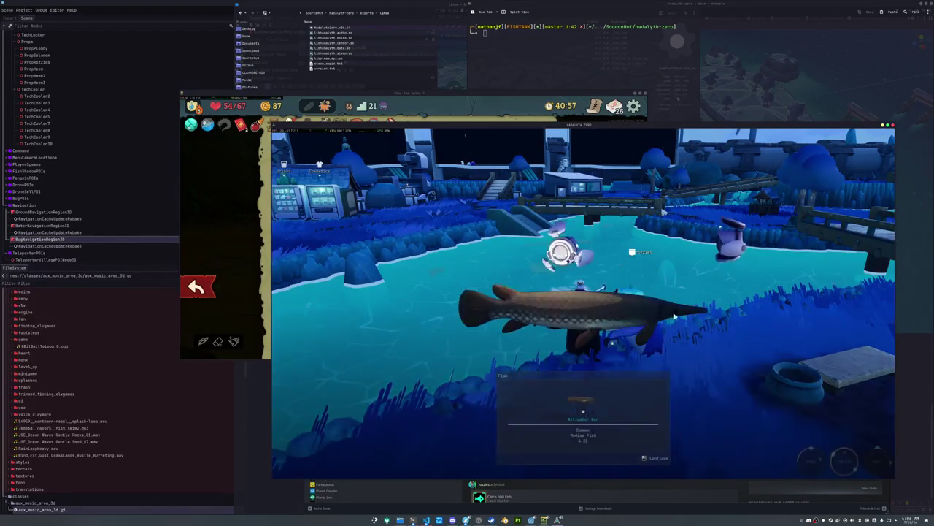
key("space")
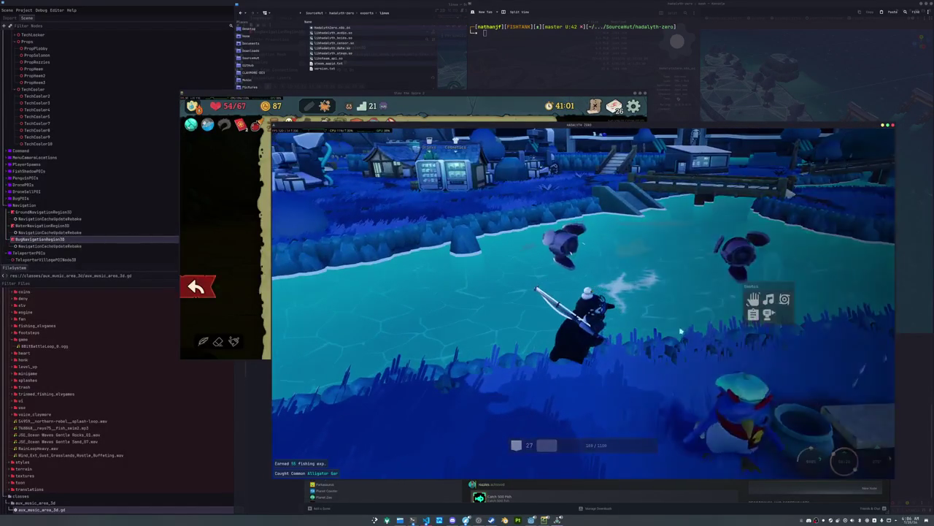
Step: Walk along the water's edge toward the bridge
key("d")
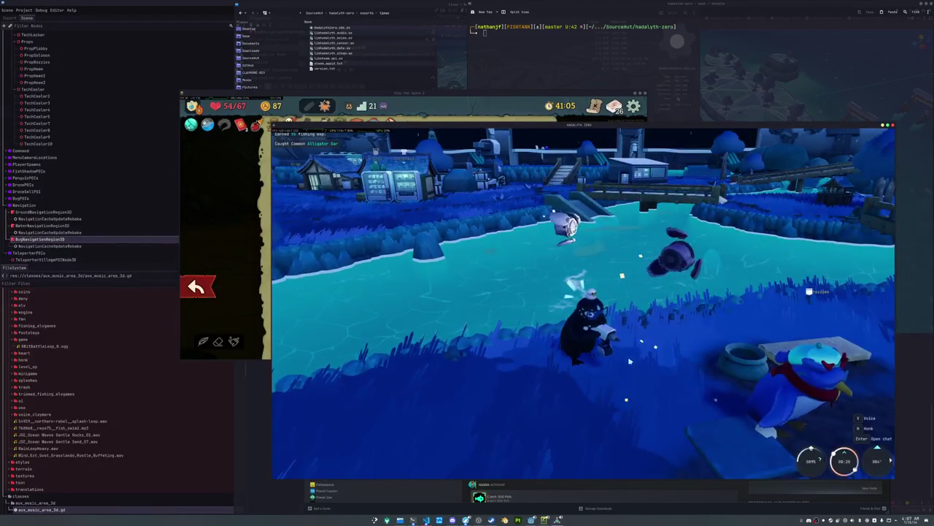
key("d")
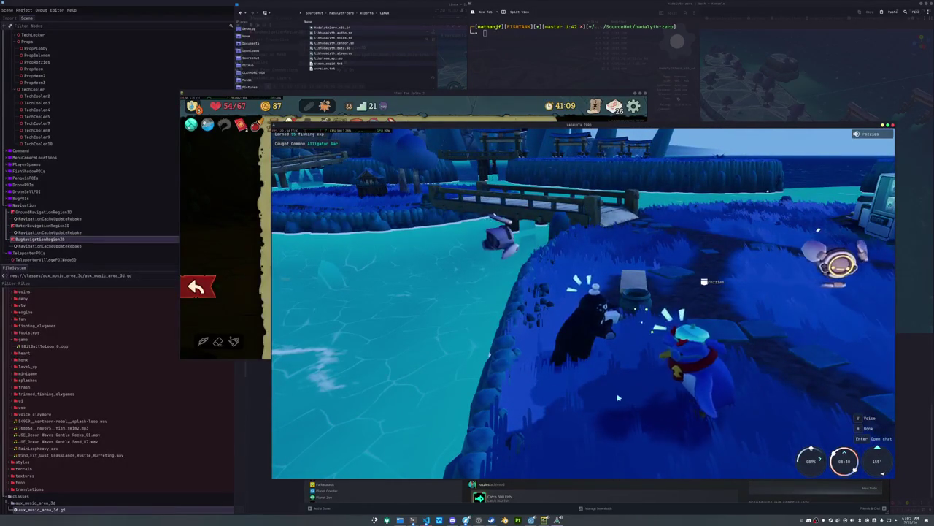
key("d")
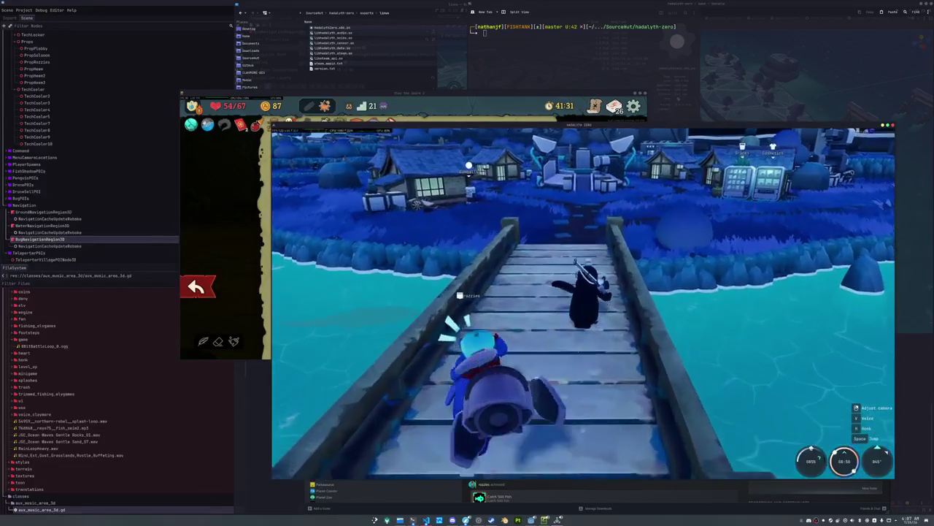
Step: Walk to the vending machines and buy a Seal Milk
key("w")
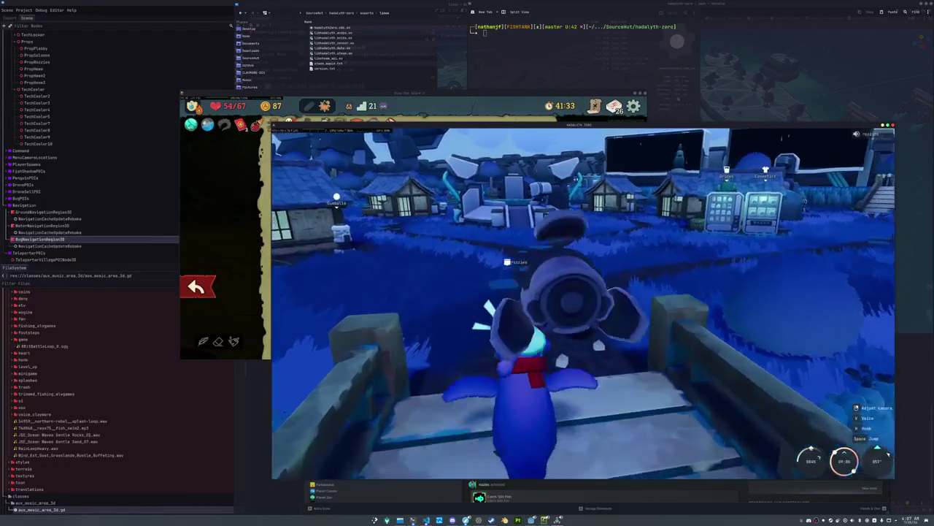
key("w")
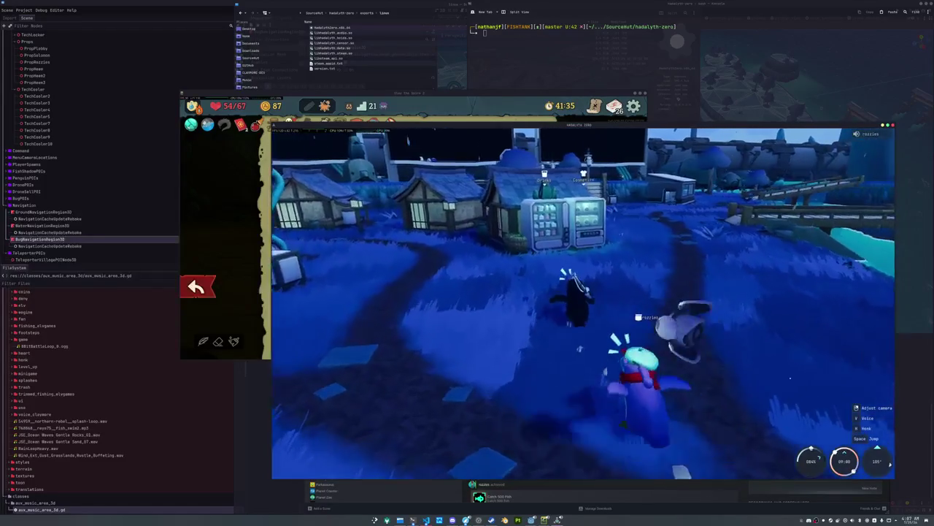
key("w")
key("e")
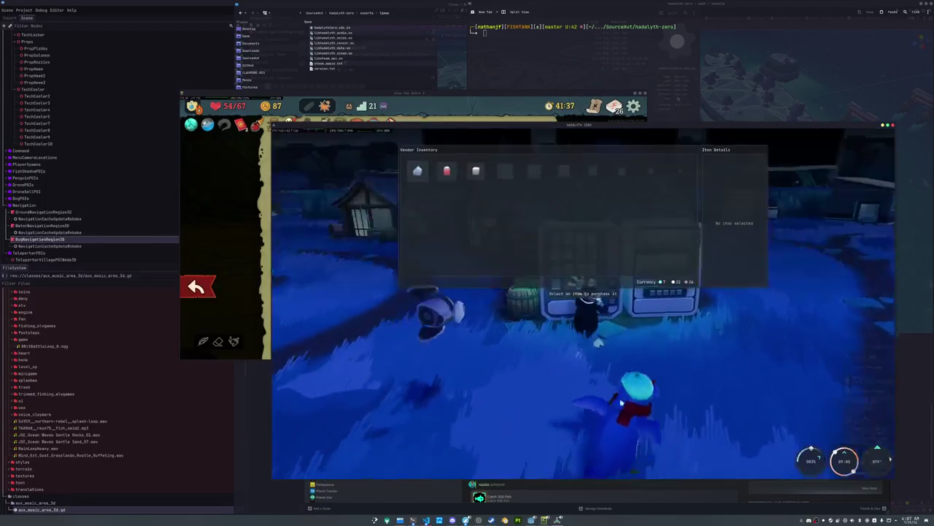
mouse_move(483, 174)
left_click(418, 172)
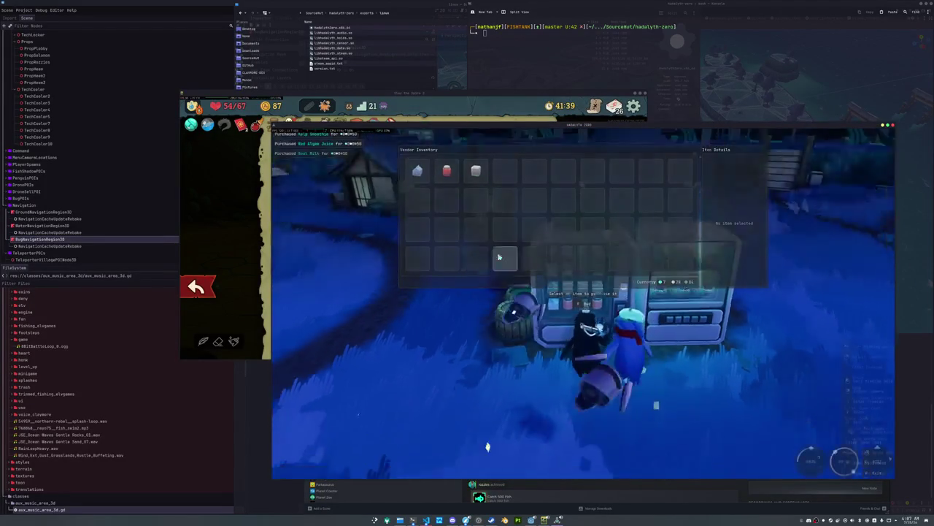
key("Escape")
Step: Walk across the bridge into the General Store up to the cooler shelves
key("w")
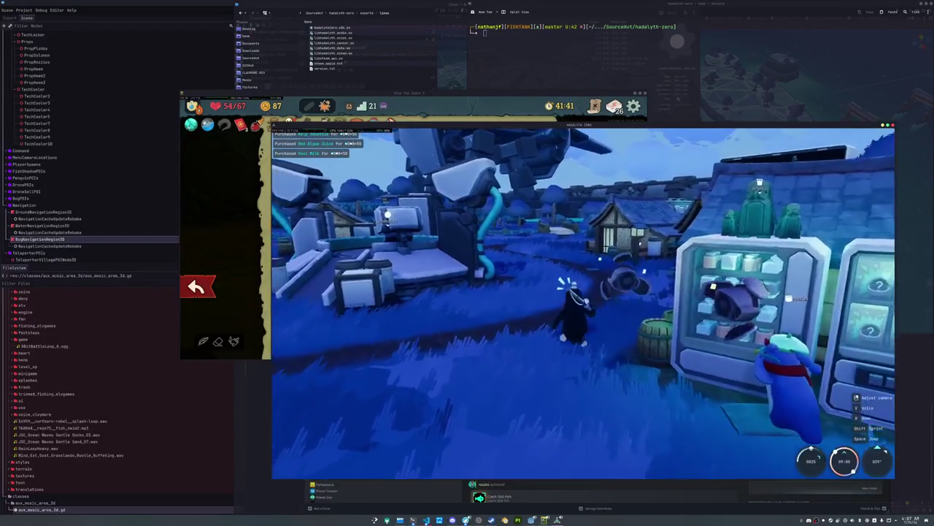
key("w")
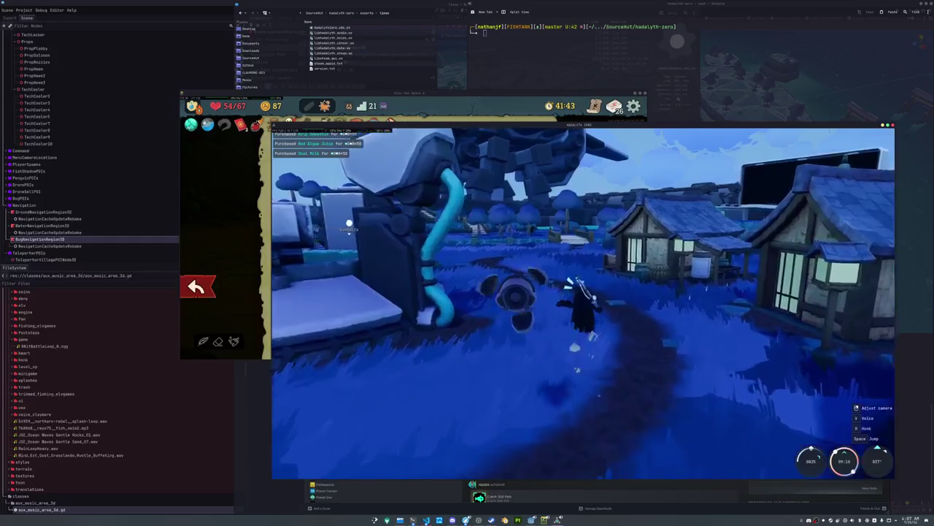
key("w")
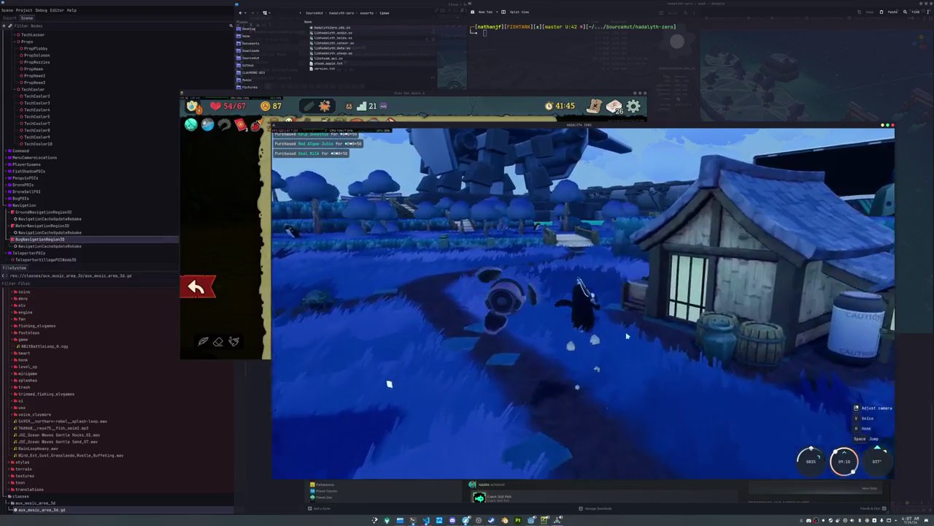
key("w")
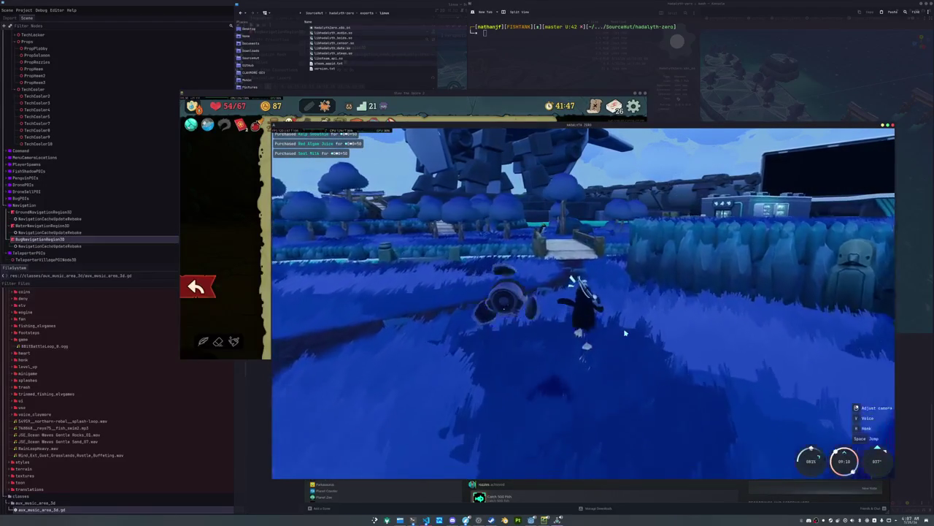
key("w")
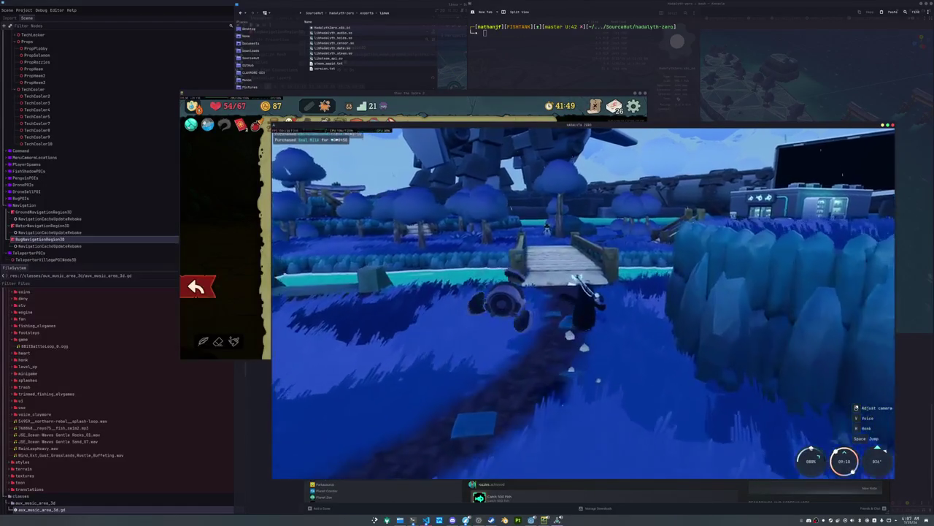
key("w")
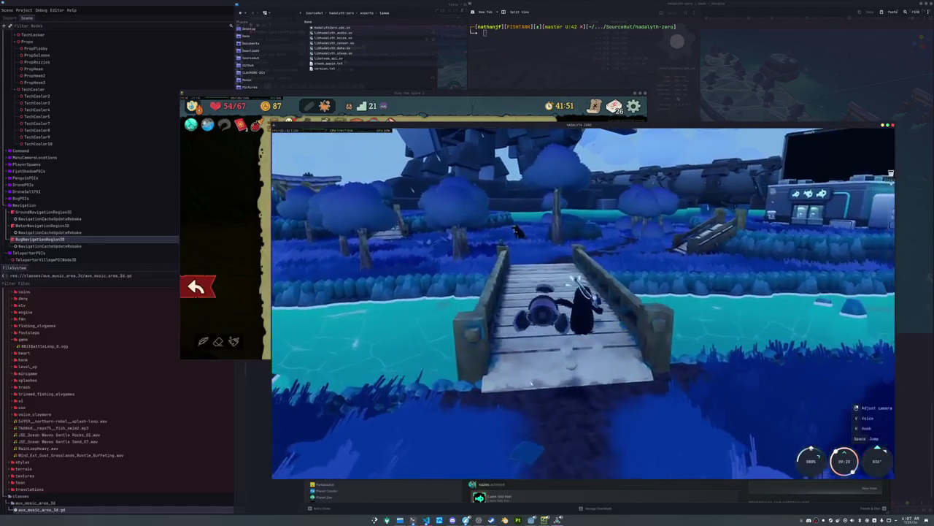
key("w")
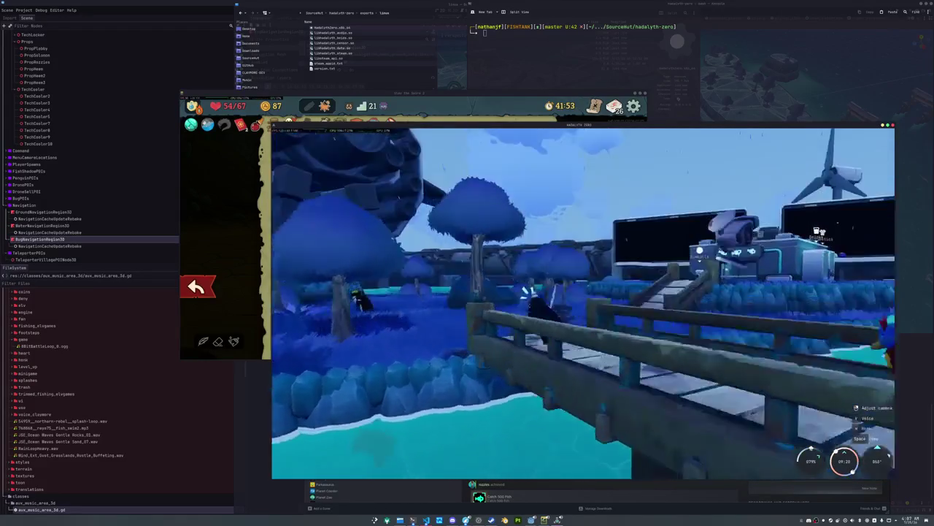
key("w")
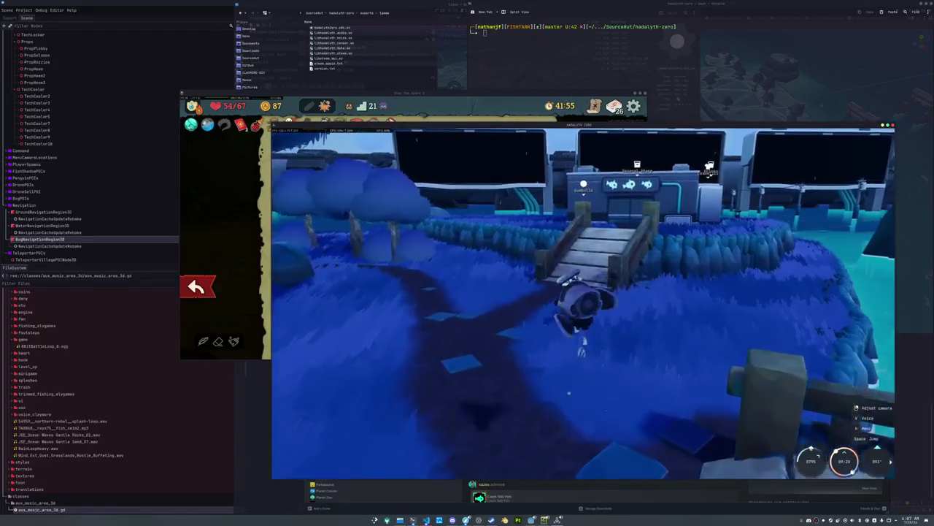
key("w")
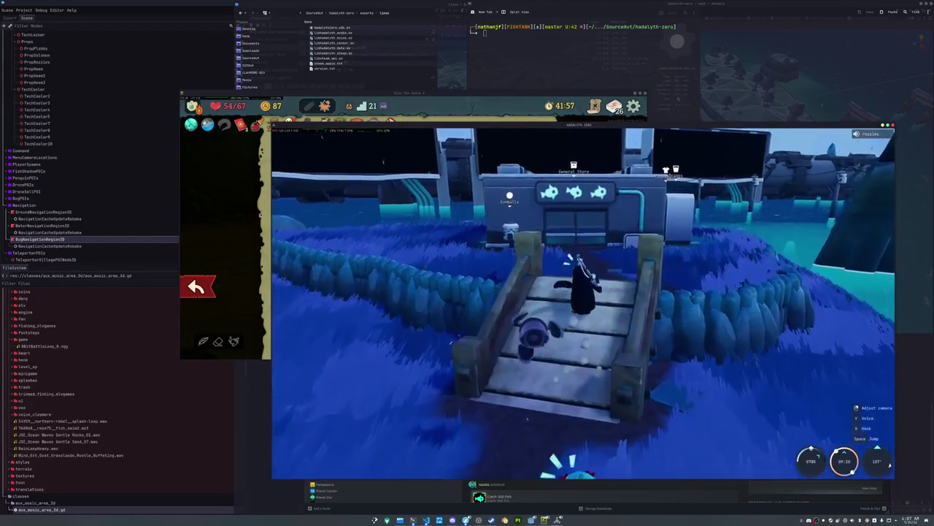
key("w")
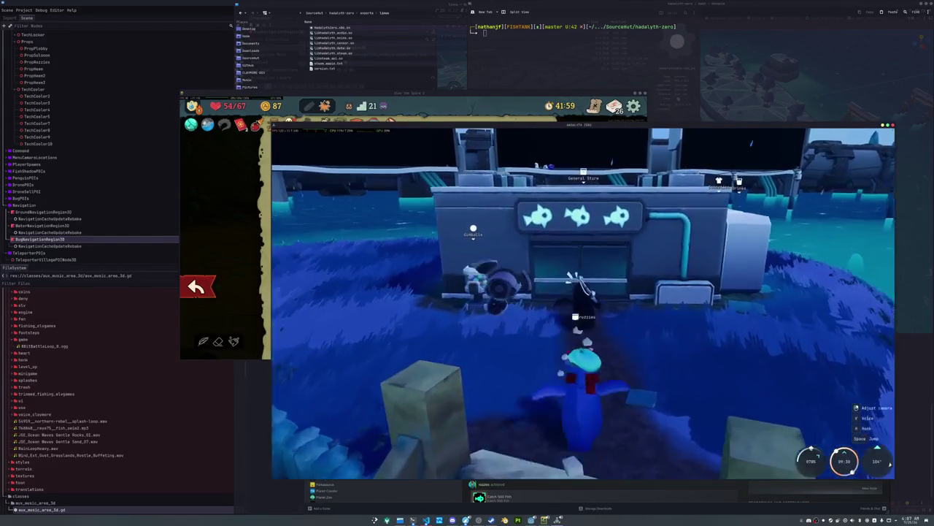
key("w")
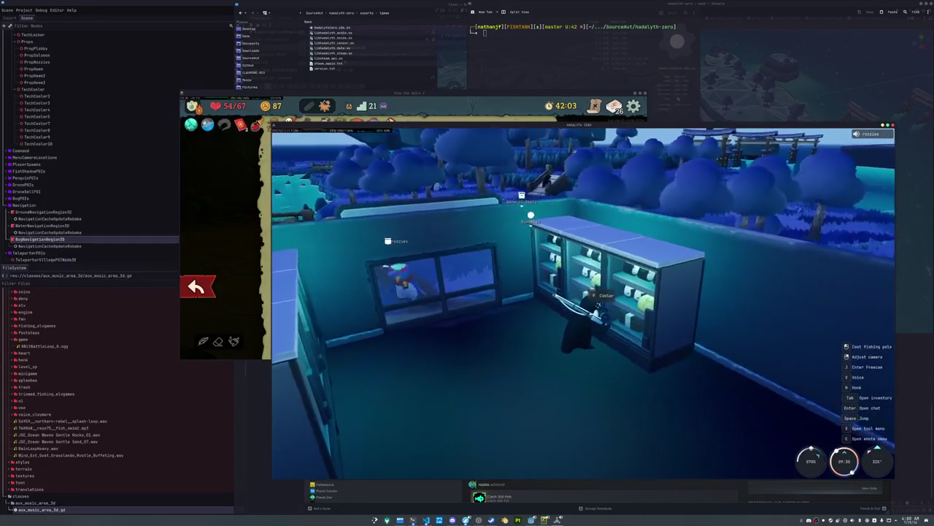
Step: Buy a Rice Ball, Bento Box and Melon Bread from the cooler
key("f")
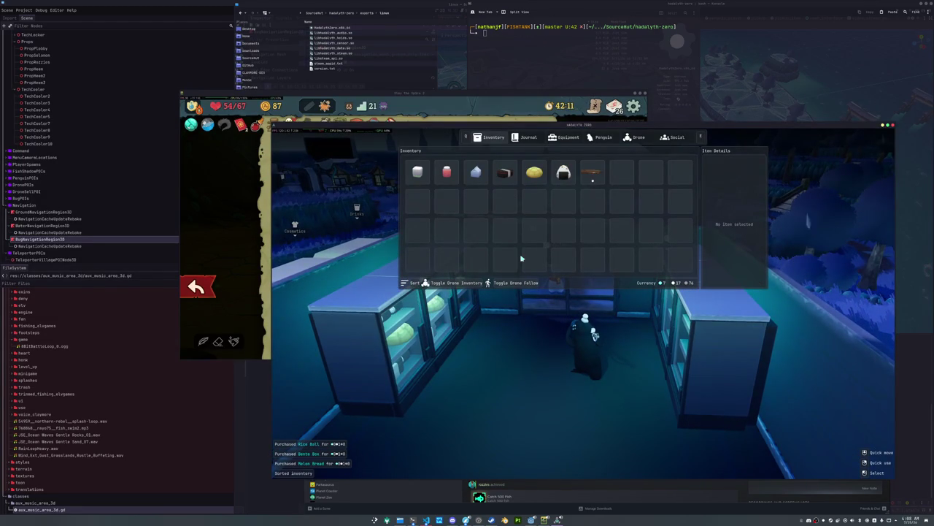
key("Tab")
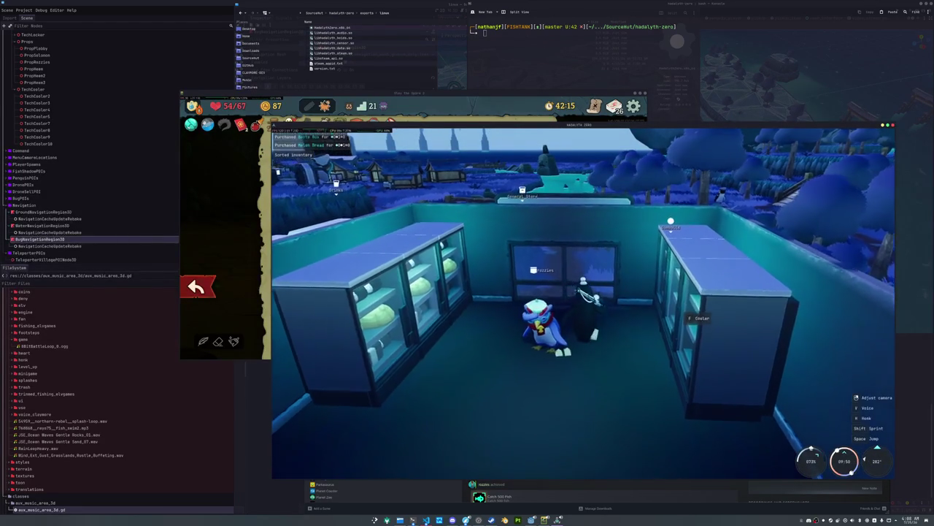
key("s")
Step: Have the penguin display the Melon Bread from the inventory
key("Tab")
right_click(534, 175)
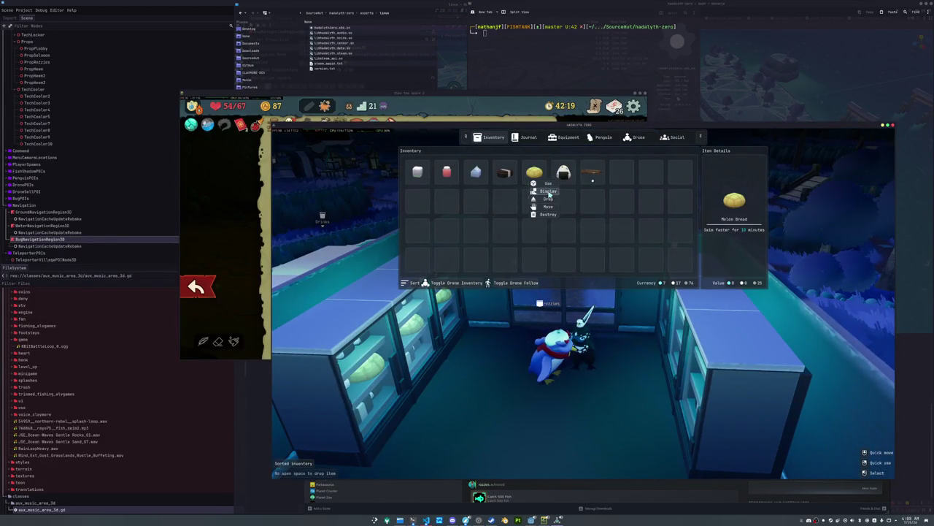
left_click(548, 192)
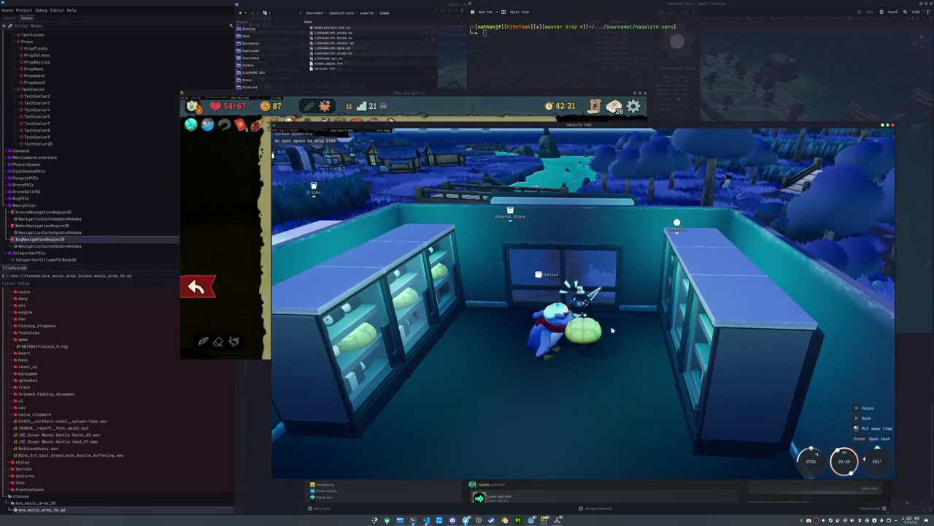
Step: Put the bread away and walk out of the store toward the river
key("s")
key("d")
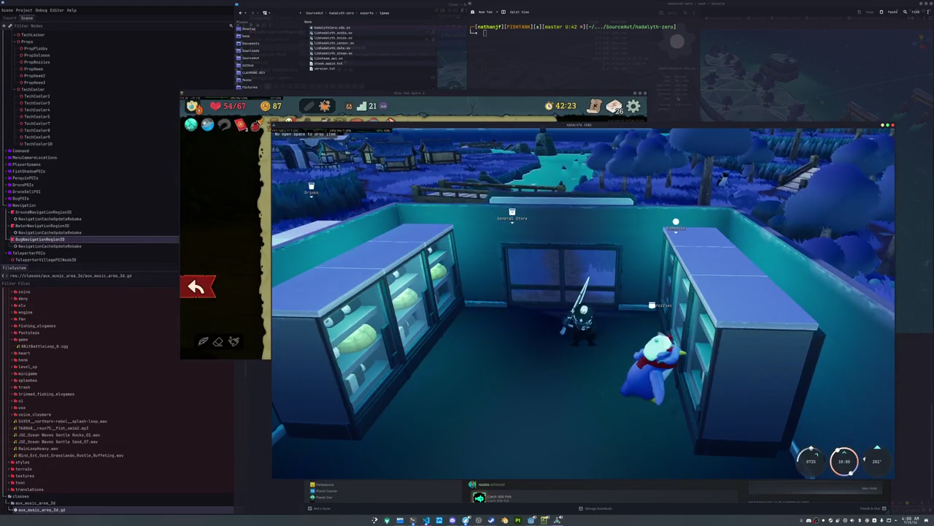
key("s")
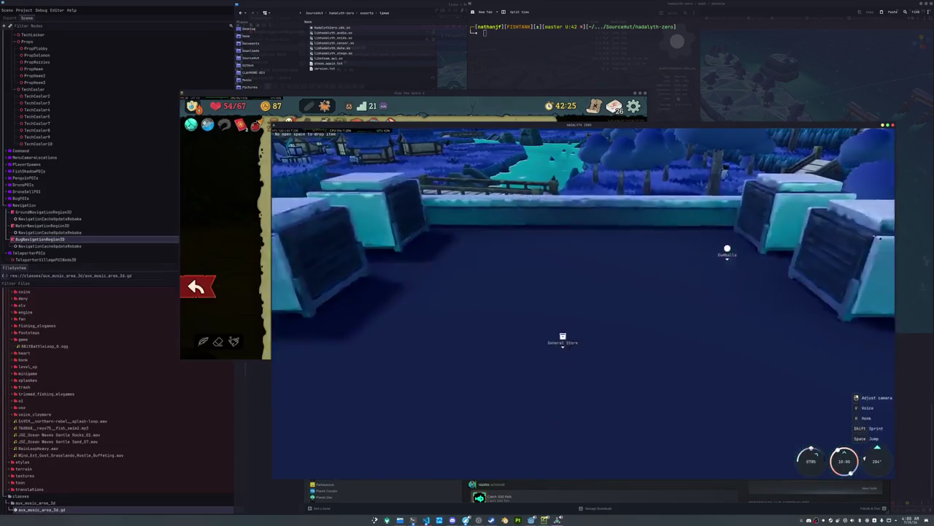
key("a")
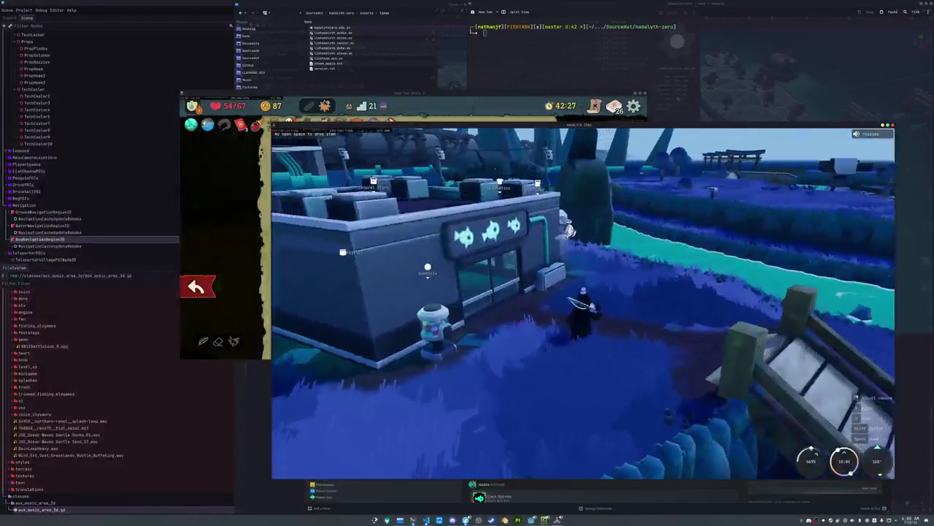
key("Tab")
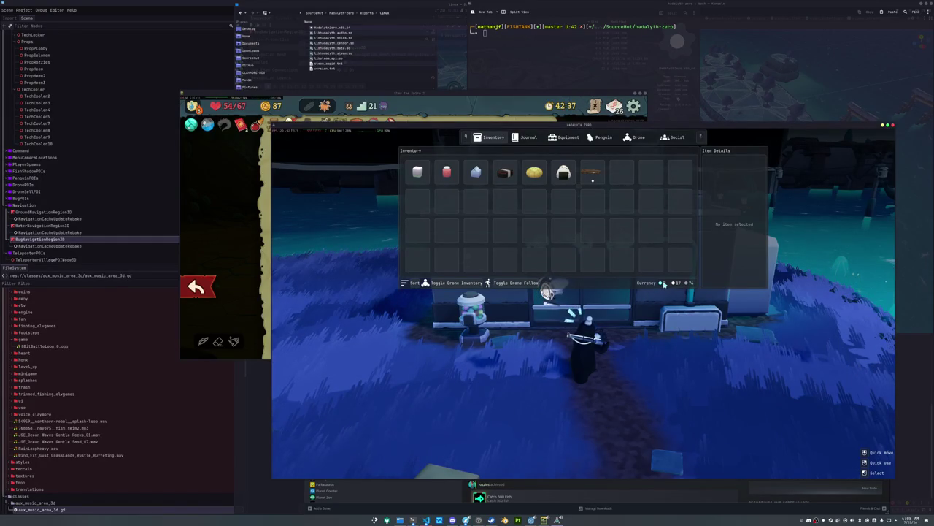
key("Escape")
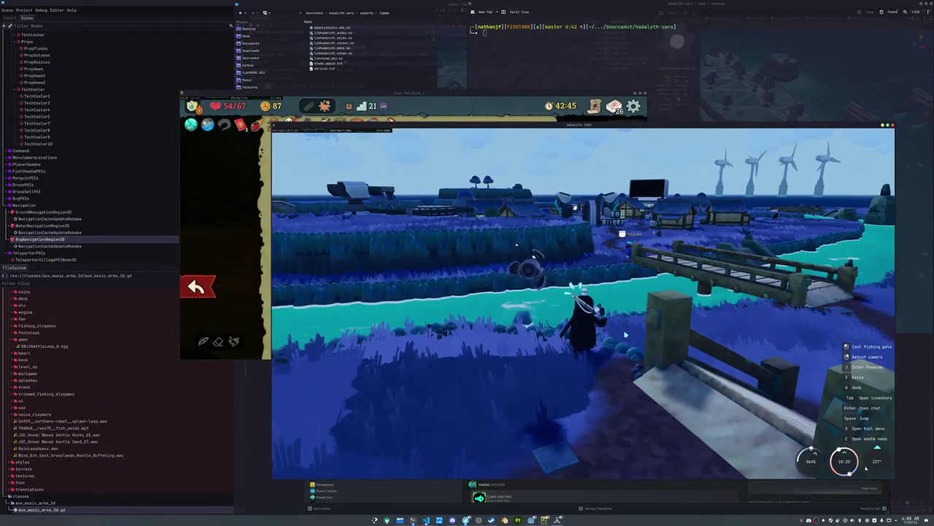
Step: Move the Seal Milk into the drone inventory, then face the village and open chat
key("Tab")
left_click(476, 172, "shift")
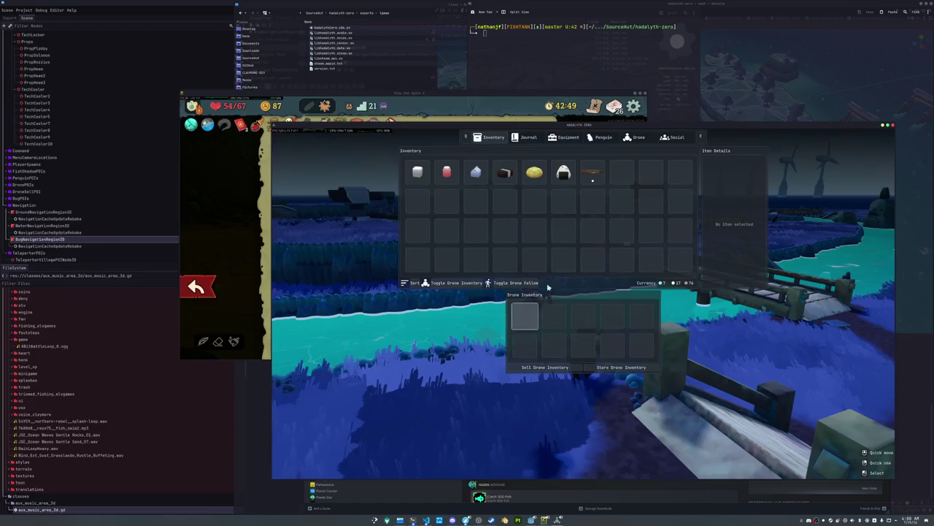
key("Tab")
key("a")
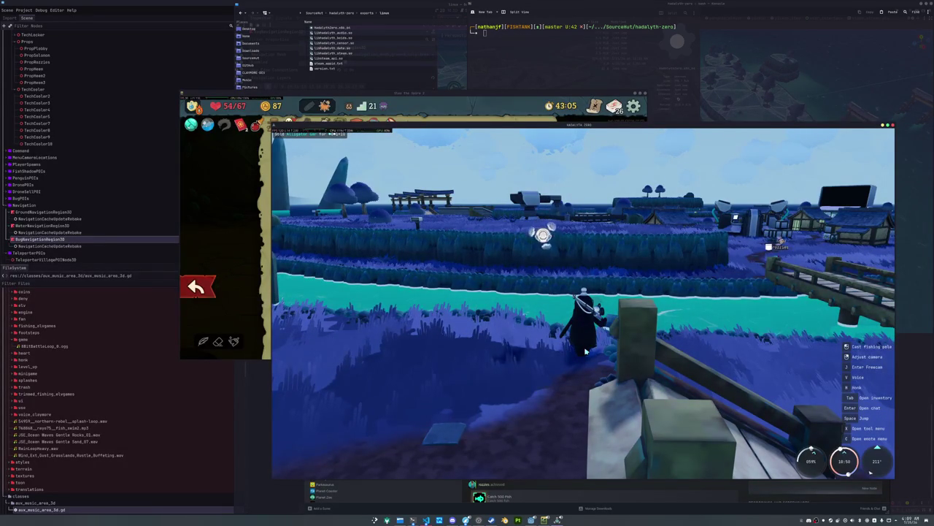
key("Return")
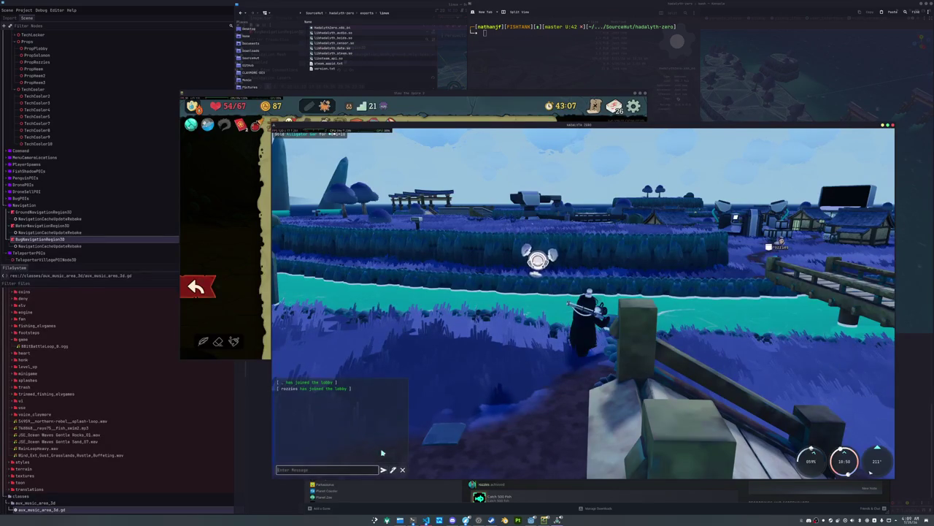
Step: Open Picture Chat and try blue, teal, grey-blue and cyan pencil colours
key("Return")
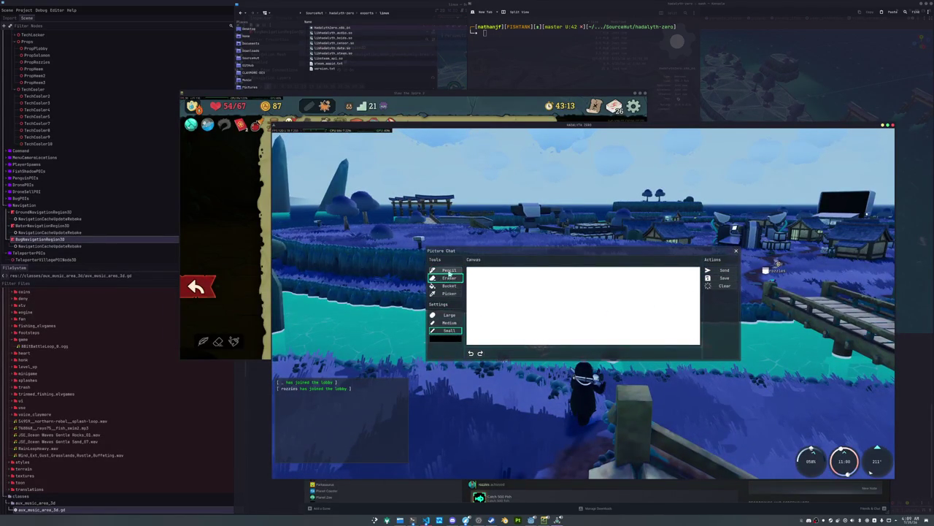
left_click(451, 340)
left_click(451, 341)
left_click(479, 389)
left_click(450, 338)
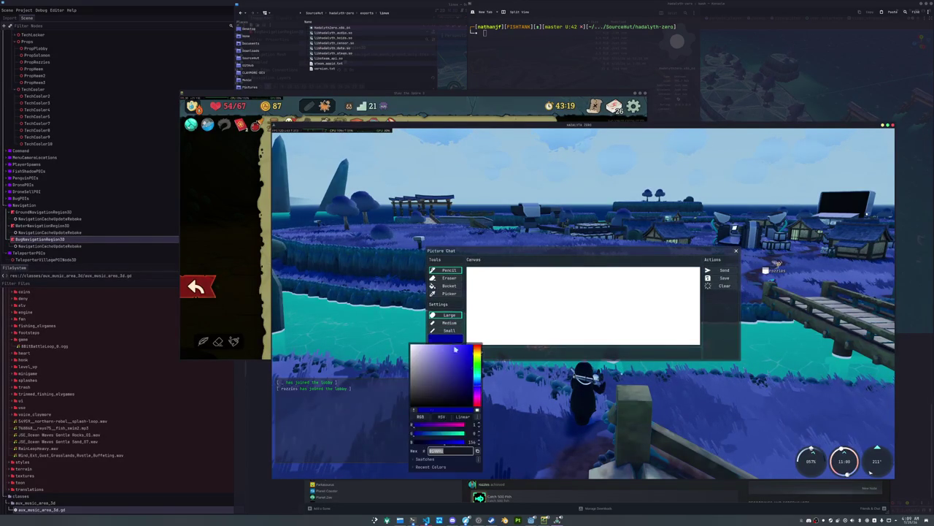
left_click_drag(478, 387, 478, 378)
left_click(450, 340)
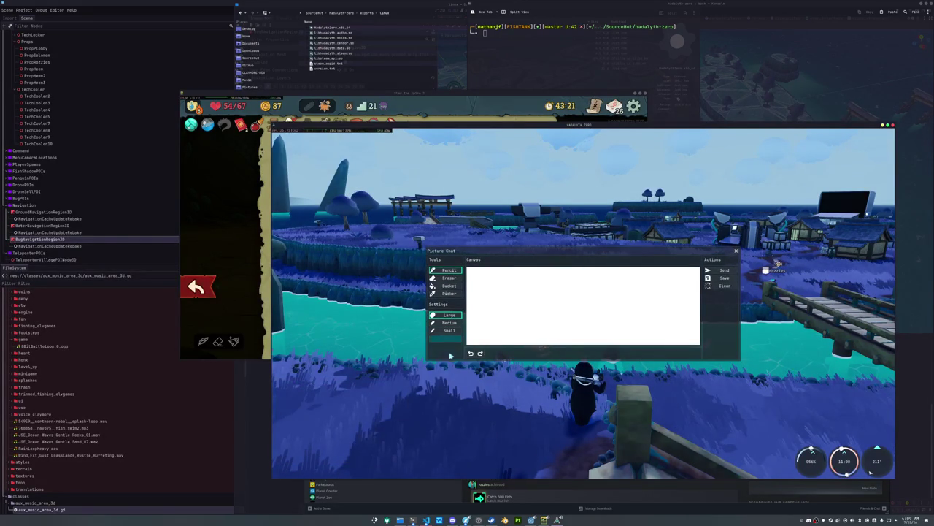
left_click(452, 340)
left_click(430, 367)
left_click(448, 339)
left_click(447, 341)
key("Escape")
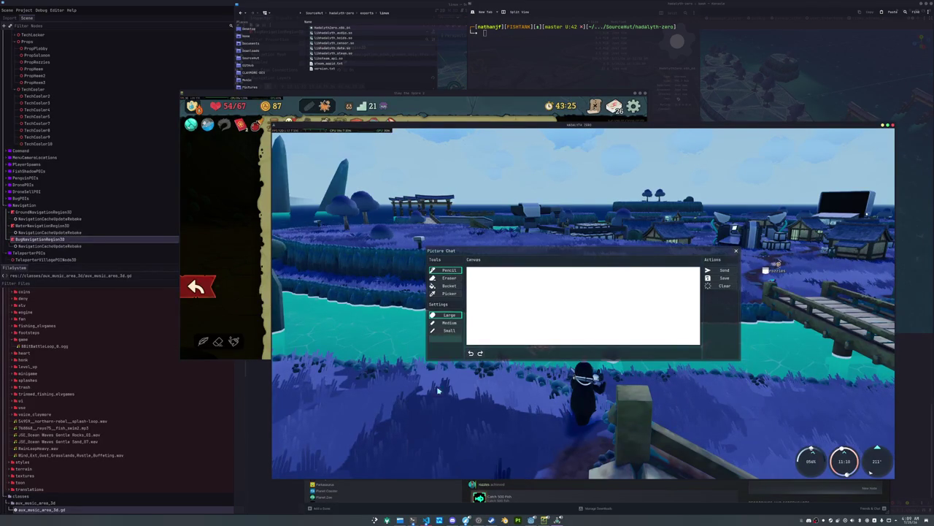
Step: Try black and dark red, settle on dark navy, and draw a curve on the canvas
left_click(448, 339)
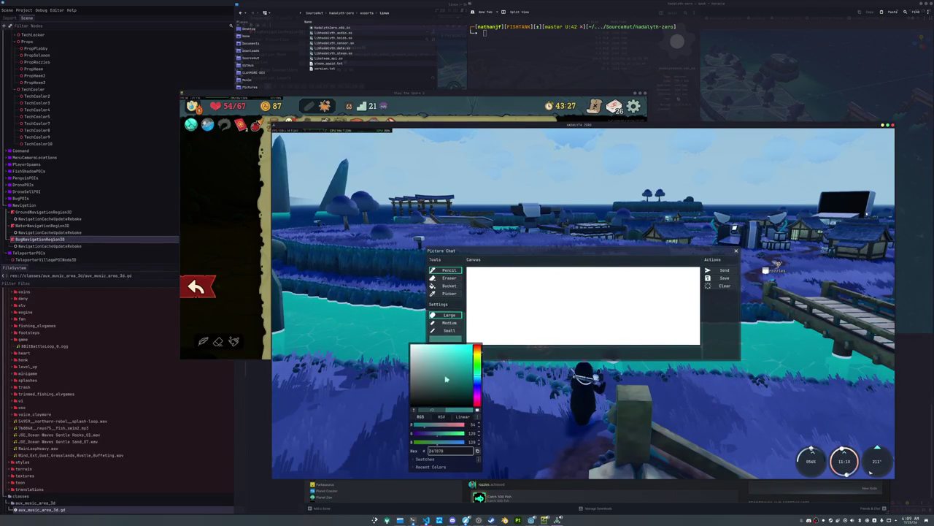
left_click_drag(434, 379, 478, 409)
left_click_drag(478, 353, 478, 349)
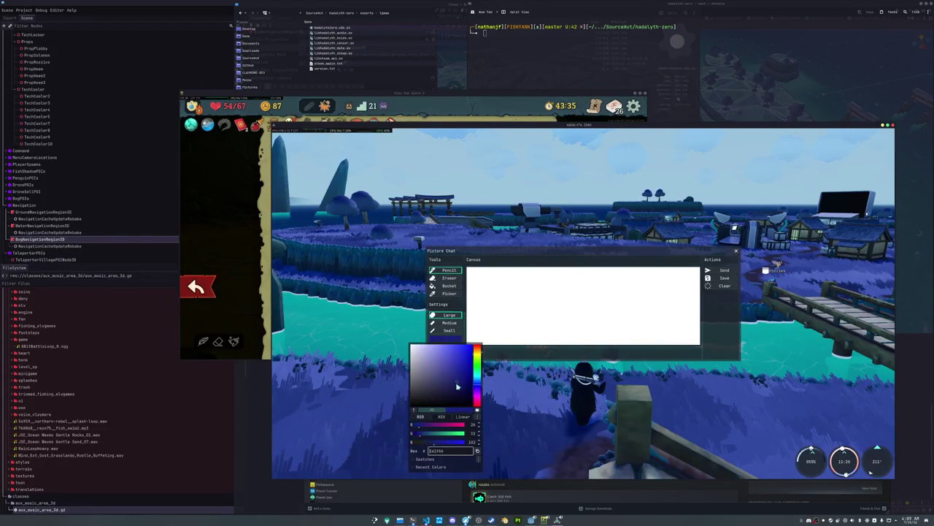
key("Escape")
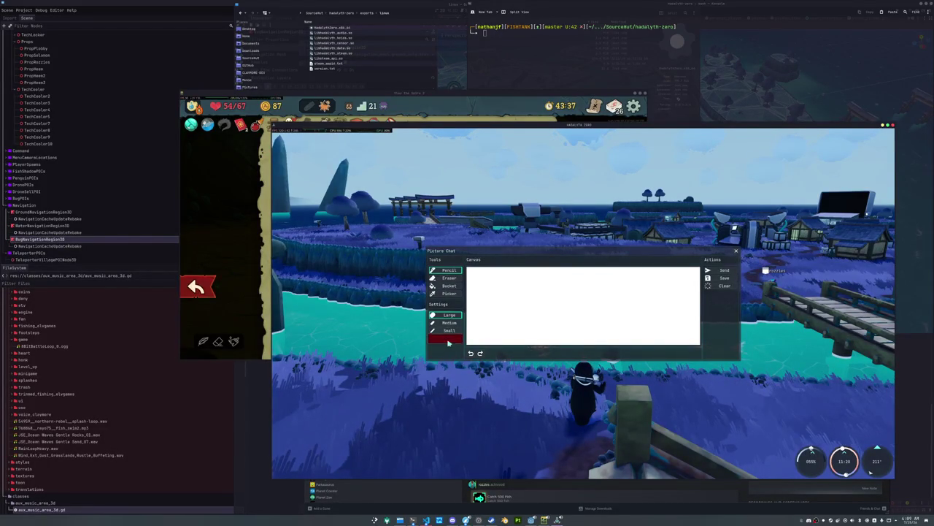
left_click(446, 338)
left_click(447, 393)
left_click_drag(447, 393, 438, 441)
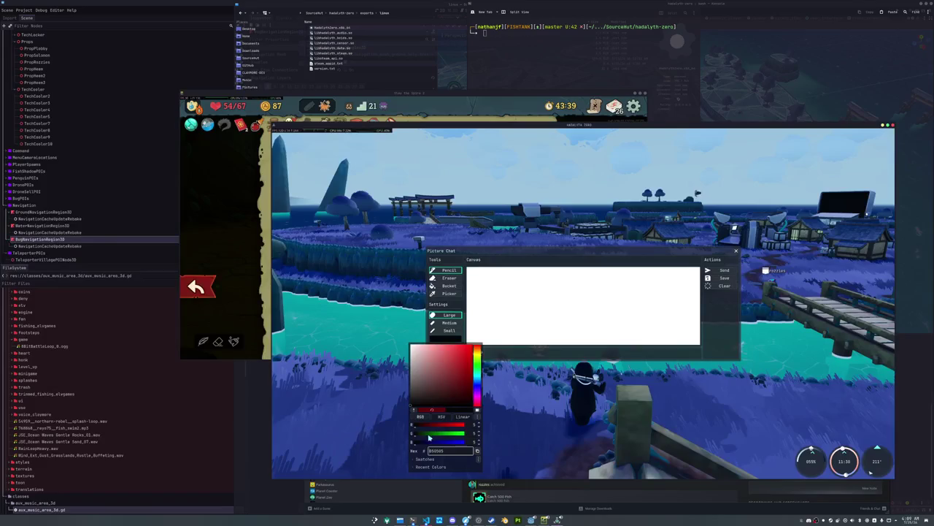
key("Escape")
left_click(445, 339)
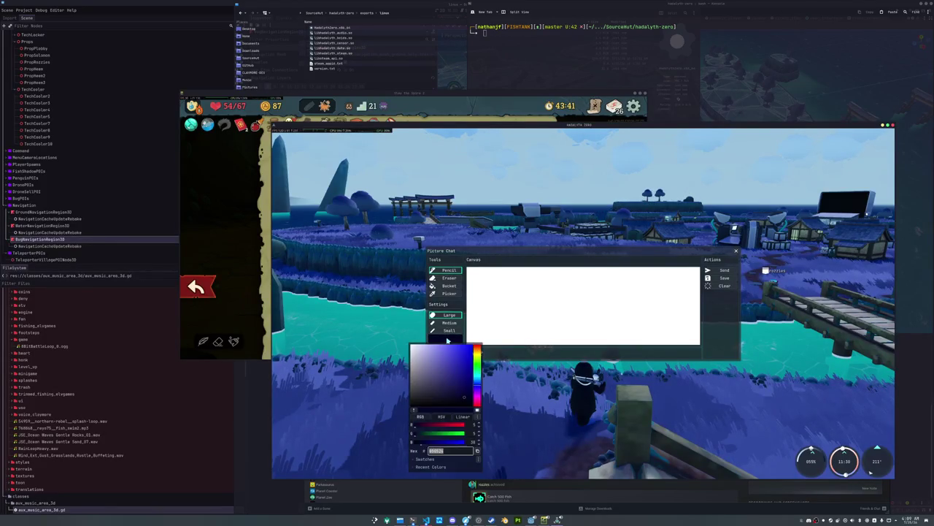
mouse_move(424, 392)
left_mouse_down()
mouse_move(468, 367)
mouse_move(466, 387)
left_mouse_up()
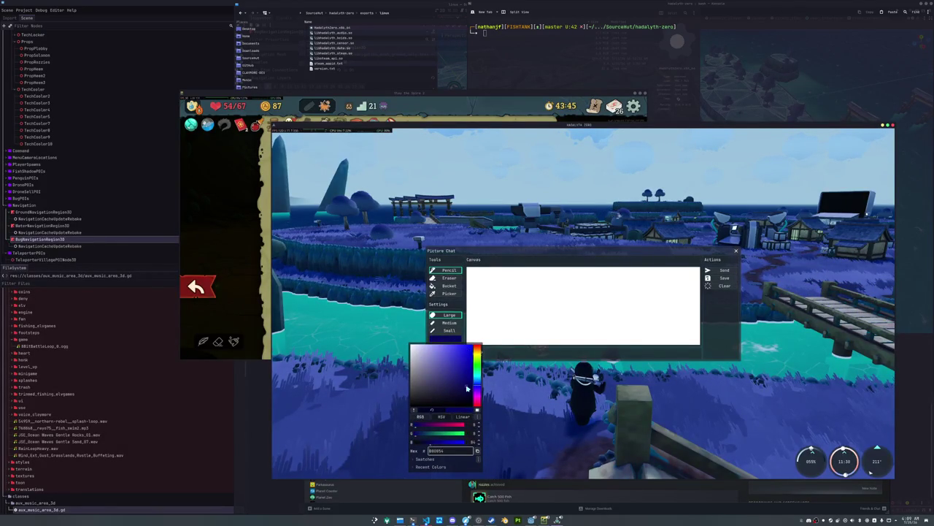
key("Escape")
mouse_move(515, 285)
left_mouse_down()
mouse_move(553, 317)
mouse_move(543, 286)
mouse_move(520, 285)
mouse_move(536, 314)
mouse_move(574, 296)
mouse_move(556, 282)
left_mouse_up()
Step: Draw the truck's two wheel circles, undoing and redrawing until they sit right
key("ctrl+z")
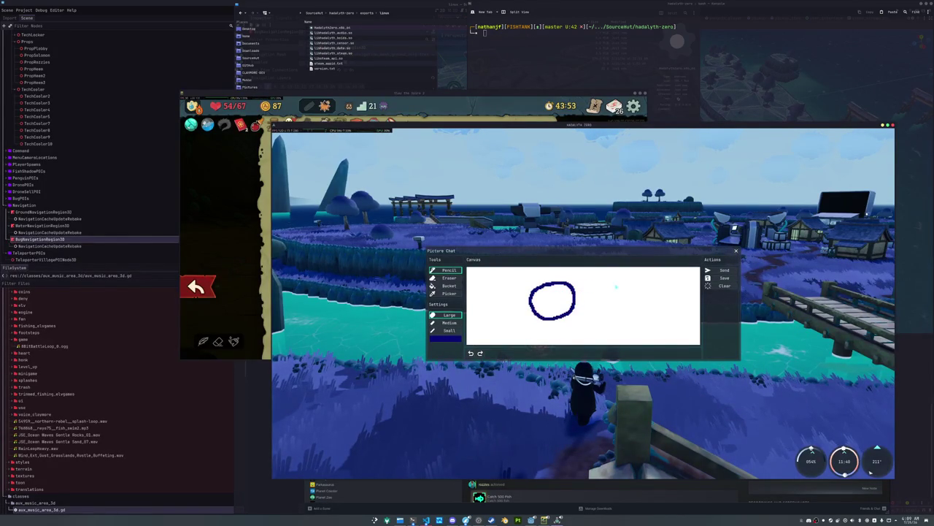
mouse_move(626, 284)
left_mouse_down()
mouse_move(612, 317)
mouse_move(653, 299)
mouse_move(629, 283)
left_mouse_up()
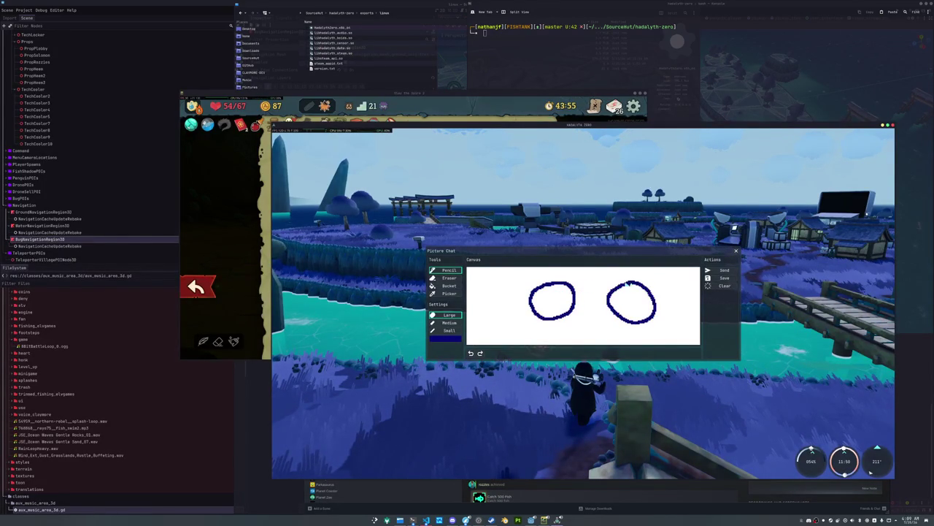
key("Delete")
left_click_drag(541, 322, 577, 331)
key("Delete")
key("ctrl+z")
key("ctrl+z")
key("ctrl+y")
left_click_drag(588, 321, 587, 322)
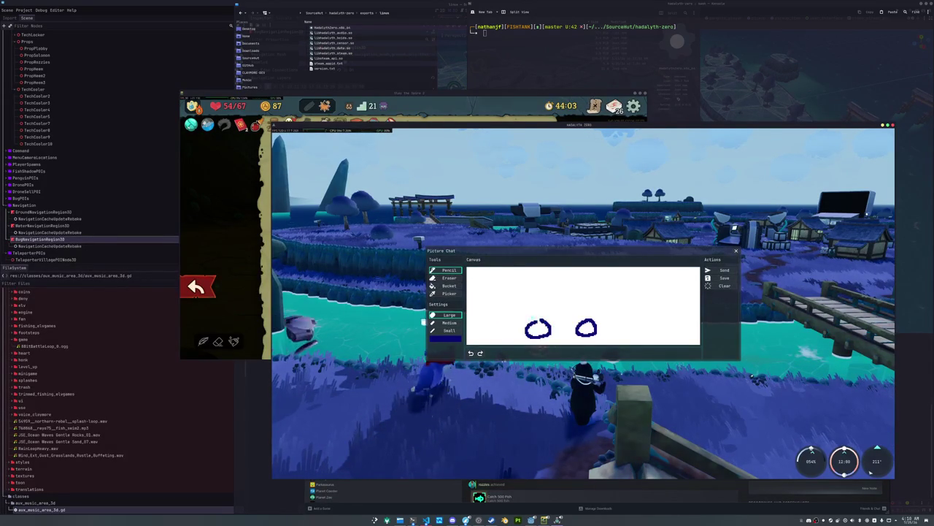
Step: Add the truck's lower body, roof, front edge and cab window, then send the picture
mouse_move(511, 328)
left_mouse_down()
mouse_move(576, 328)
mouse_move(607, 309)
mouse_move(549, 289)
mouse_move(507, 307)
mouse_move(505, 323)
left_mouse_up()
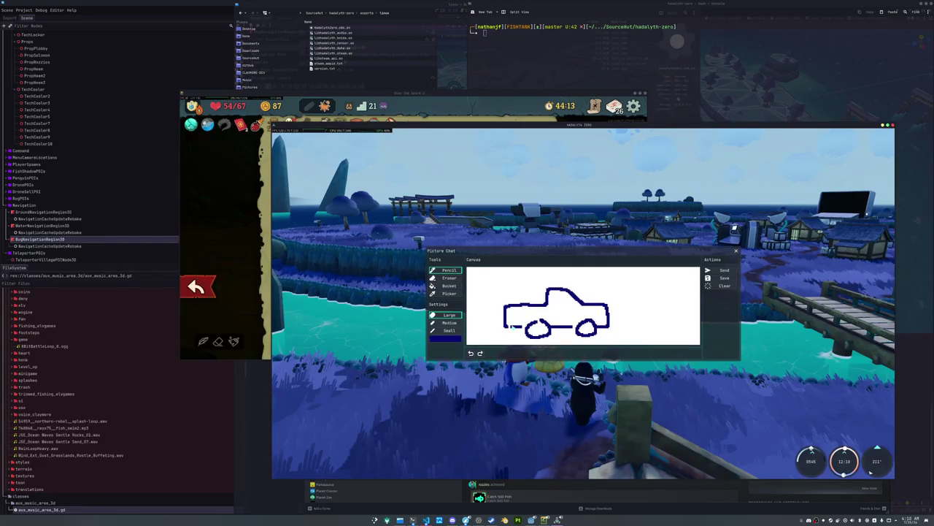
mouse_move(554, 305)
left_mouse_down()
mouse_move(574, 307)
mouse_move(552, 295)
left_mouse_up()
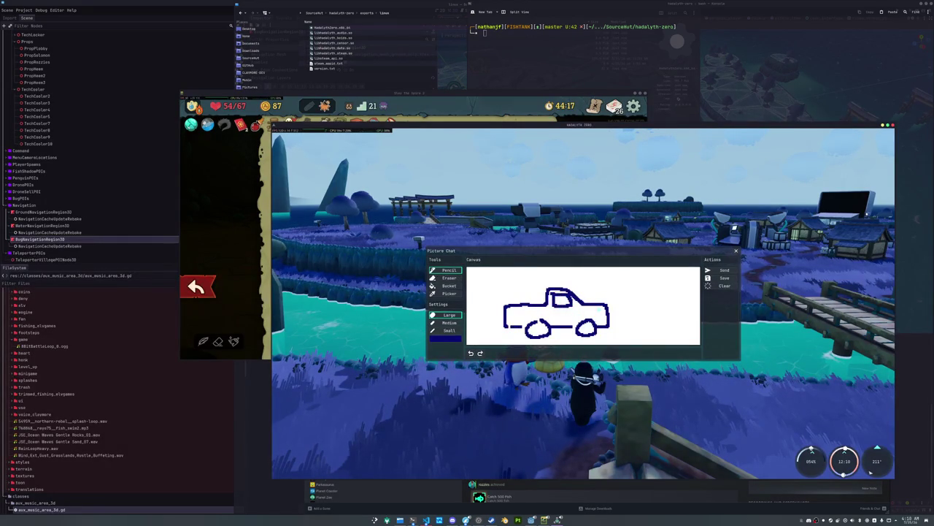
left_click_drag(609, 306, 612, 312)
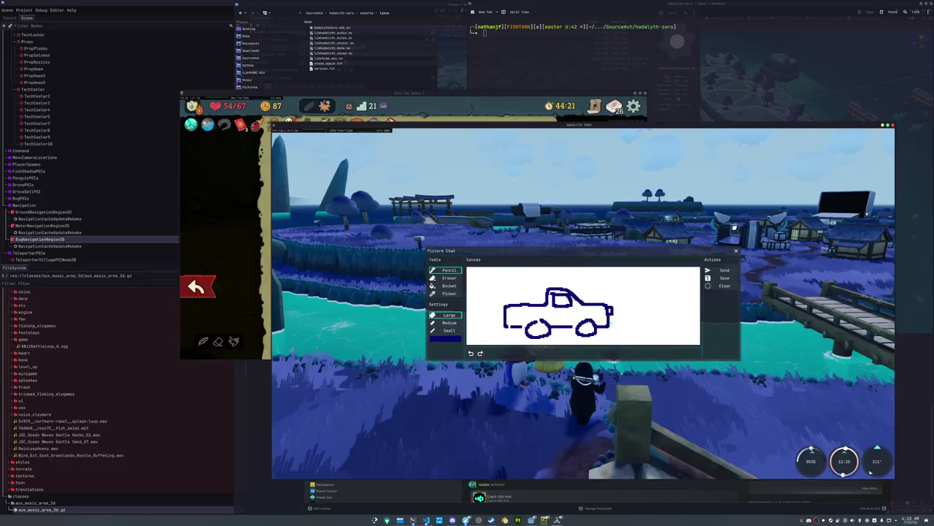
left_click_drag(612, 315, 614, 326)
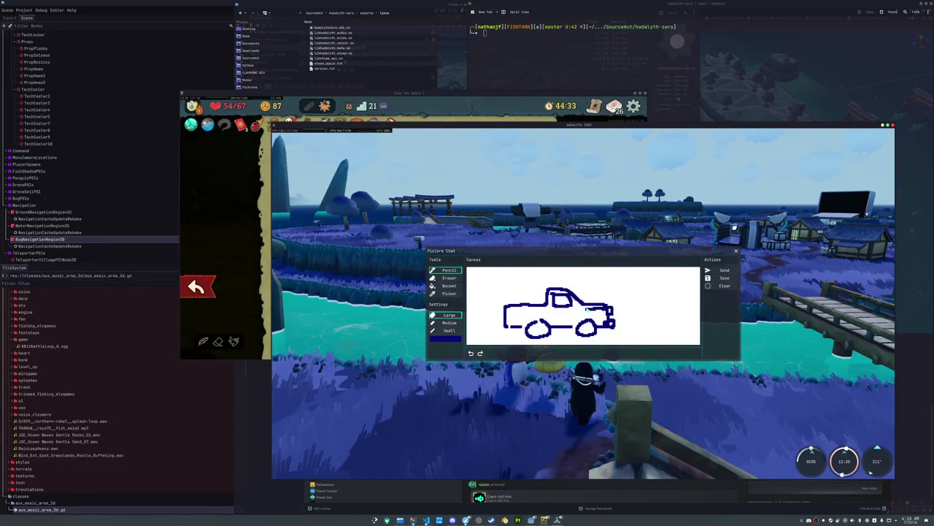
mouse_move(577, 308)
left_mouse_down()
mouse_move(577, 326)
mouse_move(553, 307)
mouse_move(549, 323)
mouse_move(568, 326)
mouse_move(543, 316)
left_mouse_up()
left_click(712, 271)
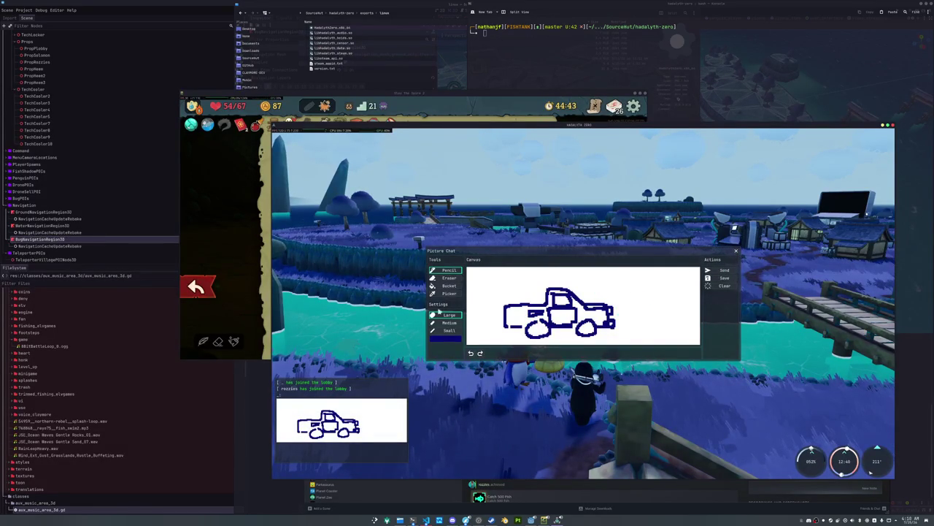
Step: Switch the pencil to purple and draw an oval creature with a snout beside the truck
left_click(449, 338)
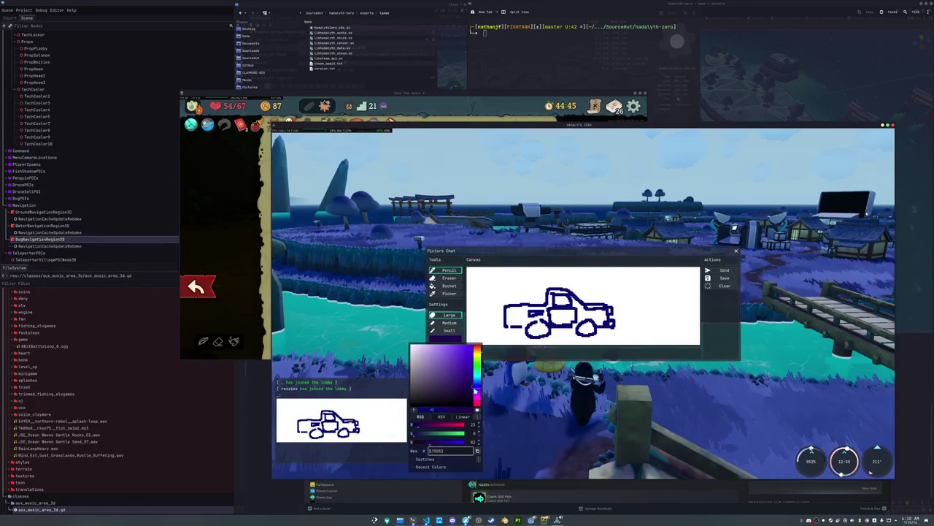
left_click_drag(472, 390, 470, 365)
key("Escape")
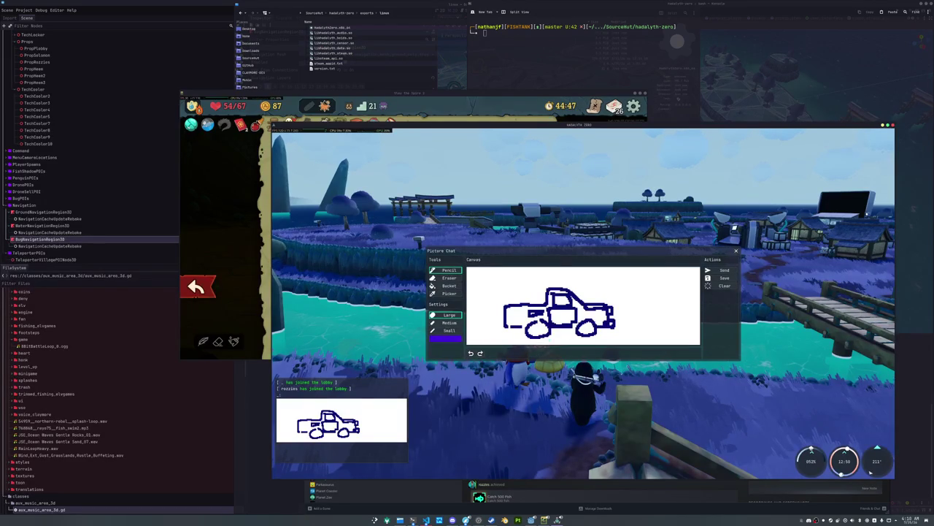
mouse_move(665, 316)
left_mouse_down()
mouse_move(634, 325)
mouse_move(661, 337)
mouse_move(679, 328)
mouse_move(667, 316)
mouse_move(626, 339)
mouse_move(685, 336)
left_mouse_up()
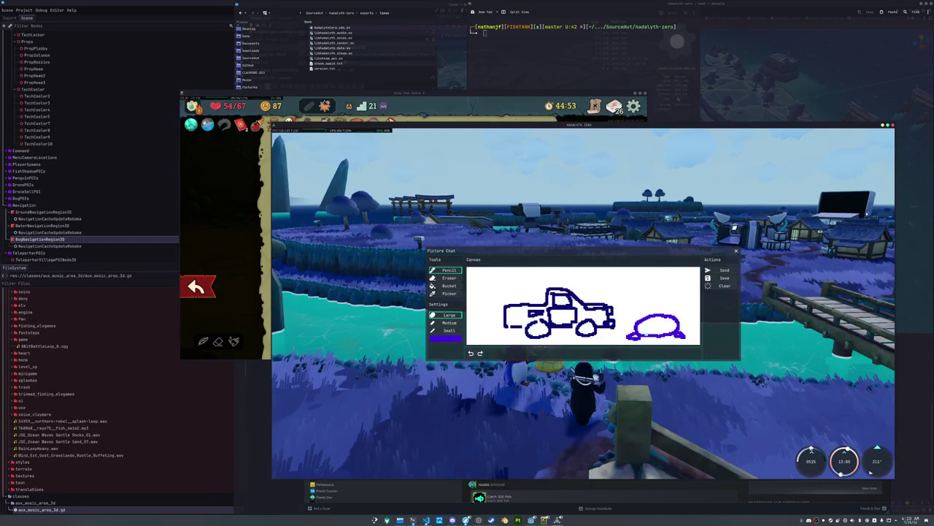
key("ctrl+z")
key("ctrl+z")
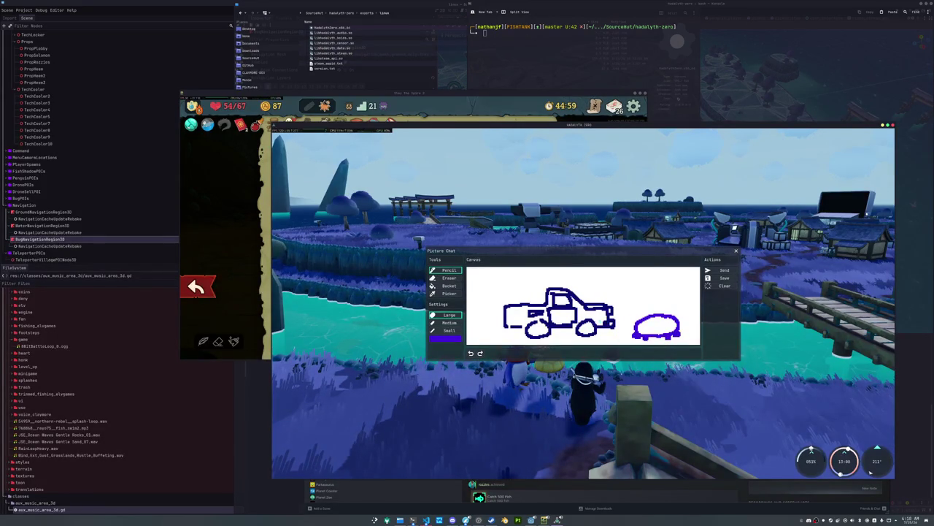
mouse_move(646, 321)
left_mouse_down()
mouse_move(631, 330)
mouse_move(679, 330)
left_mouse_up()
key("ctrl+z")
Step: Change the pencil colour to vivid yellow, then to orange
left_click(447, 338)
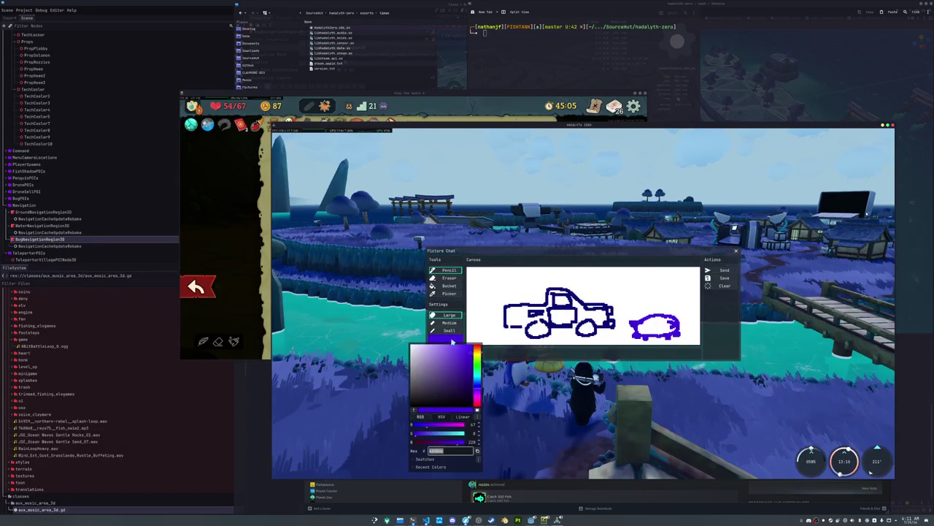
left_click(479, 357)
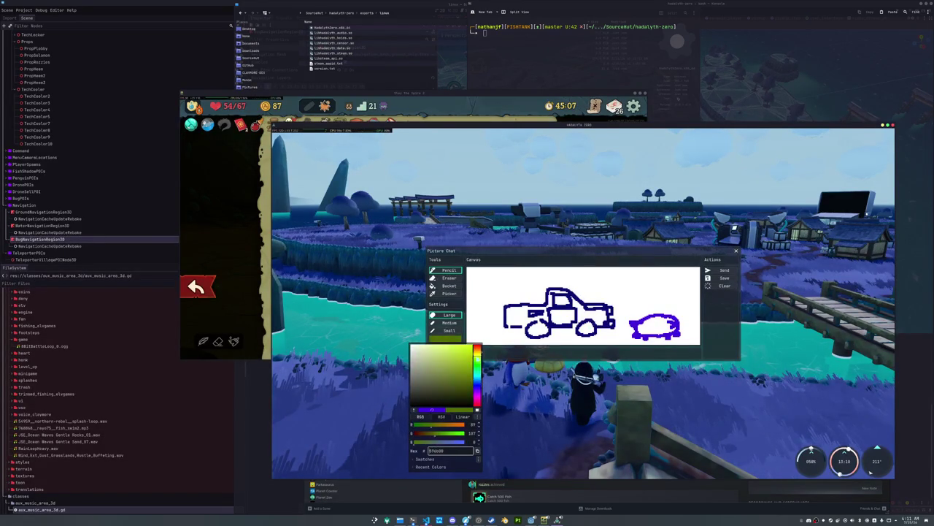
left_click(471, 351)
key("Escape")
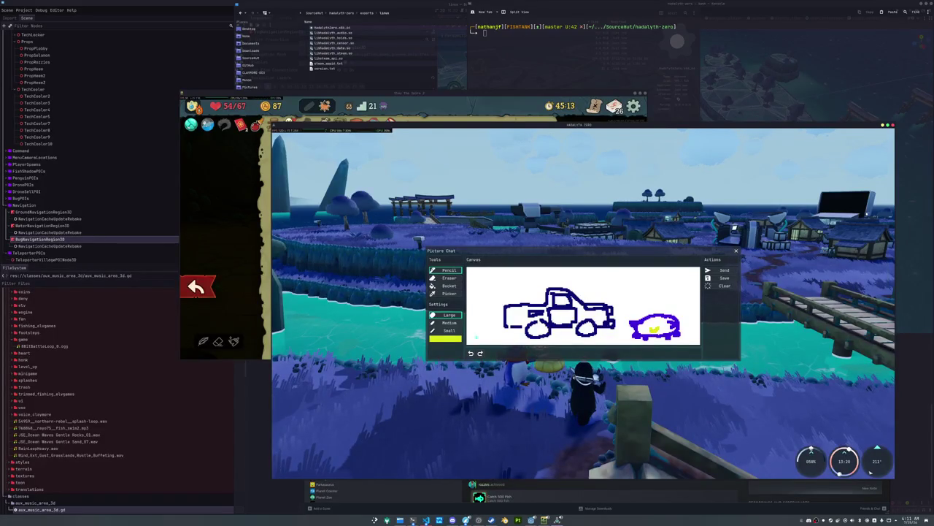
left_click(445, 338)
left_click_drag(480, 369, 471, 346)
key("Escape")
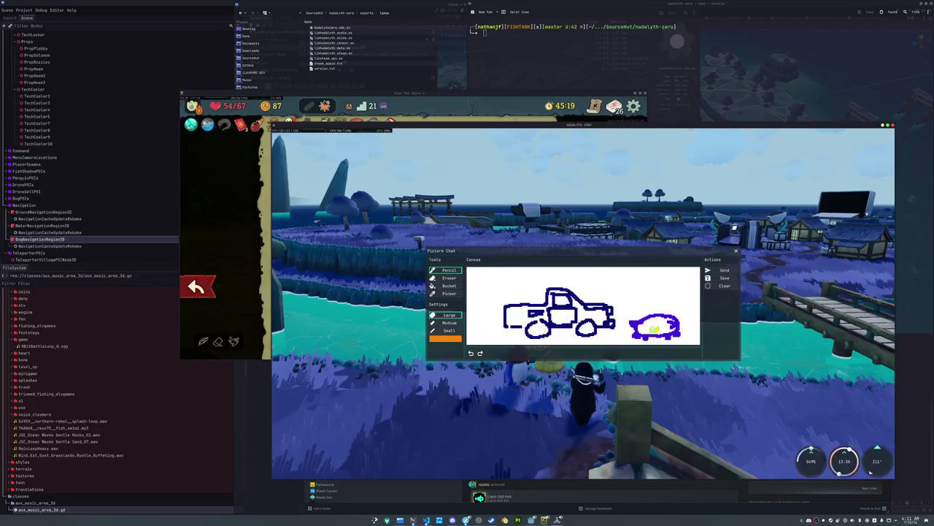